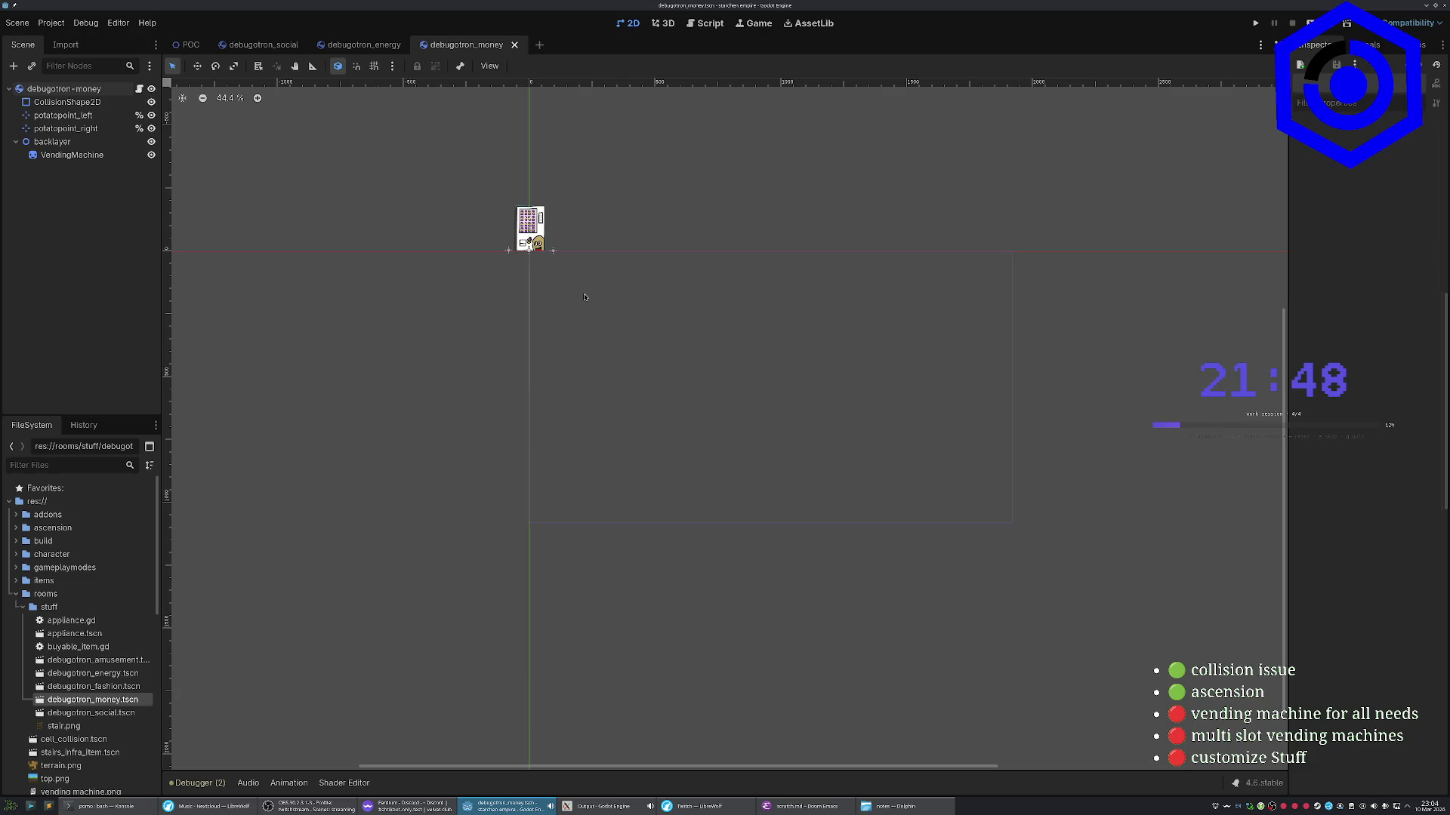
# Inspect the debugotron-money collision shape and root nodes, then switch back to the POC world scene
pyautogui.moveTo(758, 379); pyautogui.dragTo(613, 325)
pyautogui.moveTo(567, 275); pyautogui.dragTo(573, 371)
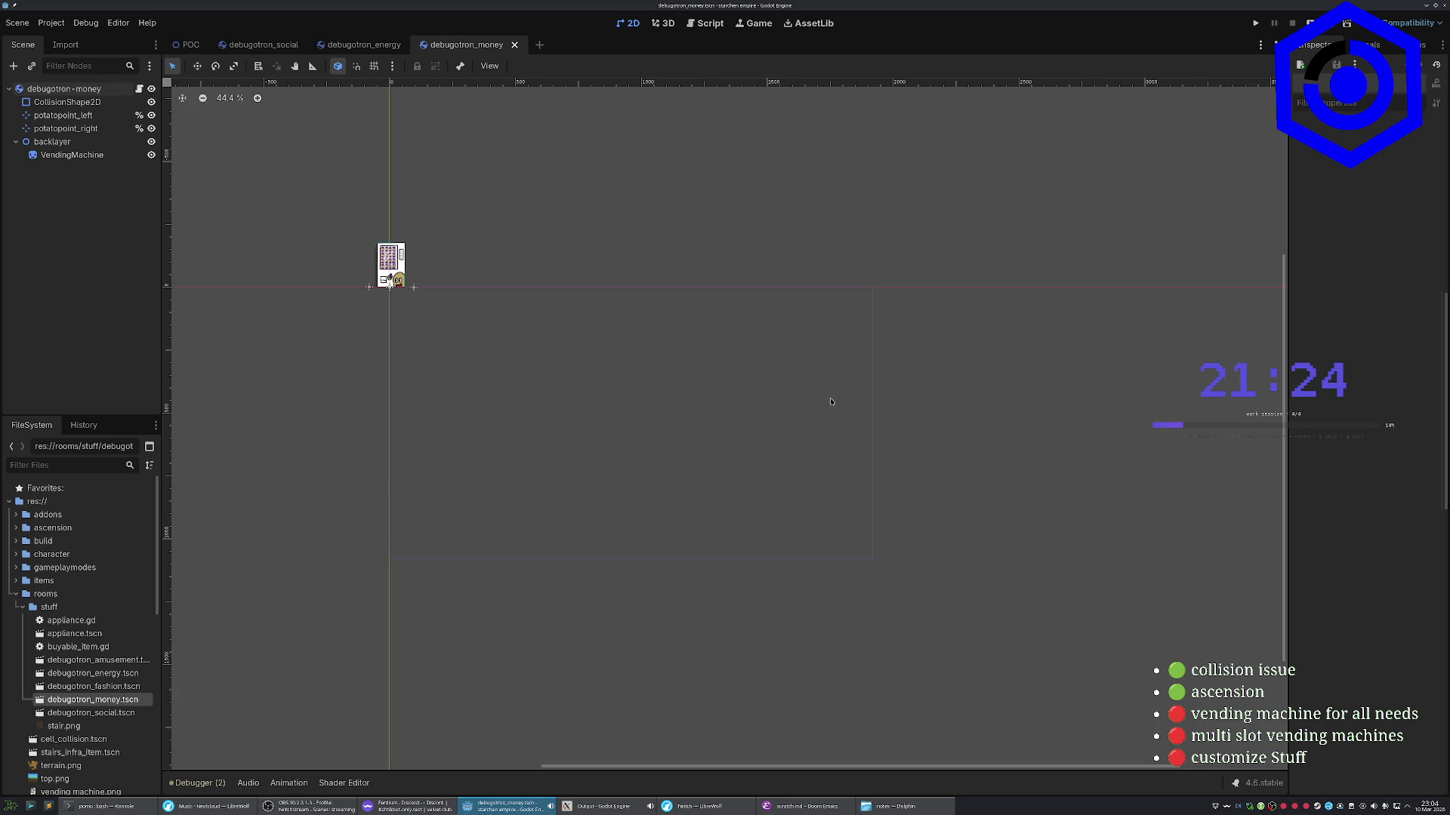
pyautogui.click(83, 100)
pyautogui.click(75, 89)
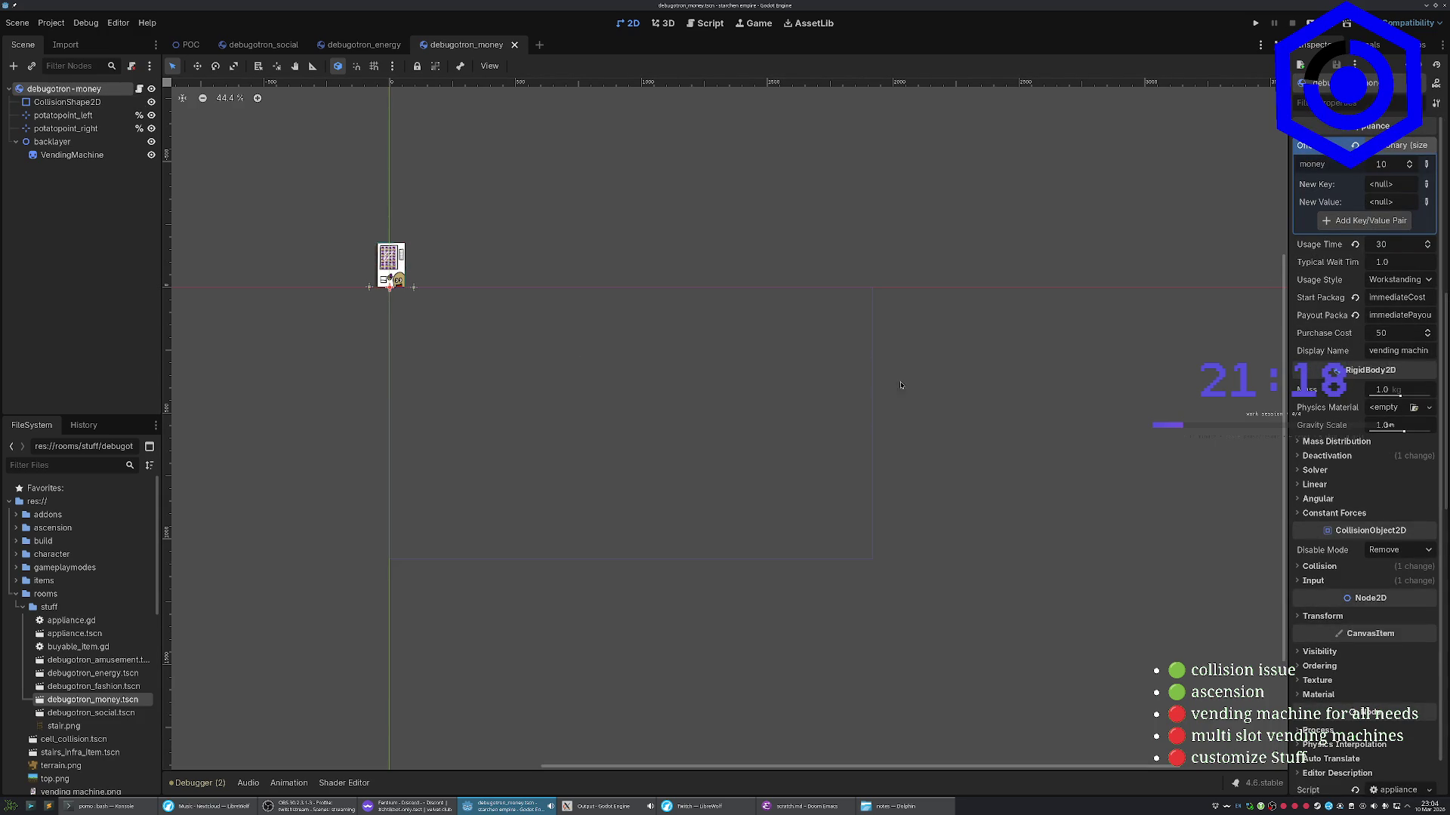
pyautogui.click(88, 337)
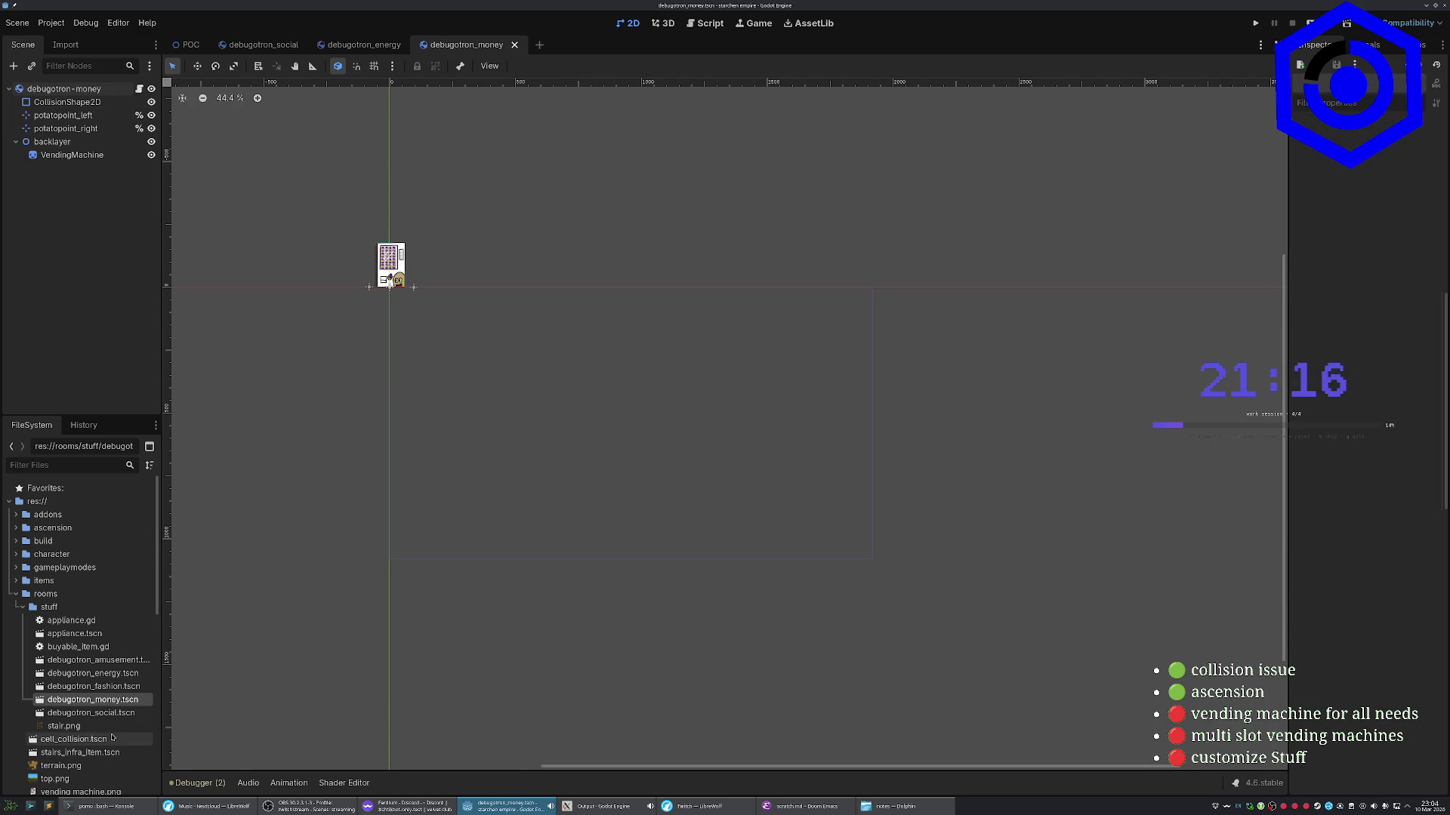
pyautogui.click(194, 45)
pyautogui.click(73, 211)
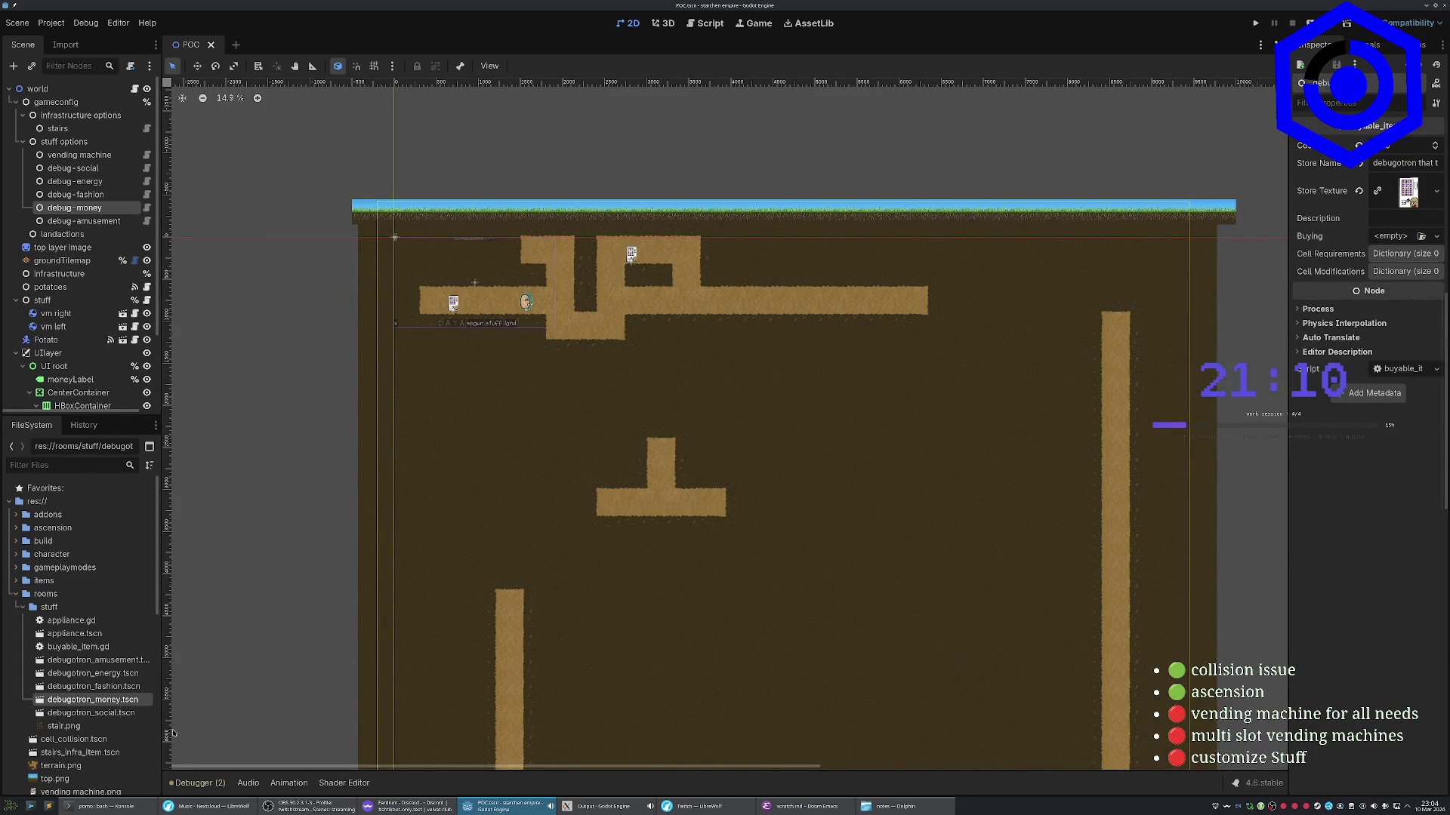
# Assign debugotron money, social, energy and fashion scenes to the matching debug options' Buying fields, then save
pyautogui.moveTo(93, 699)
pyautogui.mouseDown()
pyautogui.moveTo(1186, 243)
pyautogui.moveTo(1390, 236)
pyautogui.mouseUp()
pyautogui.click(91, 713)
pyautogui.click(81, 169)
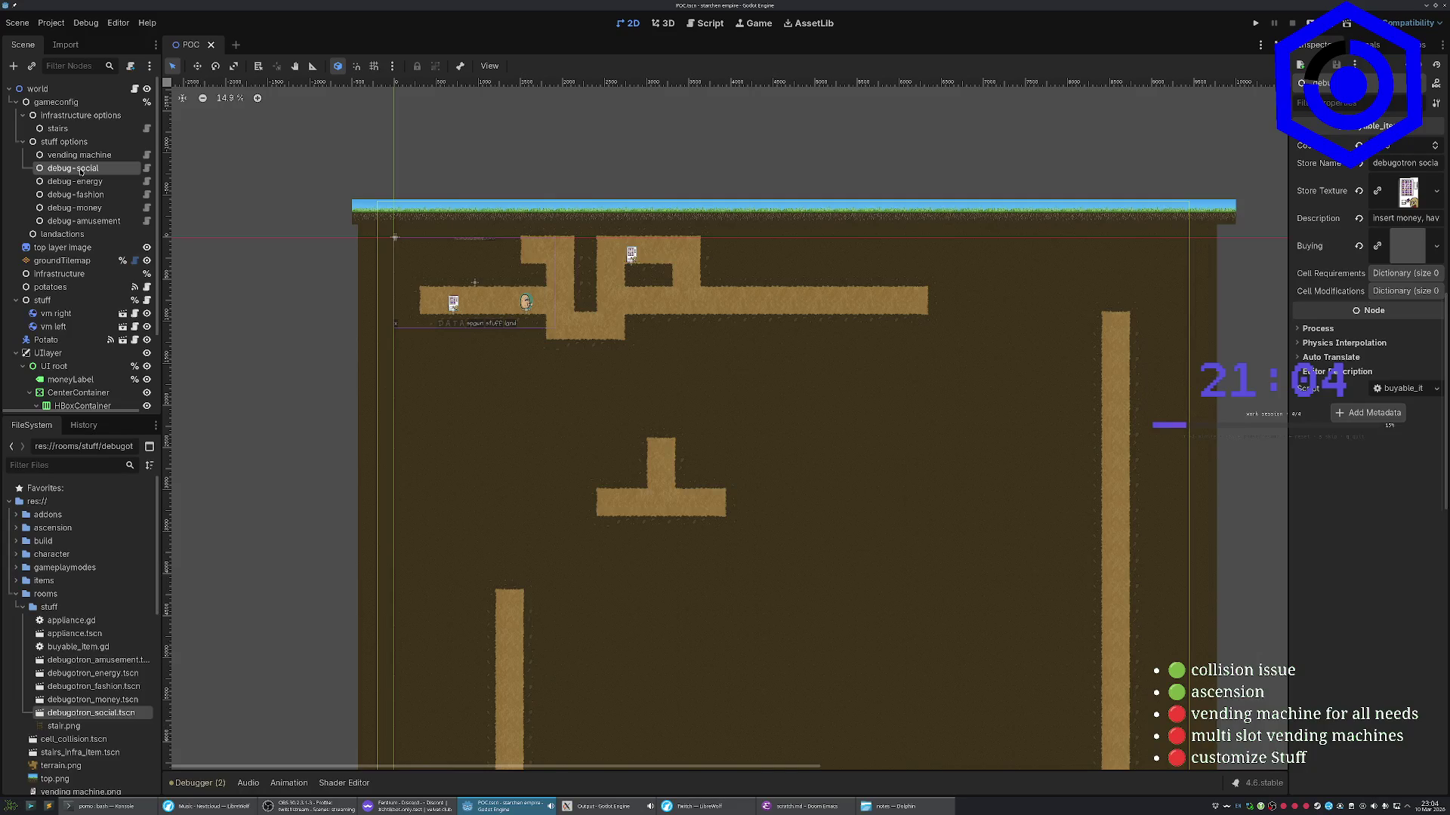
pyautogui.moveTo(91, 713)
pyautogui.mouseDown()
pyautogui.moveTo(1237, 219)
pyautogui.moveTo(148, 616)
pyautogui.mouseUp()
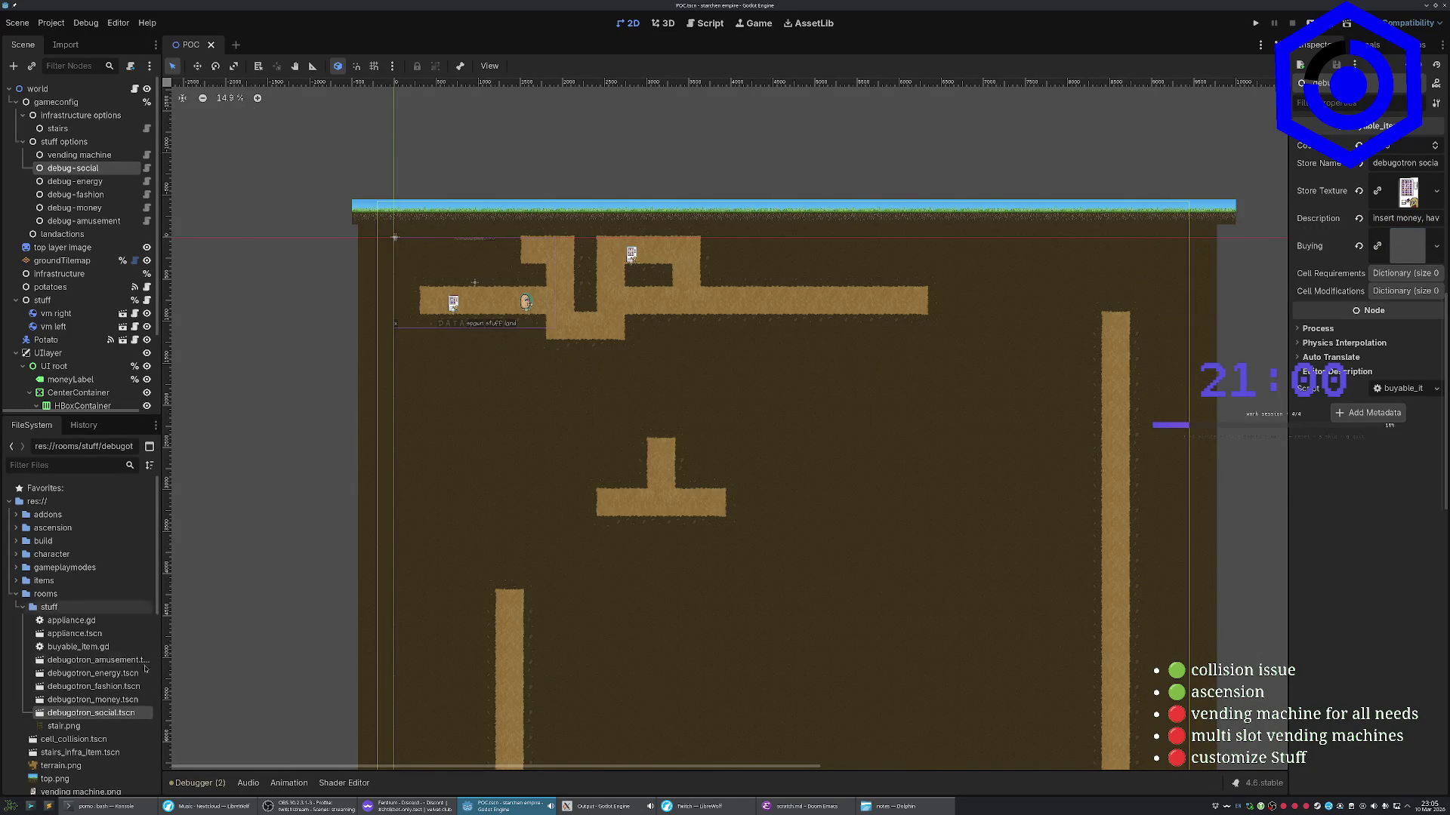
pyautogui.click(74, 181)
pyautogui.moveTo(91, 673)
pyautogui.mouseDown()
pyautogui.moveTo(149, 671)
pyautogui.moveTo(1272, 256)
pyautogui.moveTo(1393, 240)
pyautogui.mouseUp()
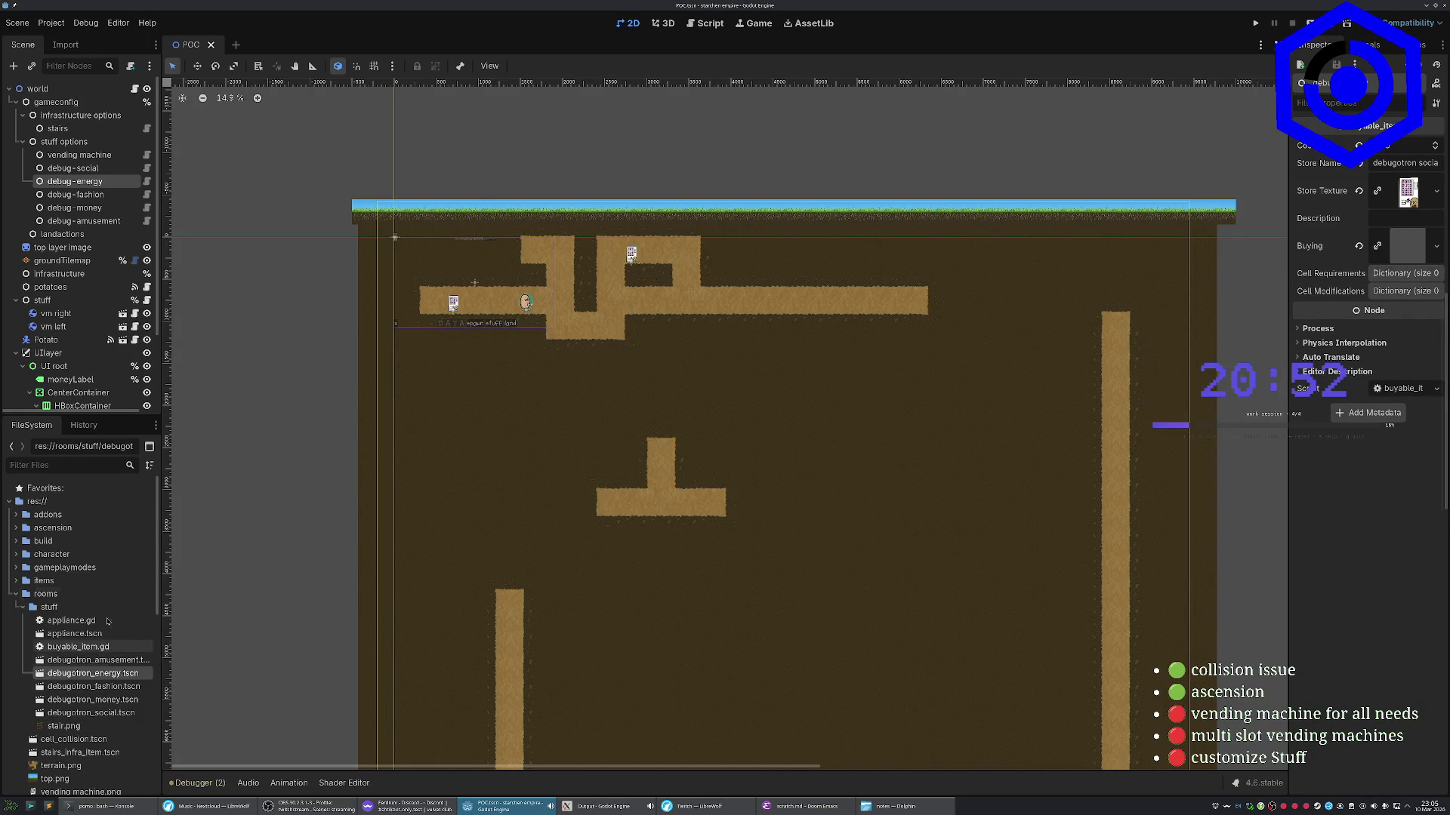
pyautogui.click(84, 196)
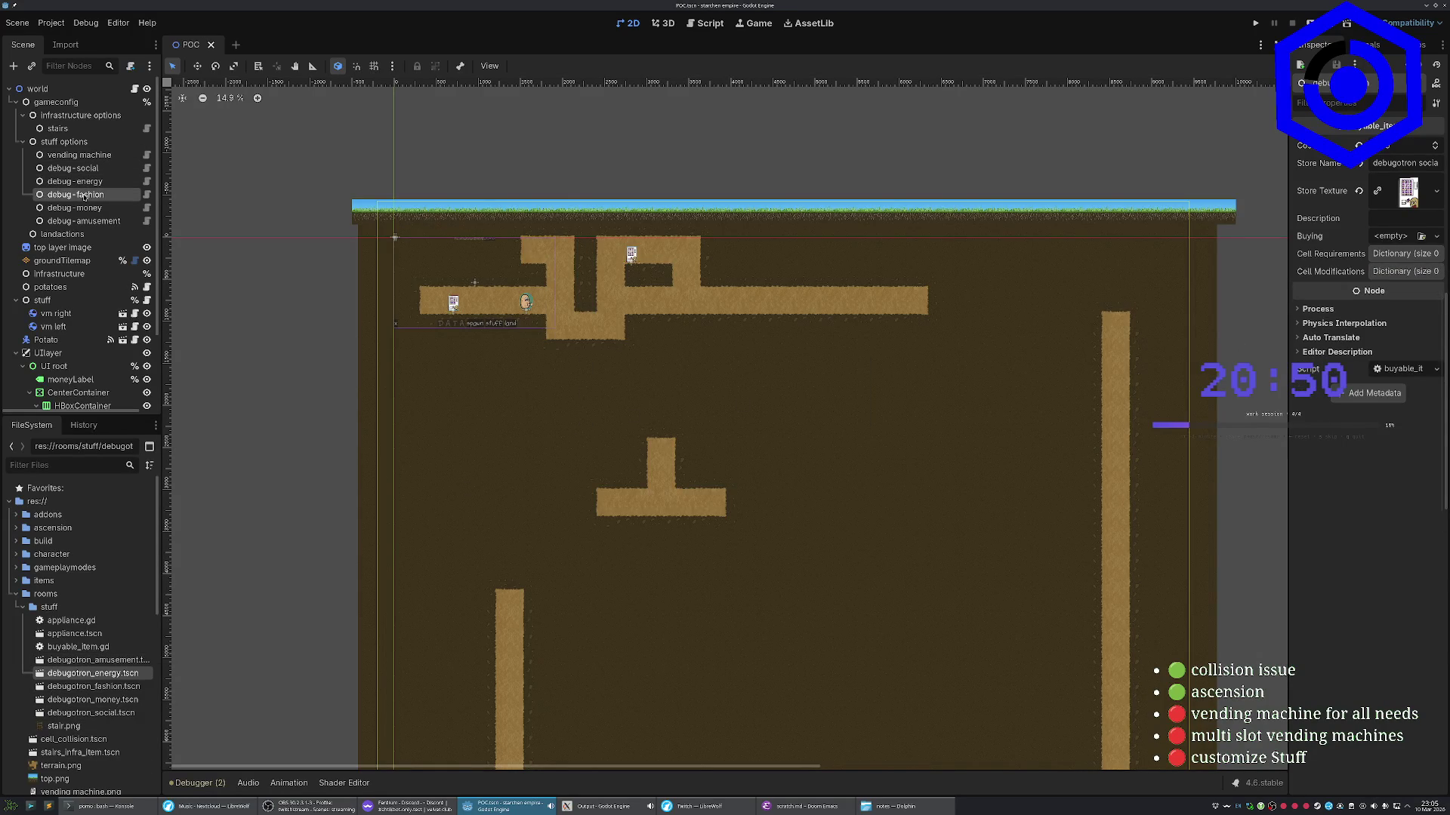
pyautogui.moveTo(92, 686)
pyautogui.mouseDown()
pyautogui.moveTo(344, 653)
pyautogui.moveTo(1416, 241)
pyautogui.moveTo(1396, 243)
pyautogui.mouseUp()
pyautogui.hotkey('ctrl', 's')
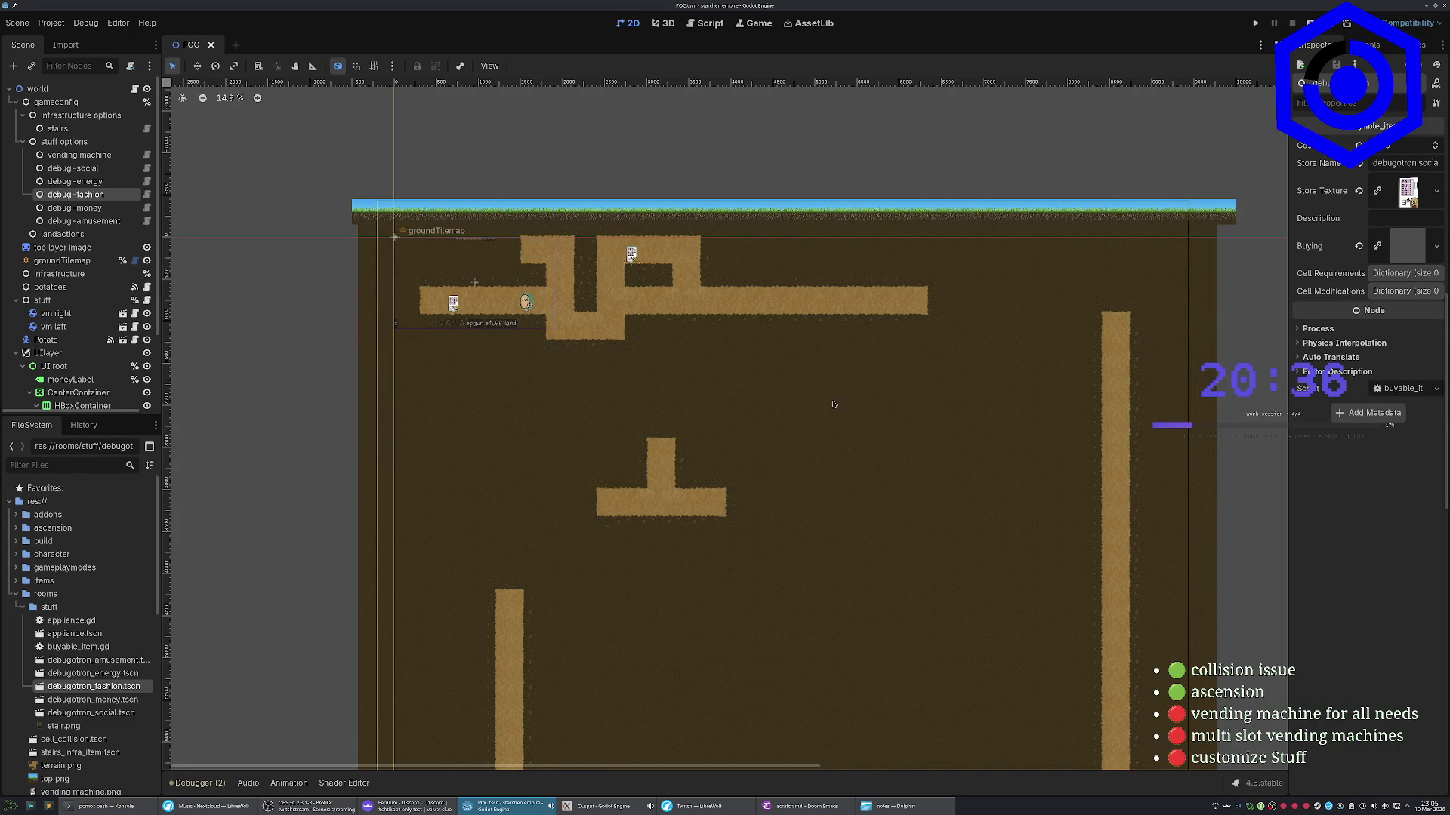
# Set debugotron_amusement.tscn as debug-amusement's Buying item and save the POC scene
pyautogui.click(109, 212)
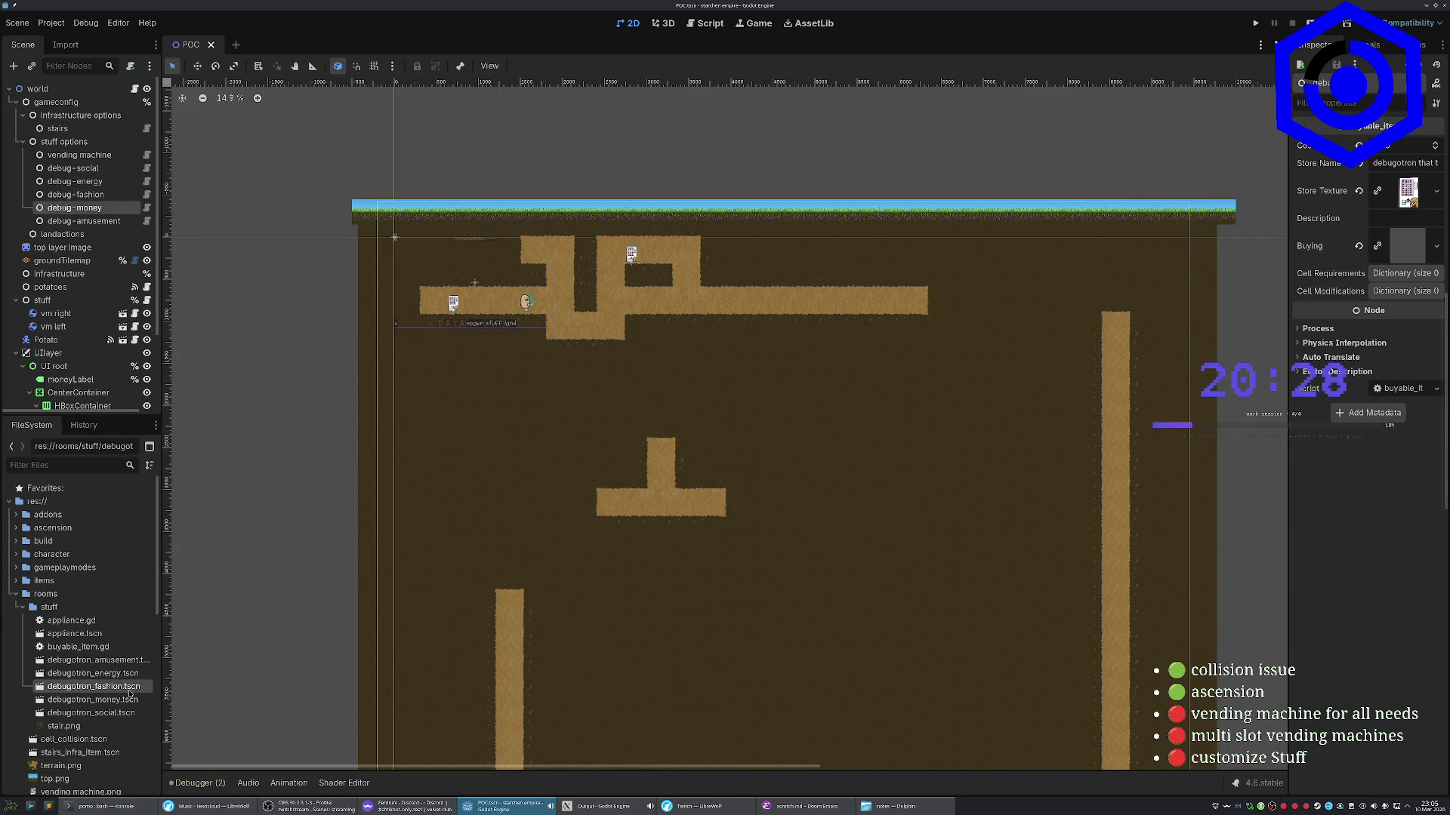
pyautogui.click(115, 702)
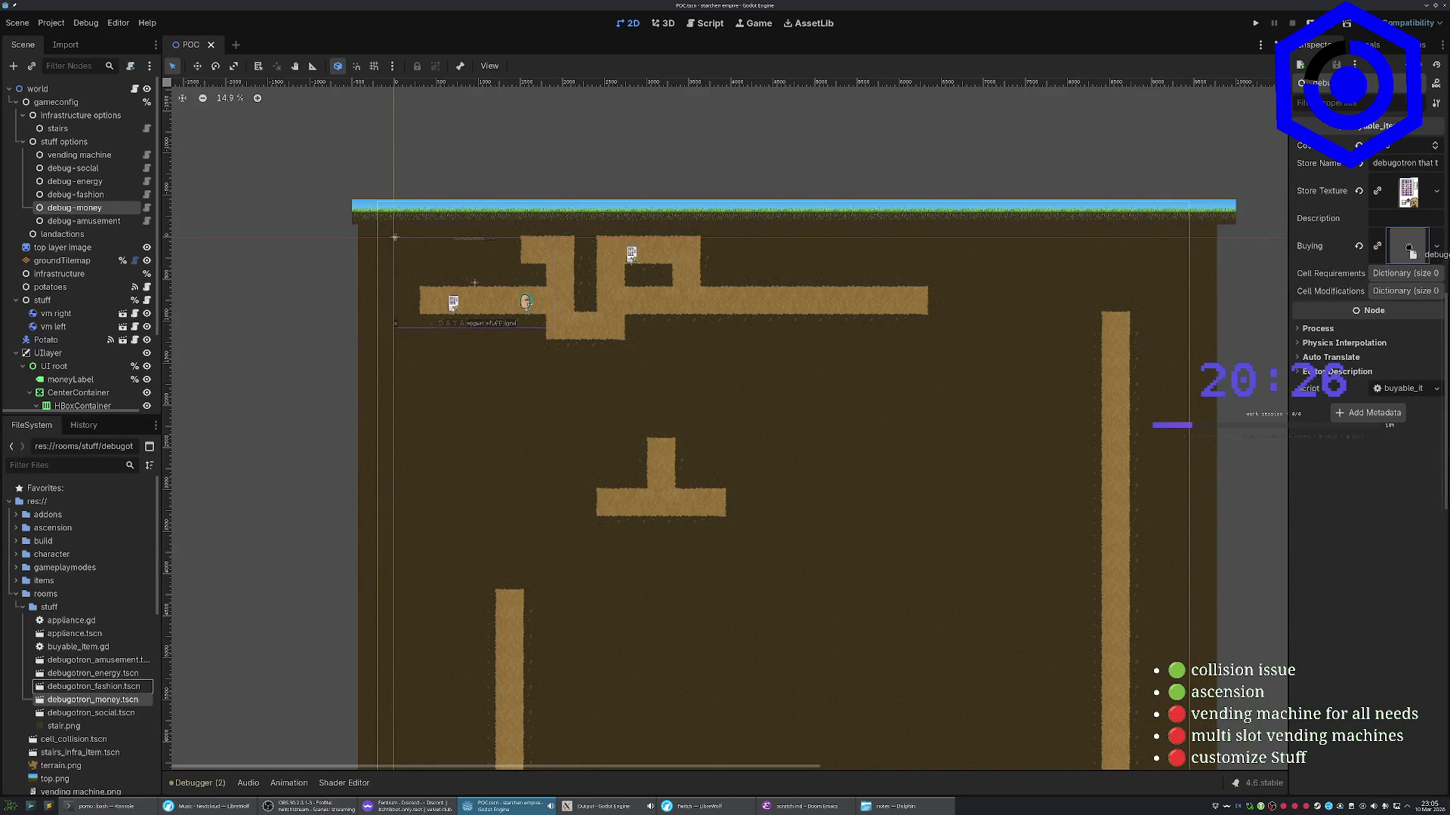
pyautogui.click(88, 219)
pyautogui.moveTo(99, 659)
pyautogui.mouseDown()
pyautogui.moveTo(166, 649)
pyautogui.moveTo(1342, 218)
pyautogui.moveTo(1397, 240)
pyautogui.mouseUp()
pyautogui.hotkey('ctrl', 's')
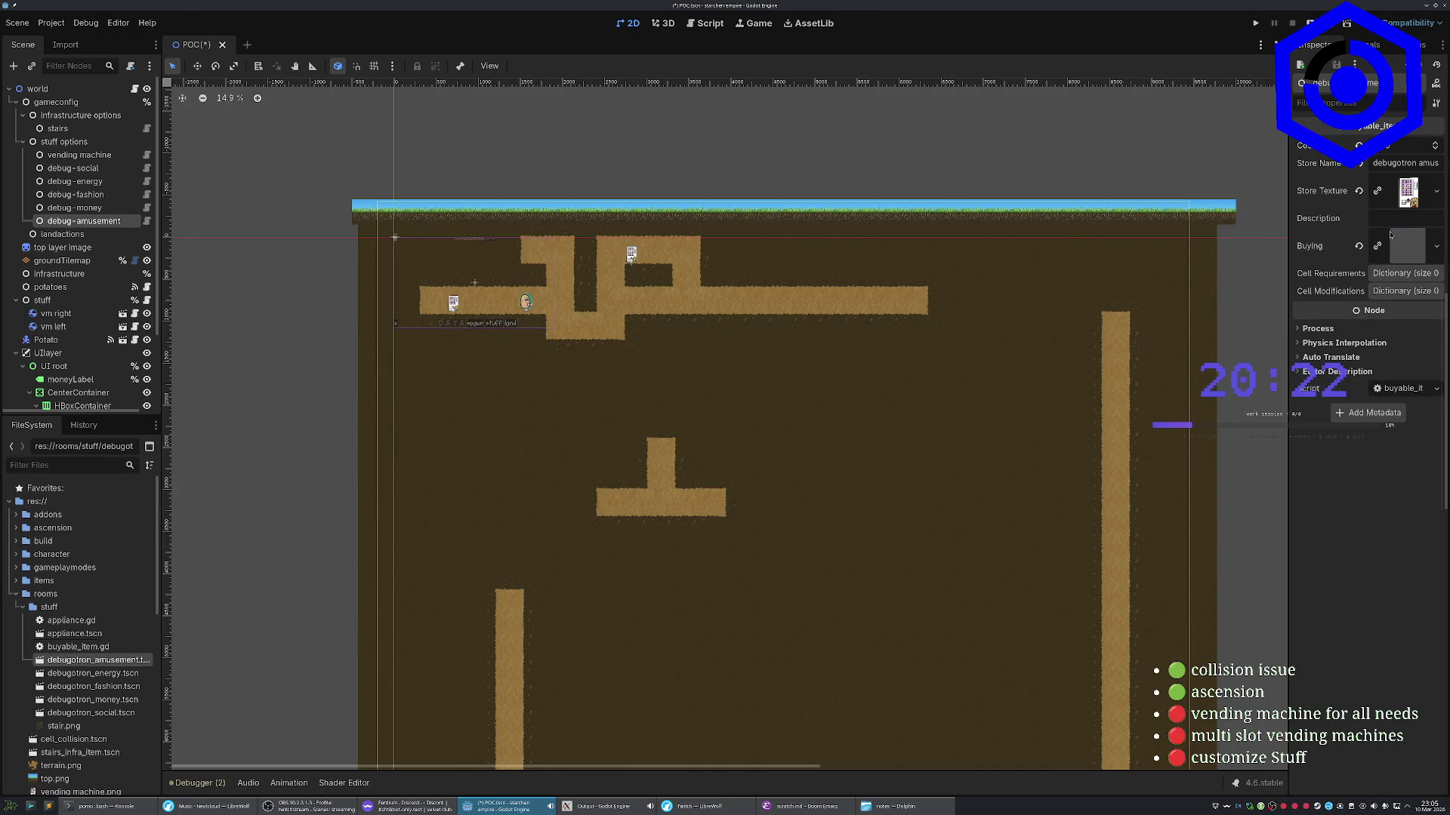
pyautogui.click(72, 168)
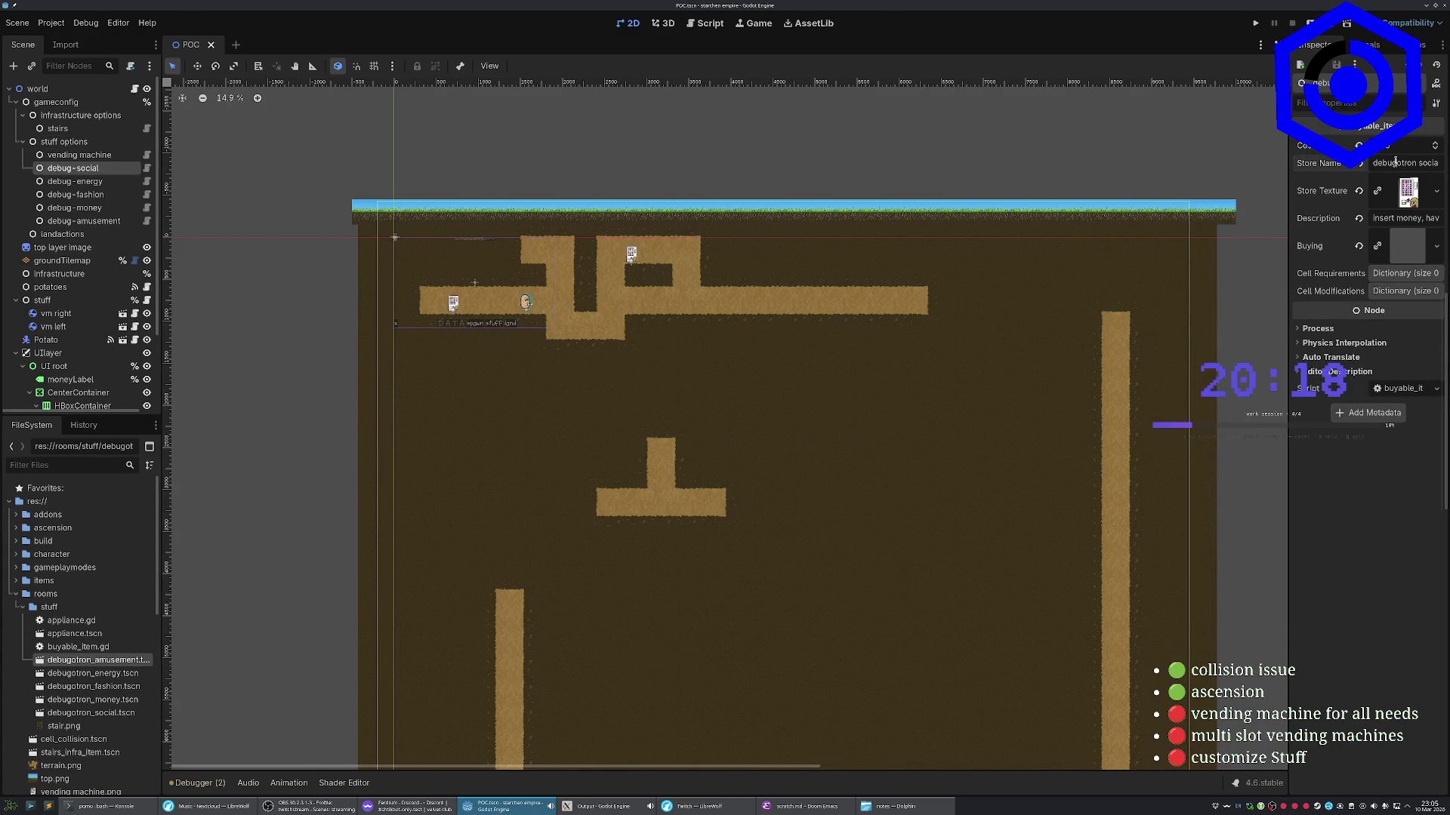
# Change the debug-energy and debug-fashion store names to end in 'energy' and 'fashion'
pyautogui.click(75, 181)
pyautogui.doubleClick(1424, 163)
pyautogui.write('energy')
pyautogui.hotkey('ctrl', 's')
pyautogui.click(91, 197)
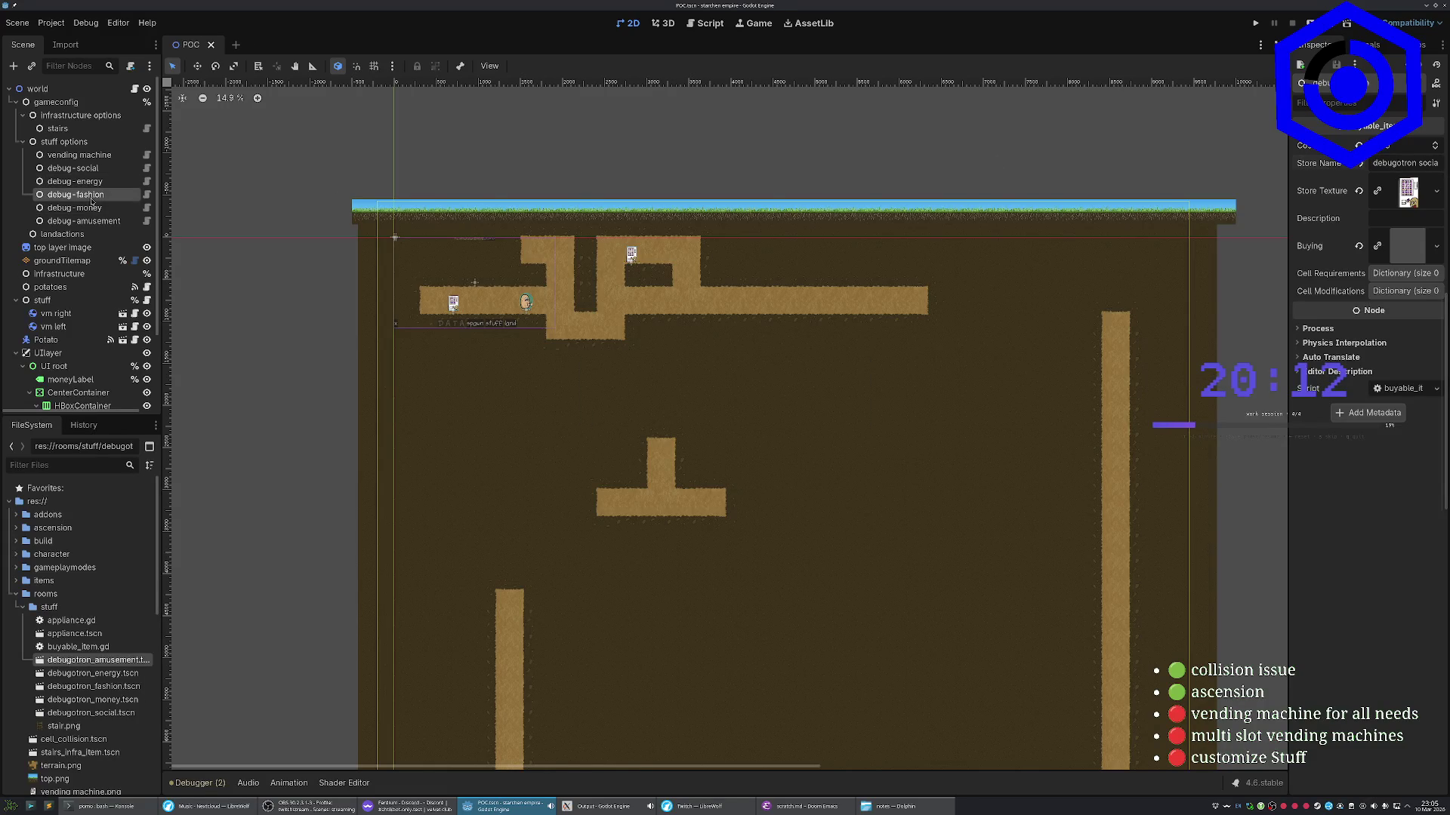
pyautogui.doubleClick(1428, 162)
pyautogui.write('fashion')
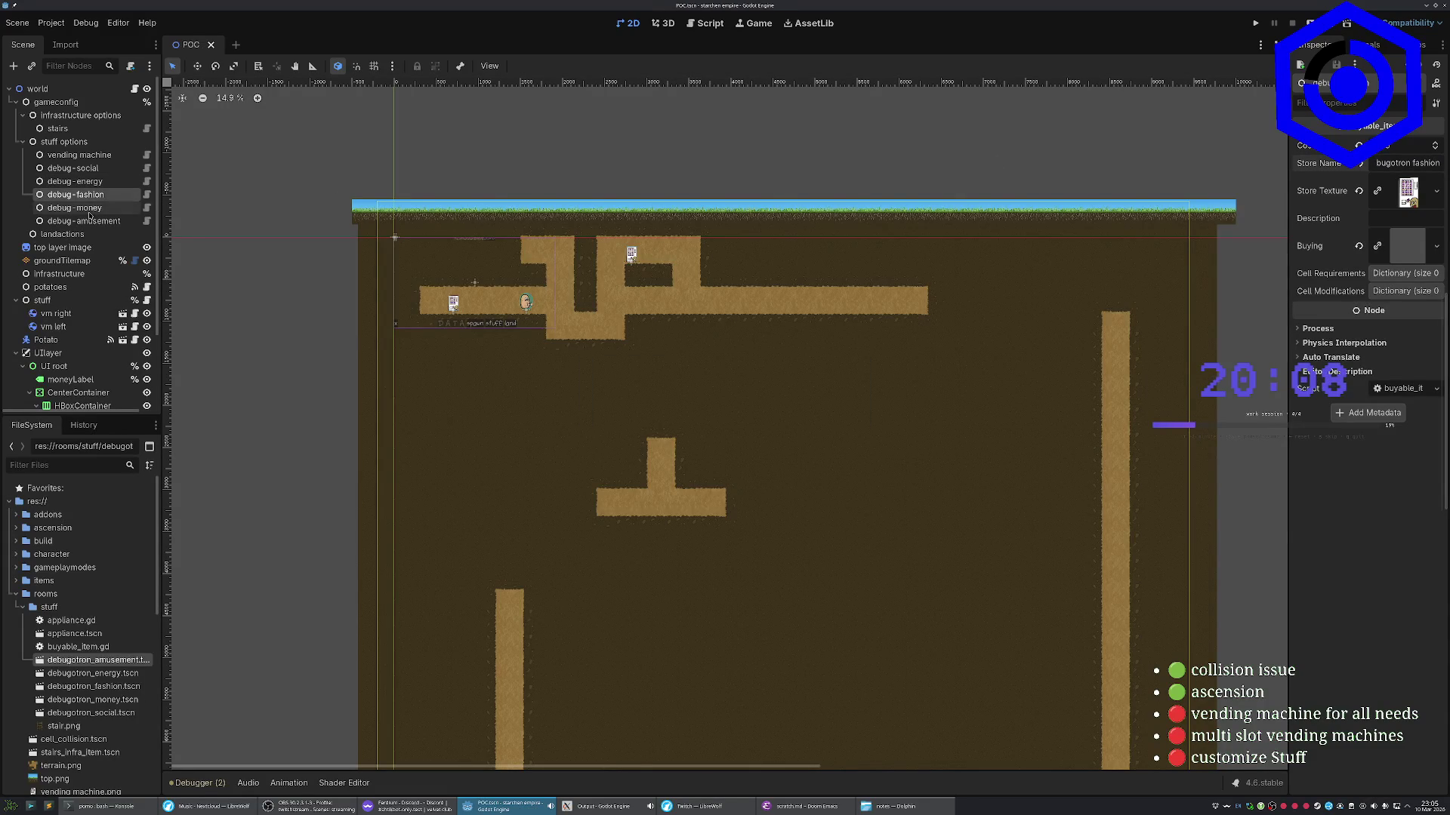
# Correct debug-money's store name to 'debugotron money' and save the POC scene
pyautogui.click(89, 210)
pyautogui.click(1423, 163)
pyautogui.hotkey('shift', 'End')
pyautogui.press('BackSpace')
pyautogui.write('oney')
pyautogui.hotkey('ctrl', 's')
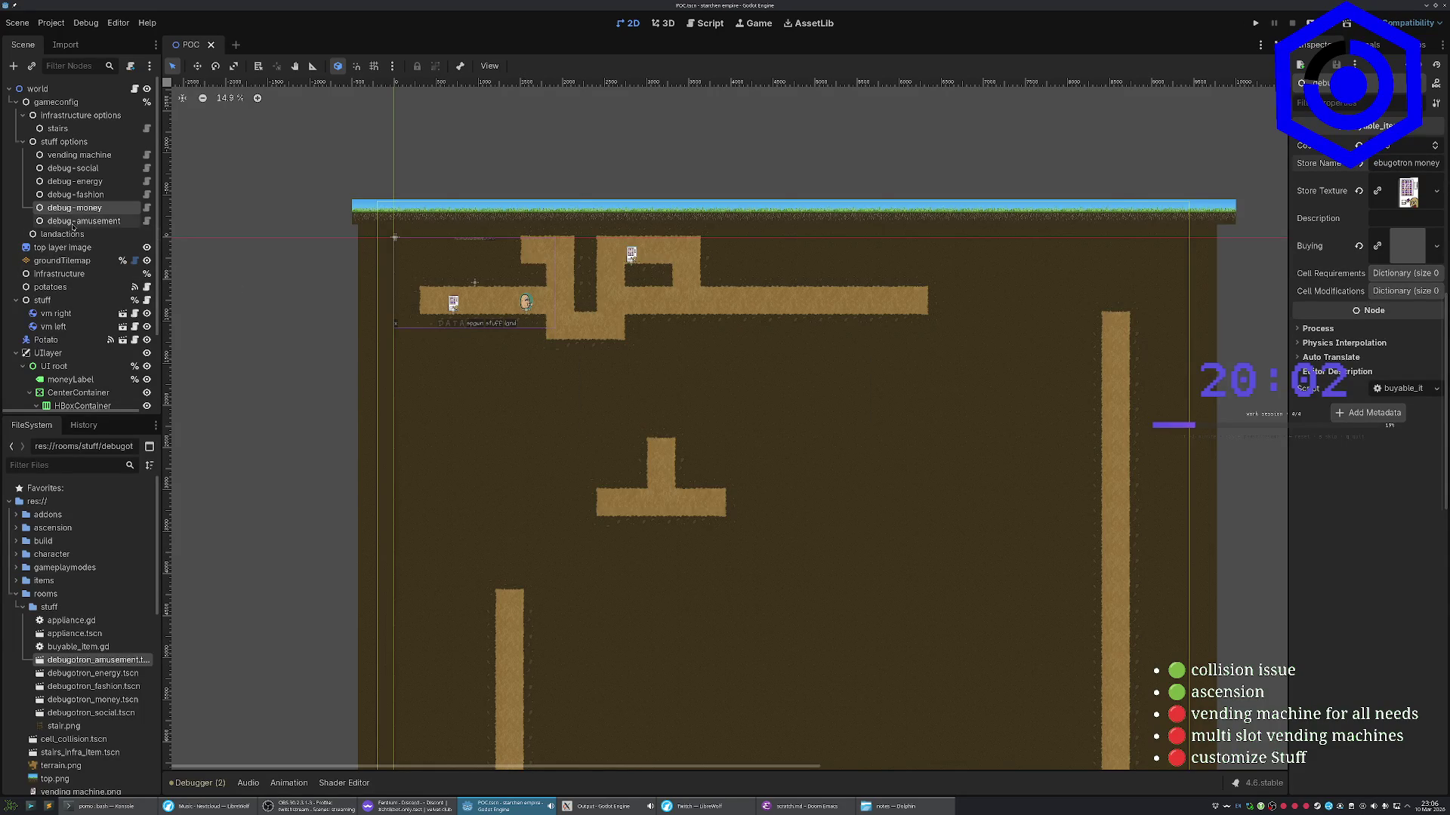
pyautogui.click(71, 224)
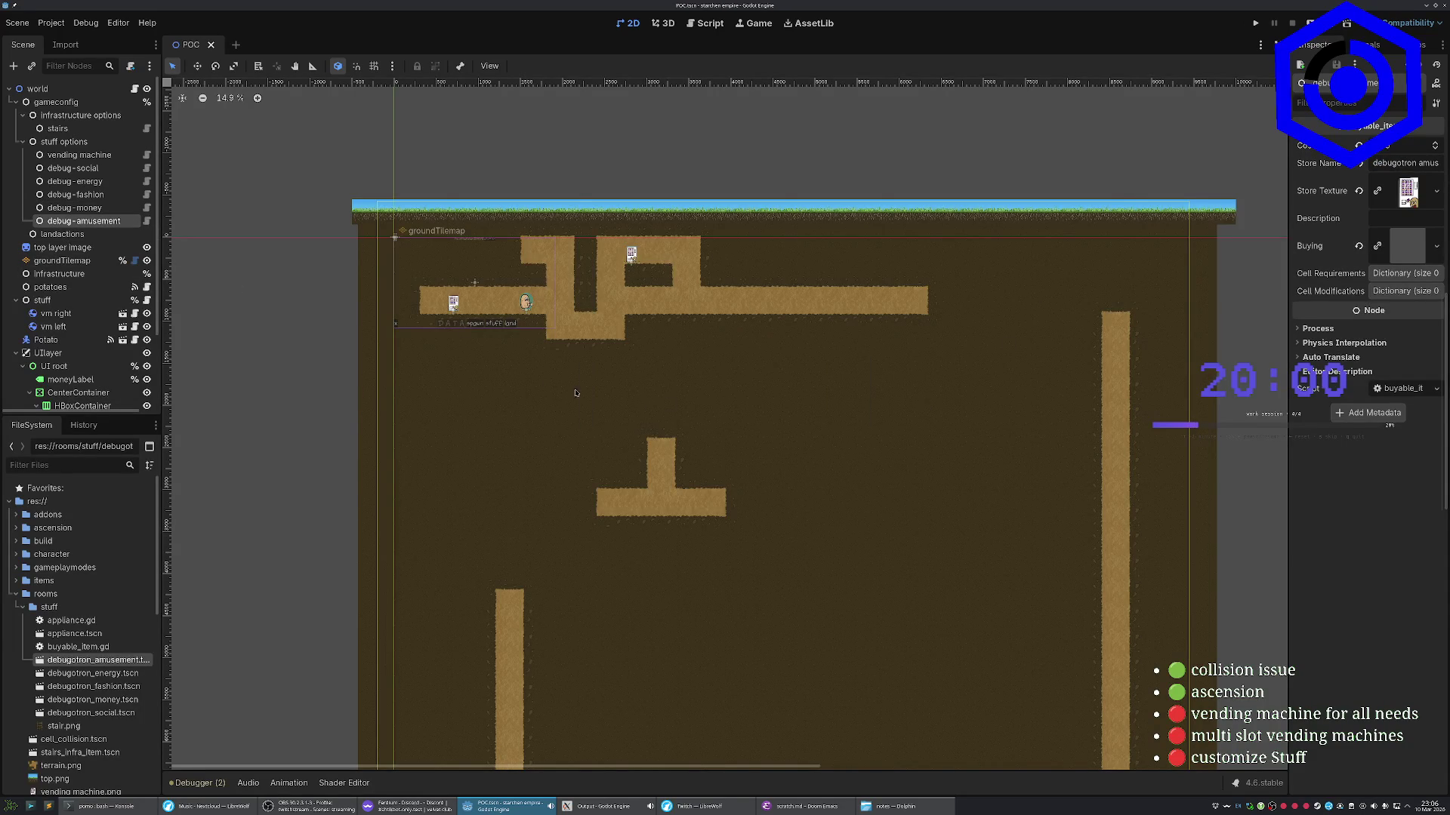
pyautogui.click(631, 255)
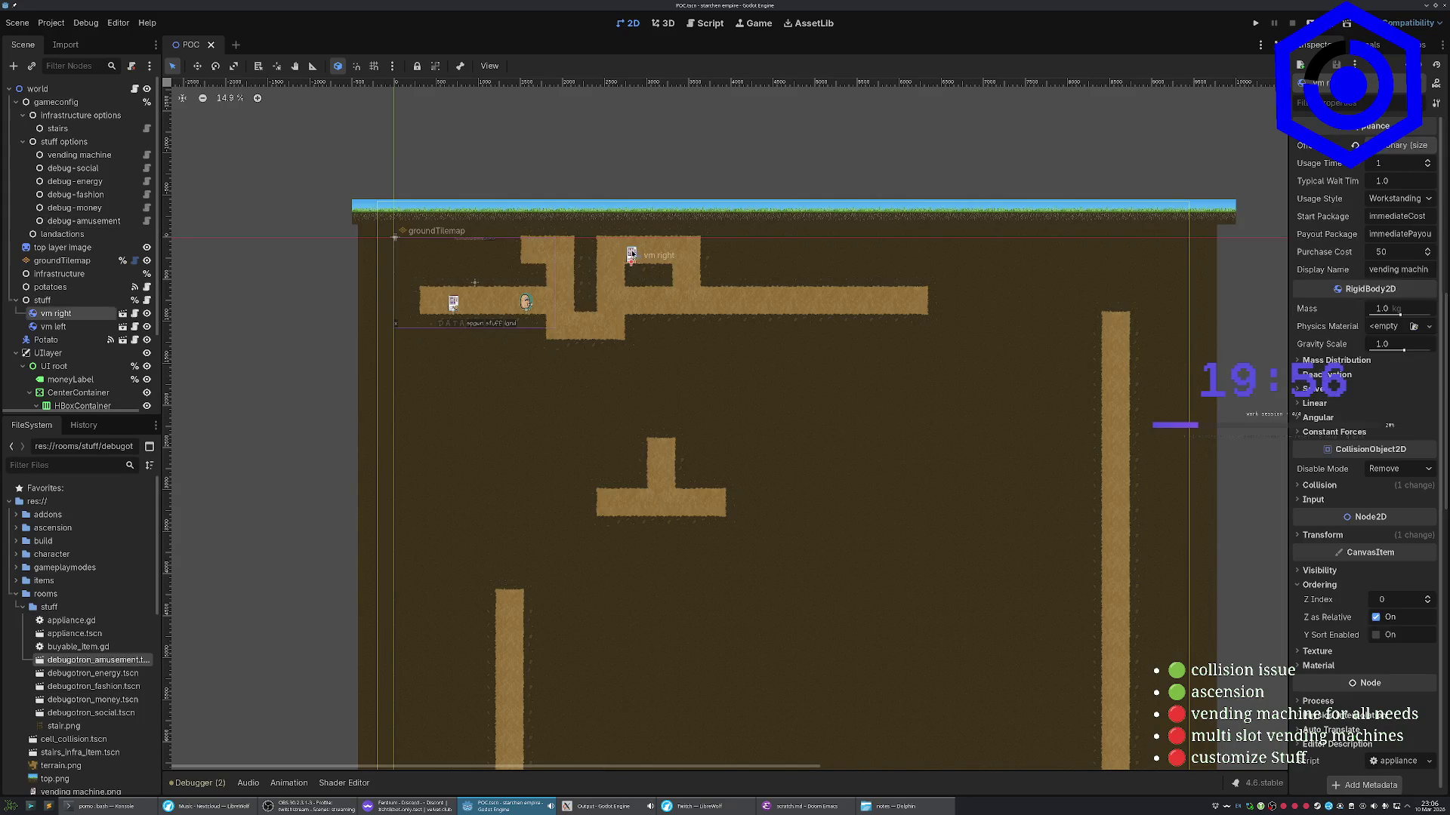
pyautogui.doubleClick(631, 261)
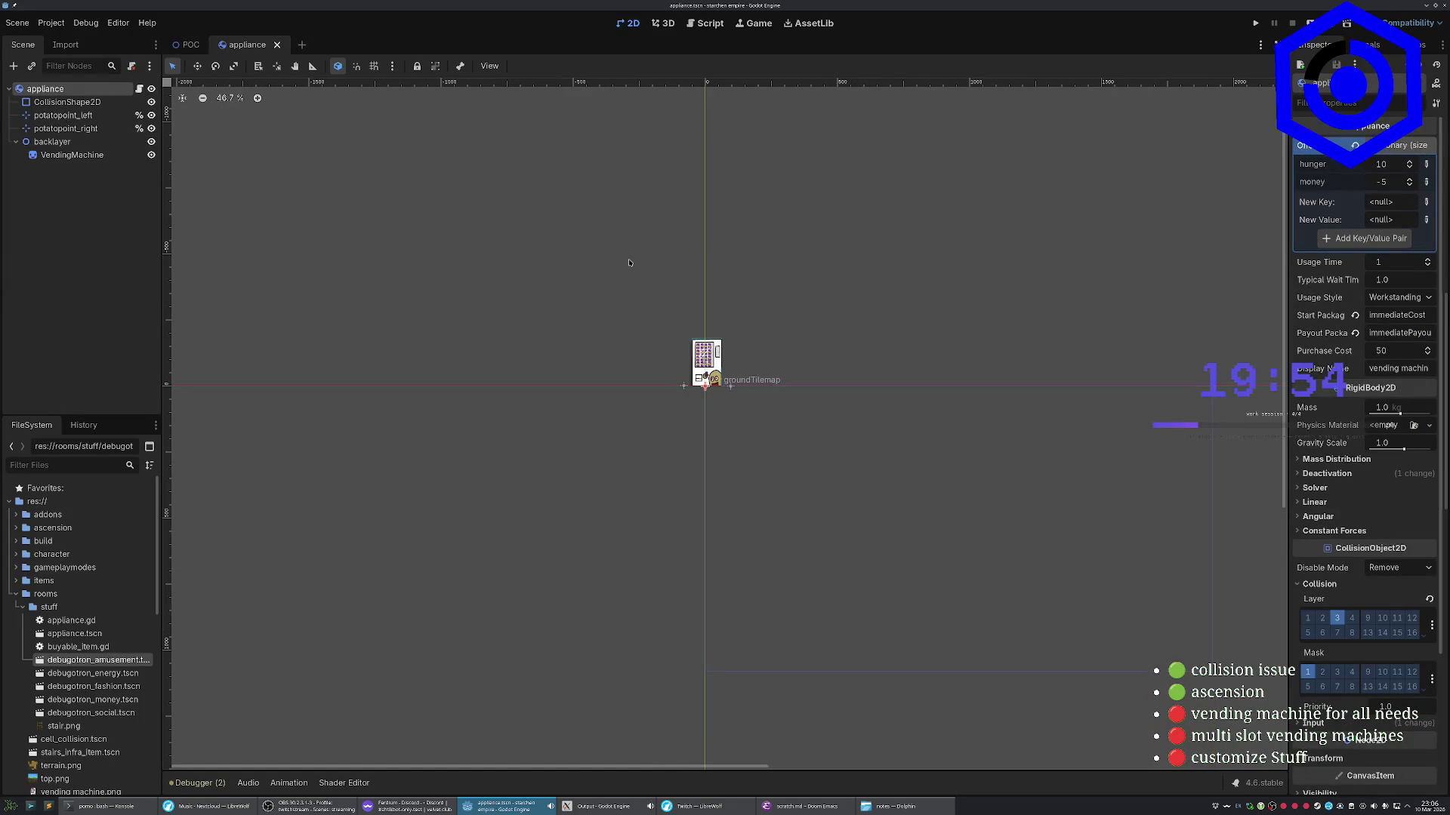
pyautogui.click(277, 45)
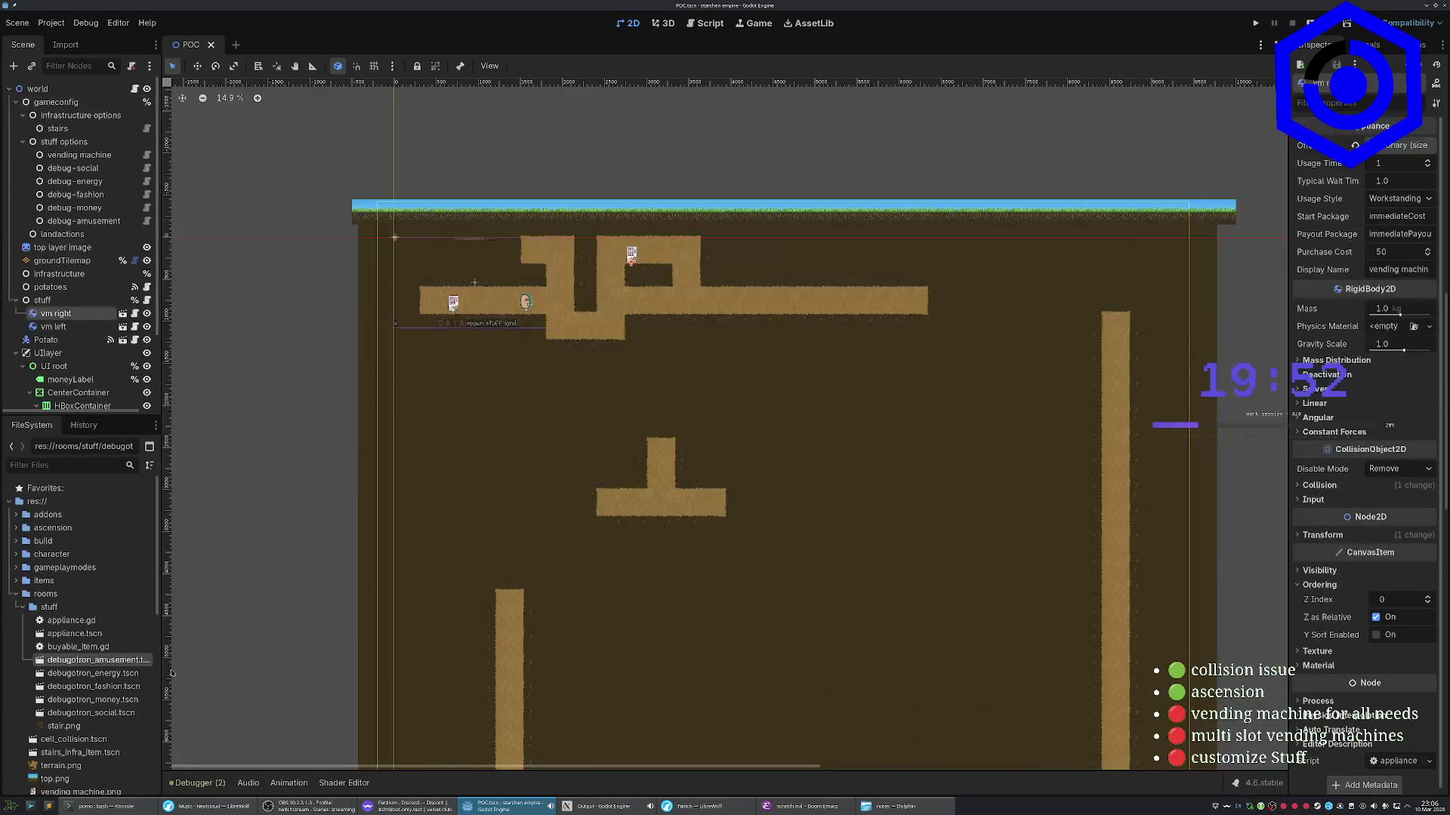
pyautogui.scroll(3, 529, 339)
pyautogui.scroll(3, 580, 387)
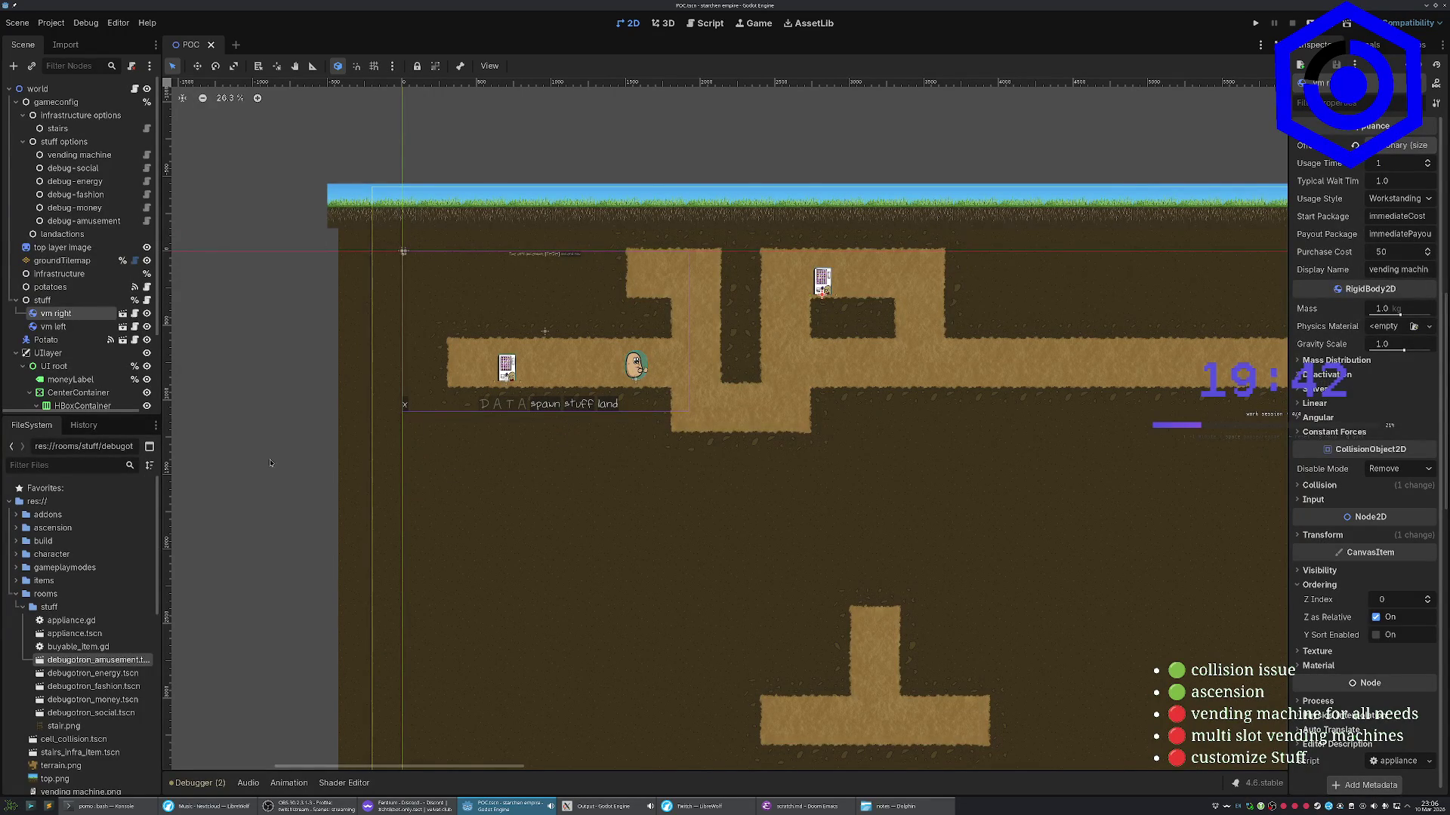
pyautogui.click(29, 144)
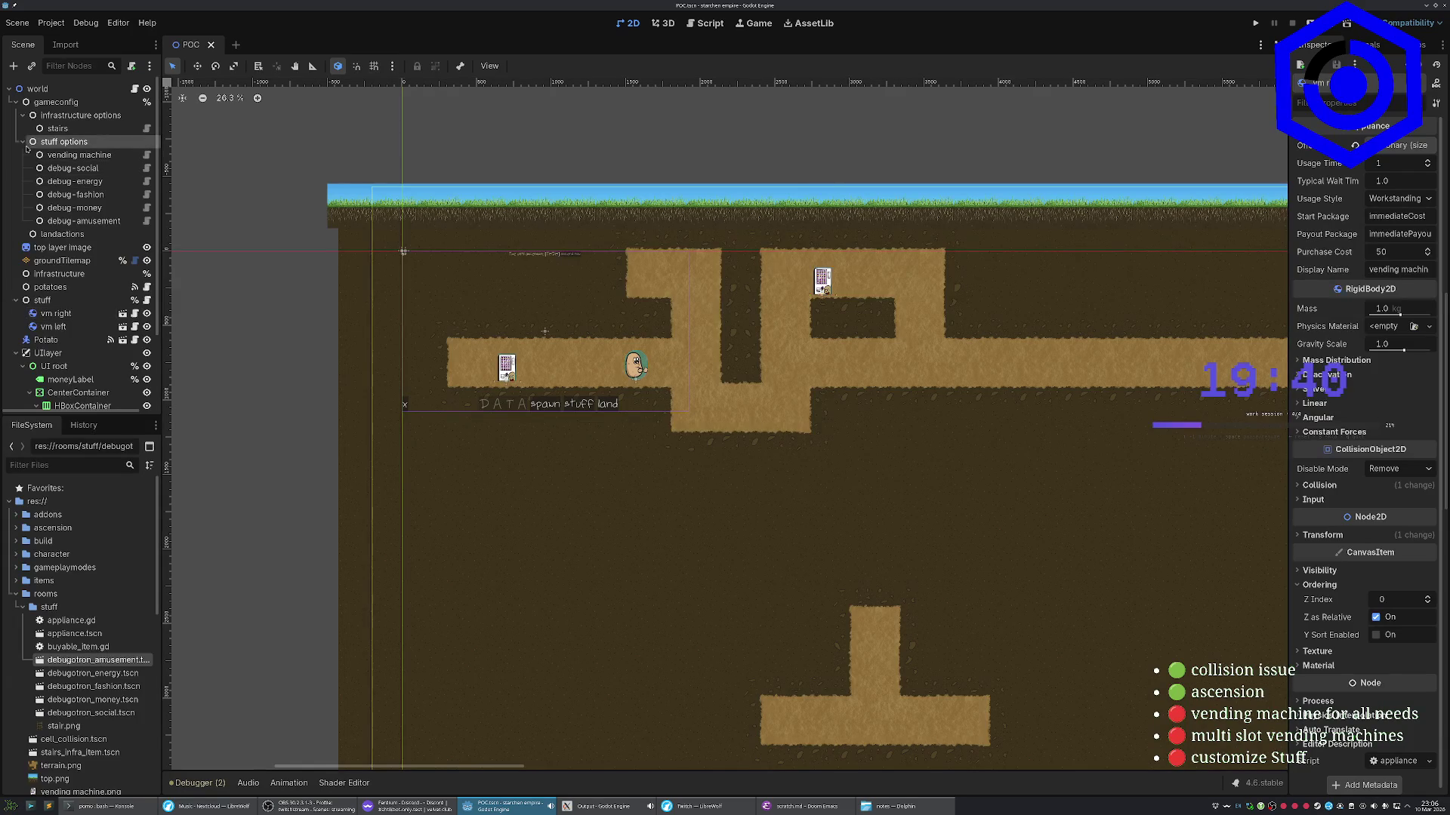
# Collapse the stuff options and infrastructure options branches in the Scene dock
pyautogui.click(22, 142)
pyautogui.click(23, 114)
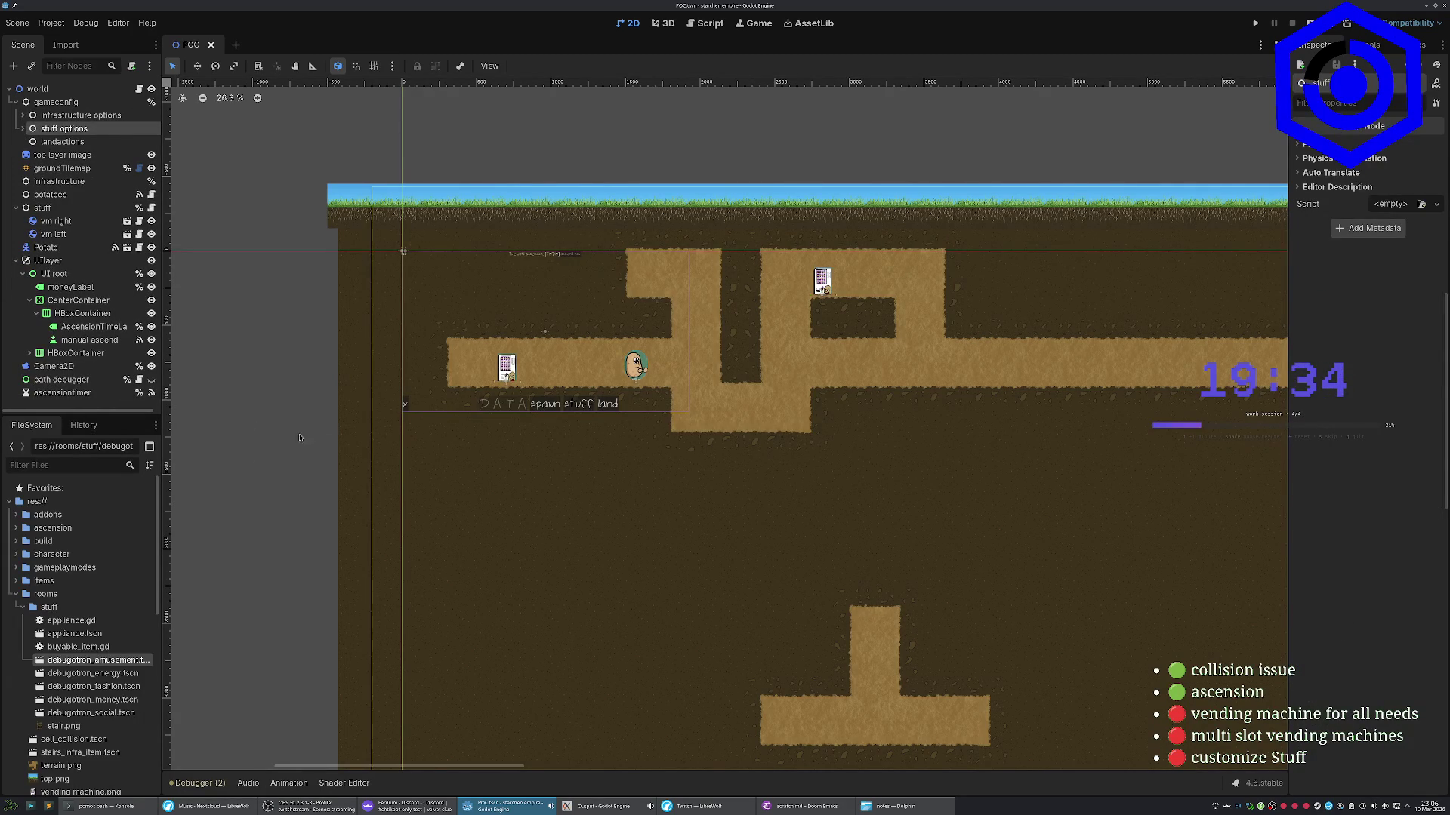
pyautogui.scroll(4, 469, 471)
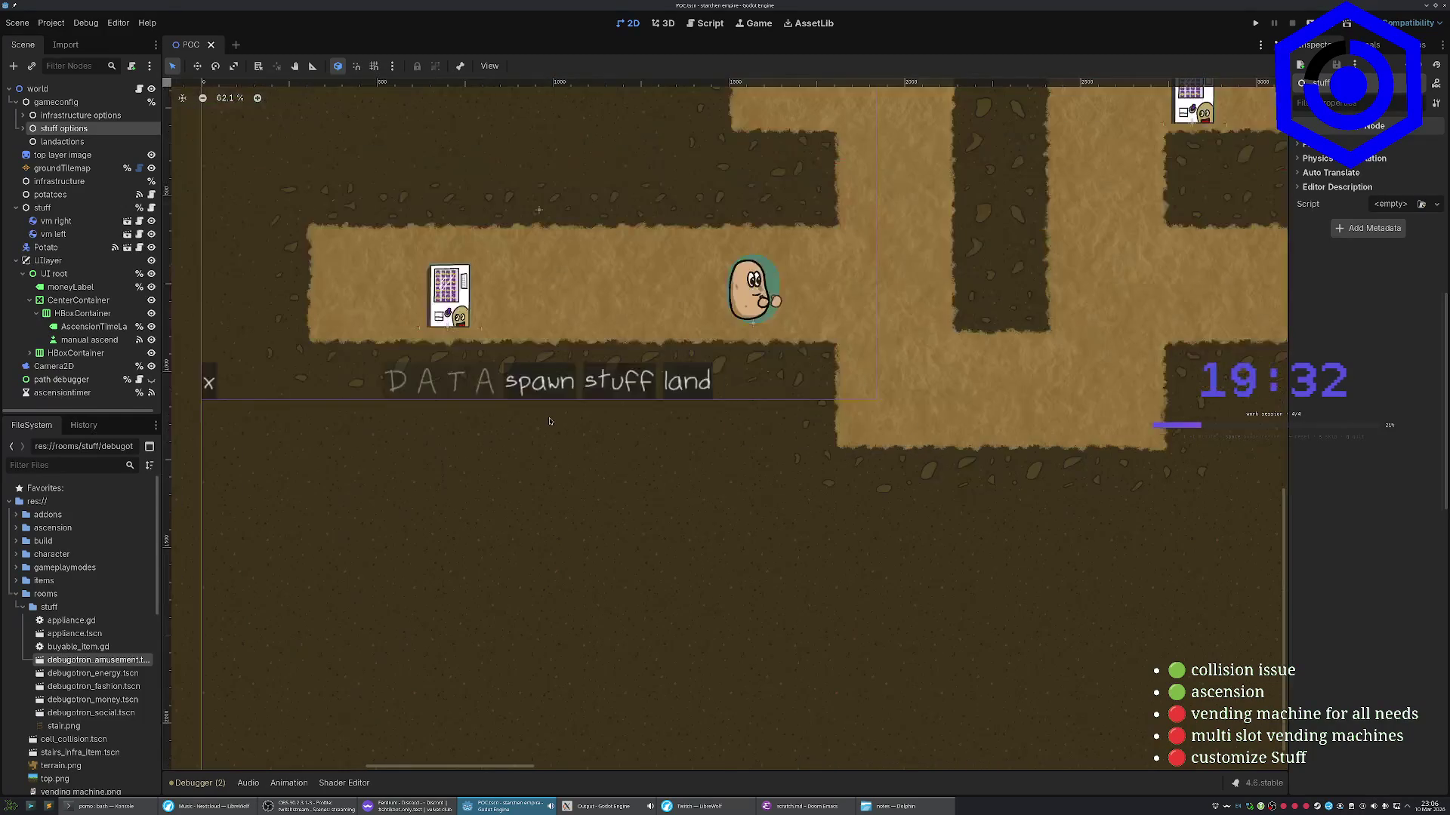
pyautogui.scroll(-3, 698, 441)
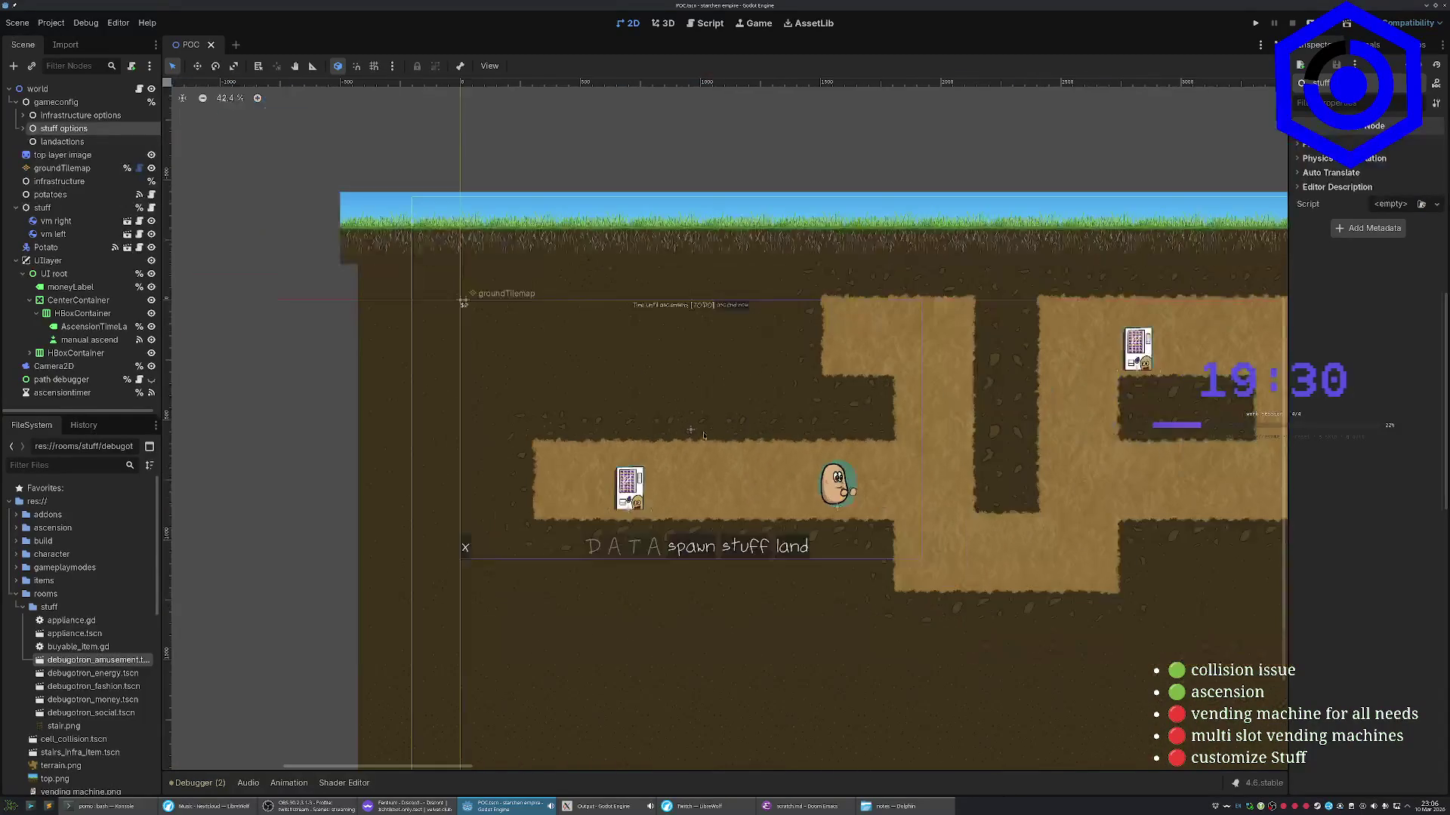
pyautogui.scroll(4, 698, 442)
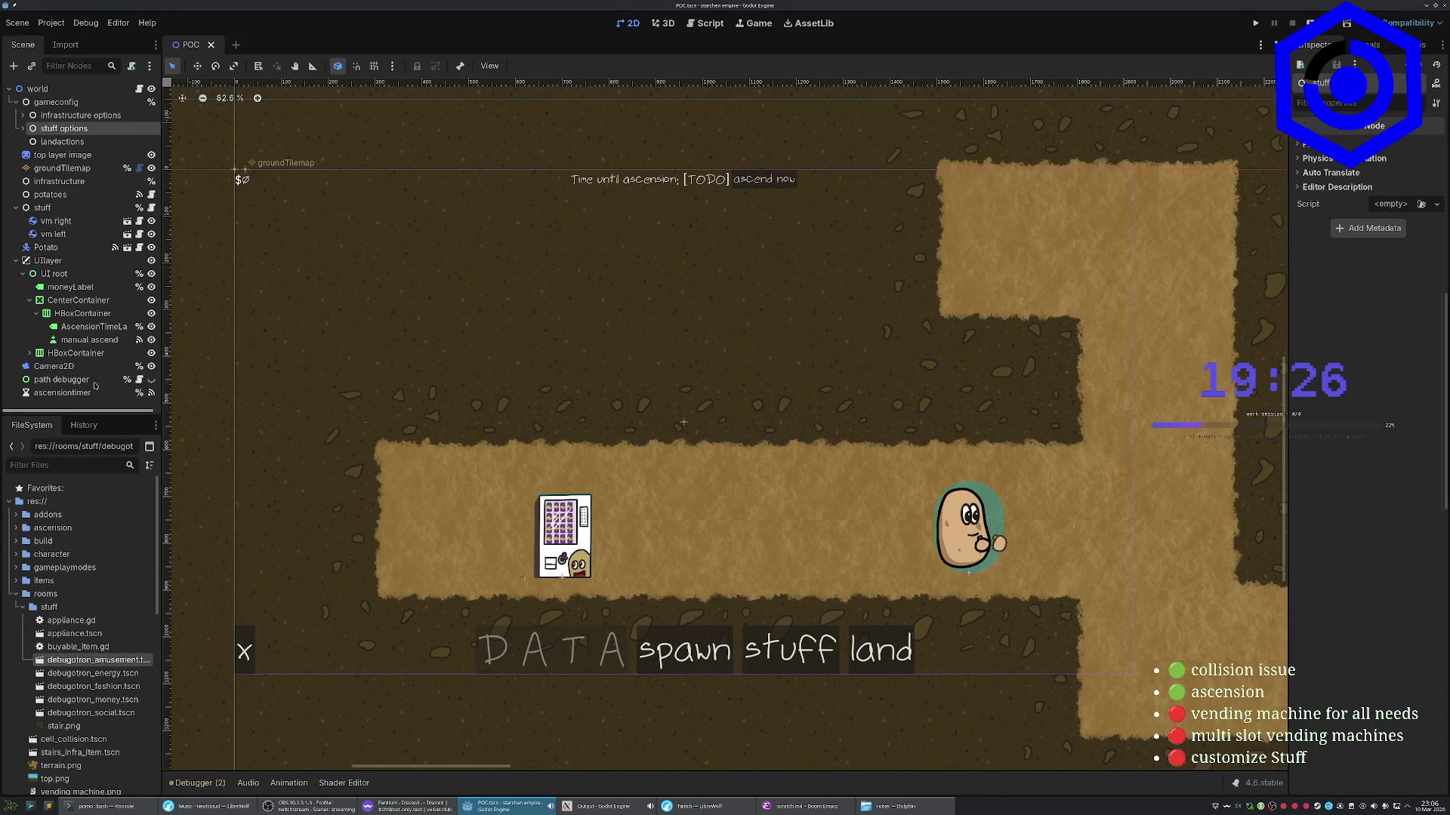
pyautogui.click(93, 330)
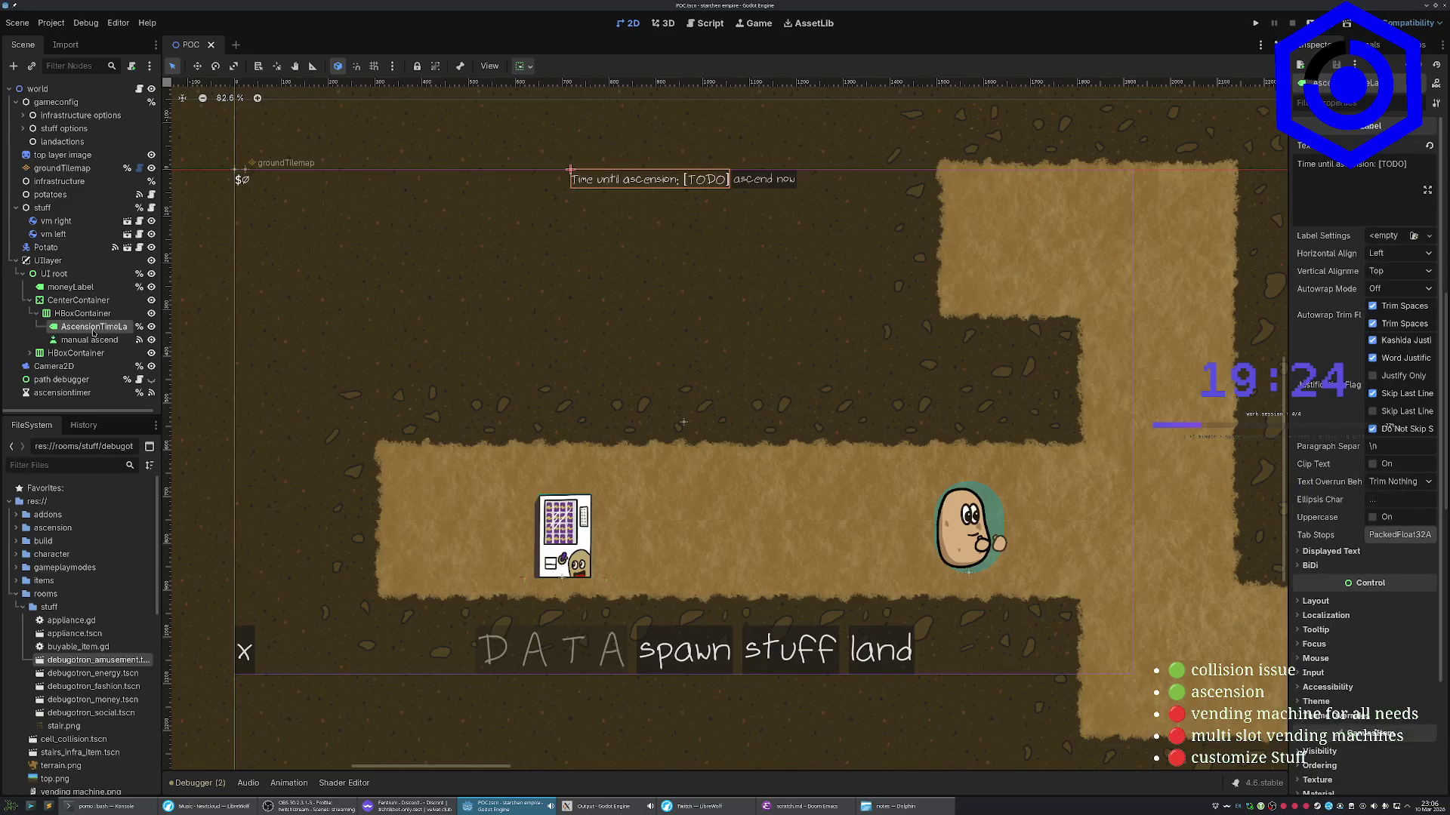
# Delete '[TODO]' from AscensionTimeLabel's text, save the POC scene, and select CenterContainer
pyautogui.moveTo(1409, 165); pyautogui.dragTo(1374, 164)
pyautogui.press('BackSpace')
pyautogui.hotkey('ctrl', 's')
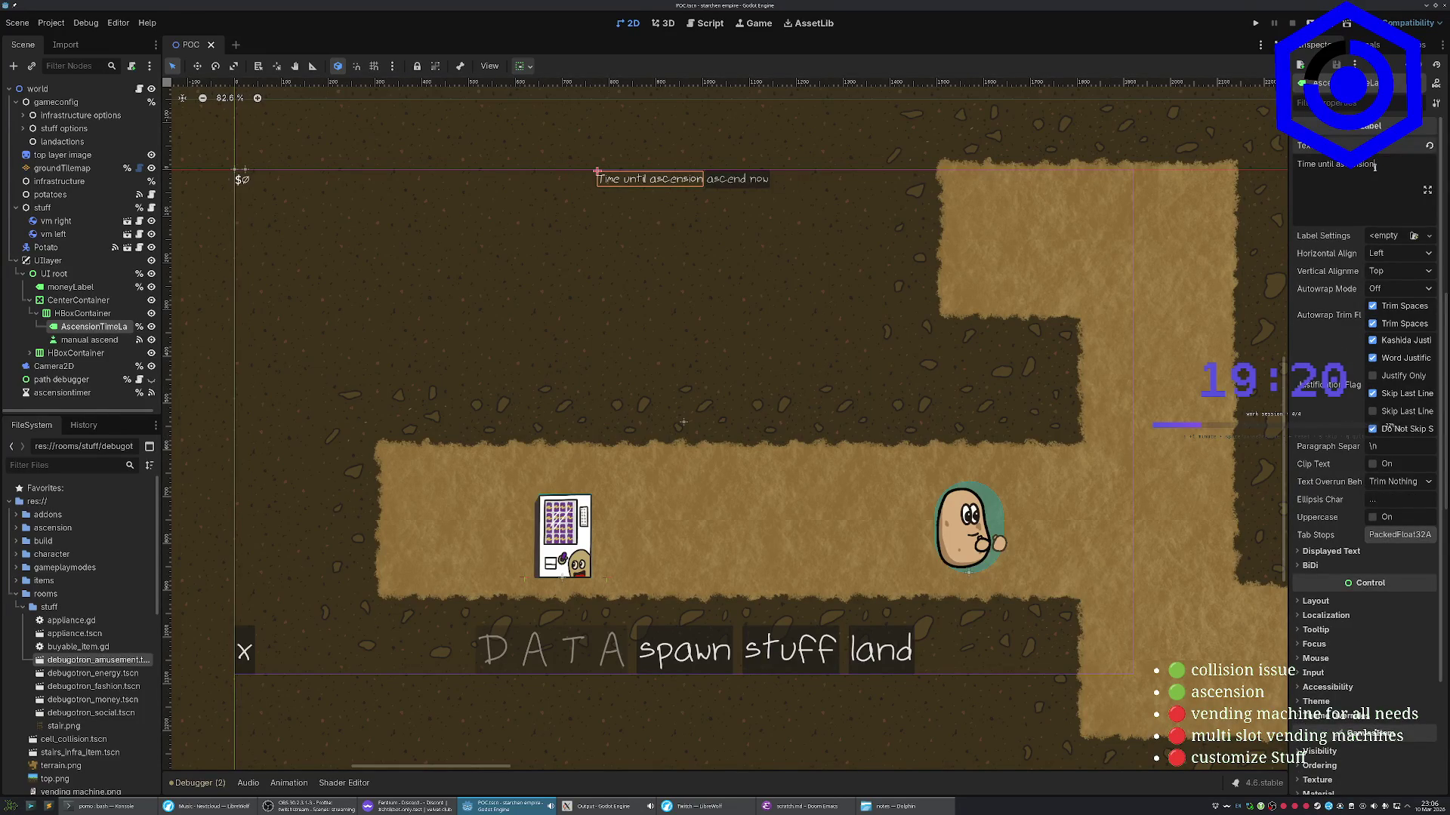
pyautogui.click(243, 183)
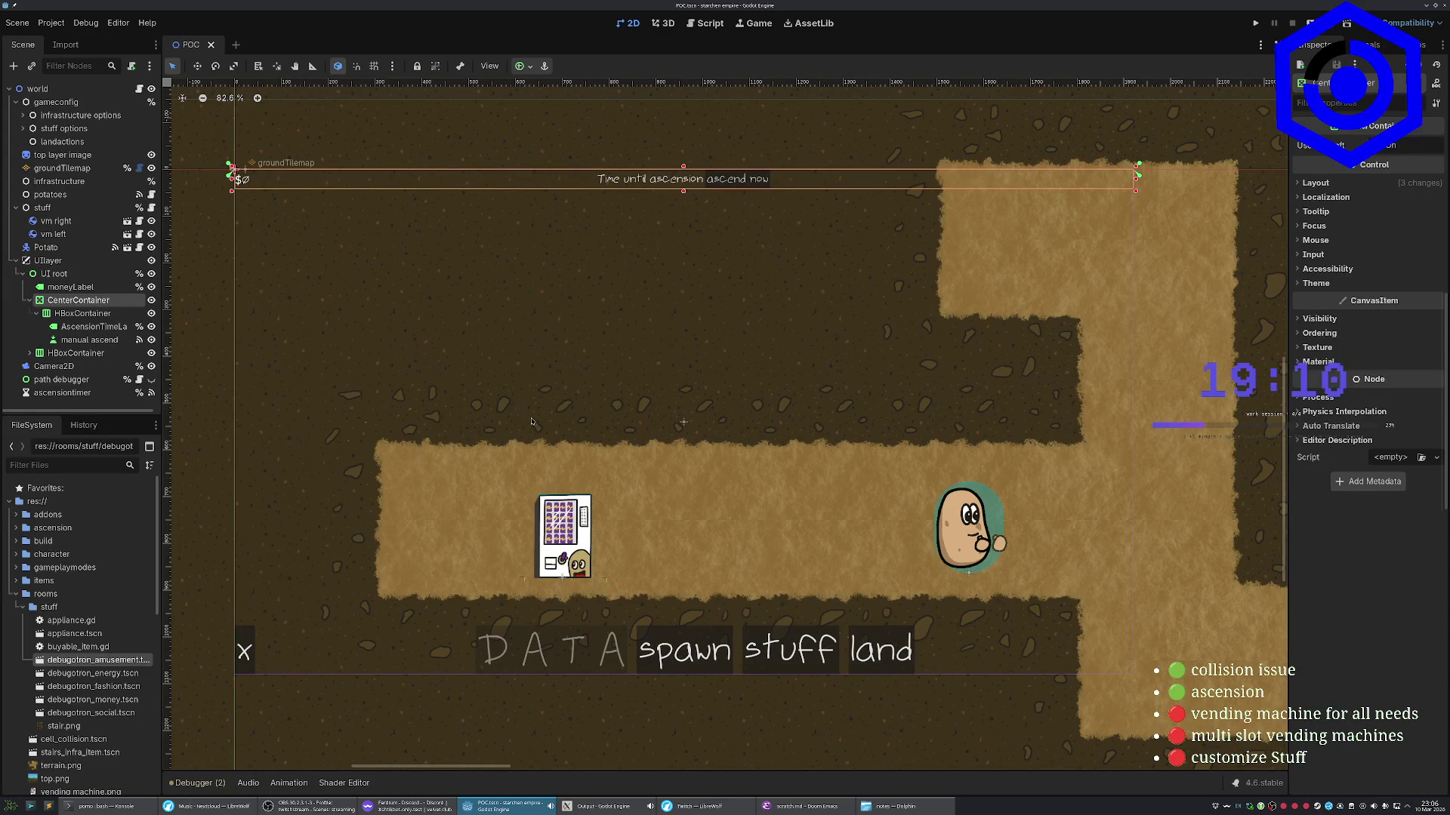
pyautogui.scroll(-4, 532, 423)
pyautogui.hscroll(-2, 555, 318)
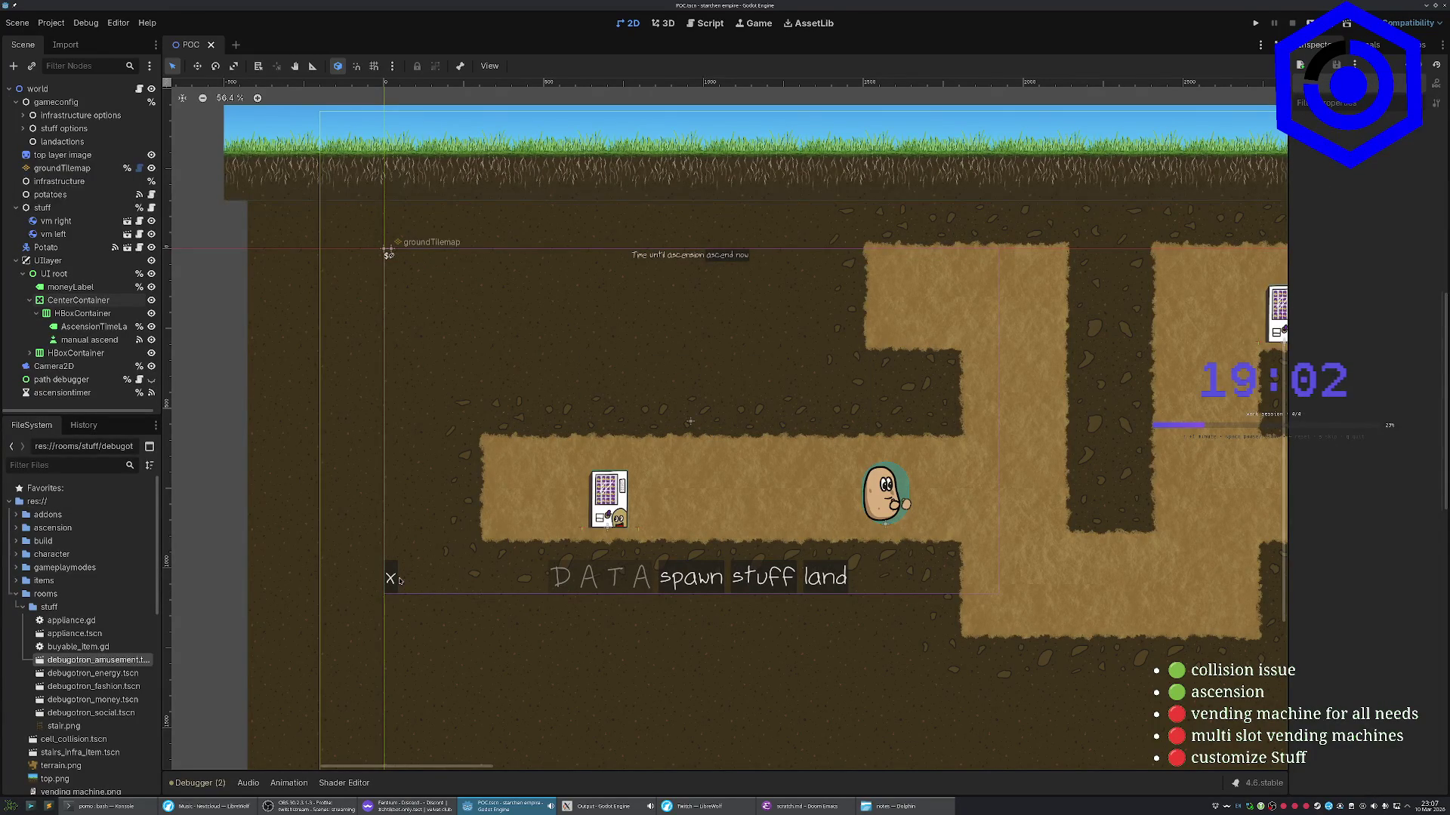
# Set debugotron_energy.tscn's Usage Style to Sleep, save it, and return to the POC scene
pyautogui.click(98, 712)
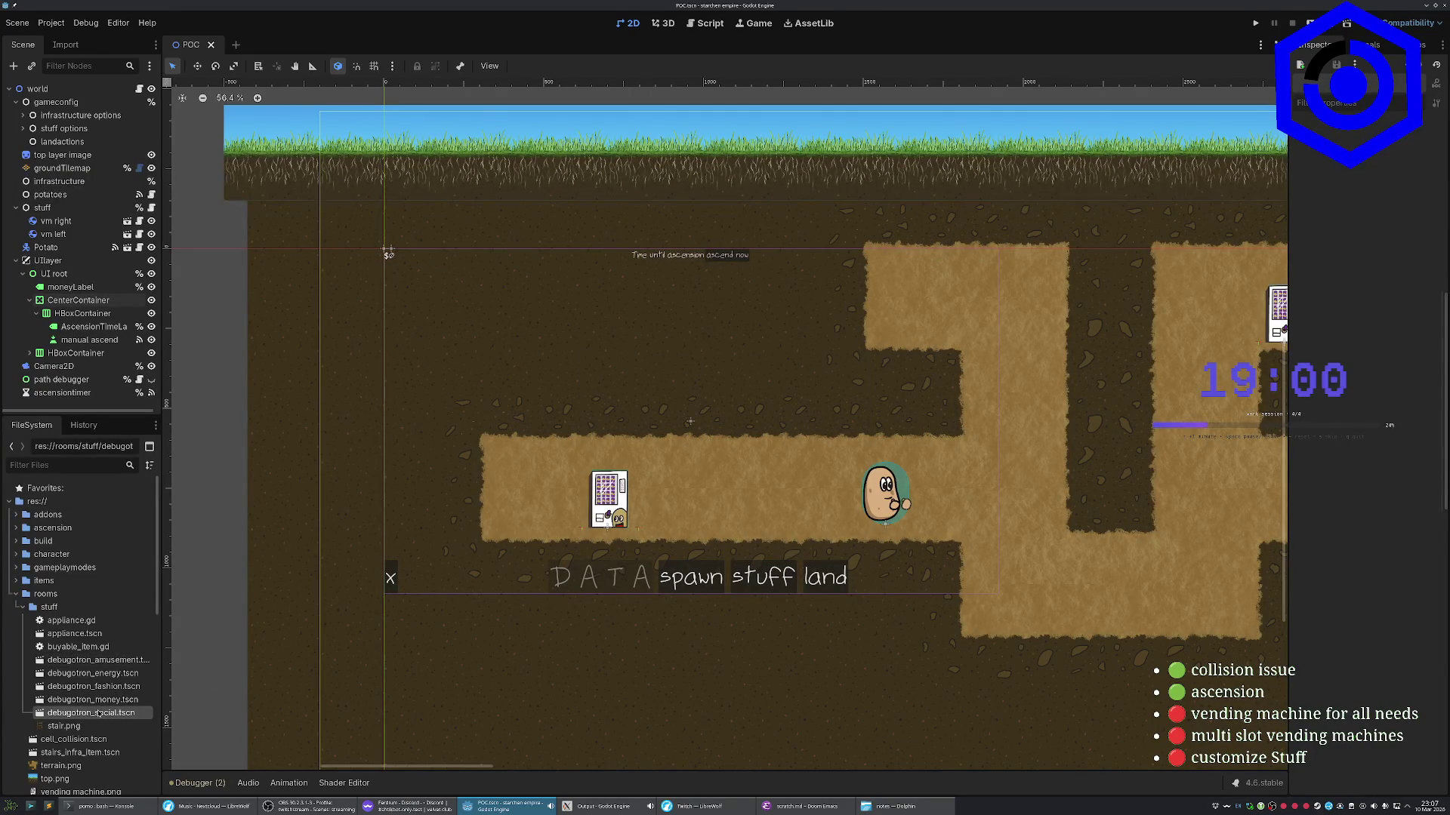
pyautogui.press('Up')
pyautogui.press('Up')
pyautogui.press('Up')
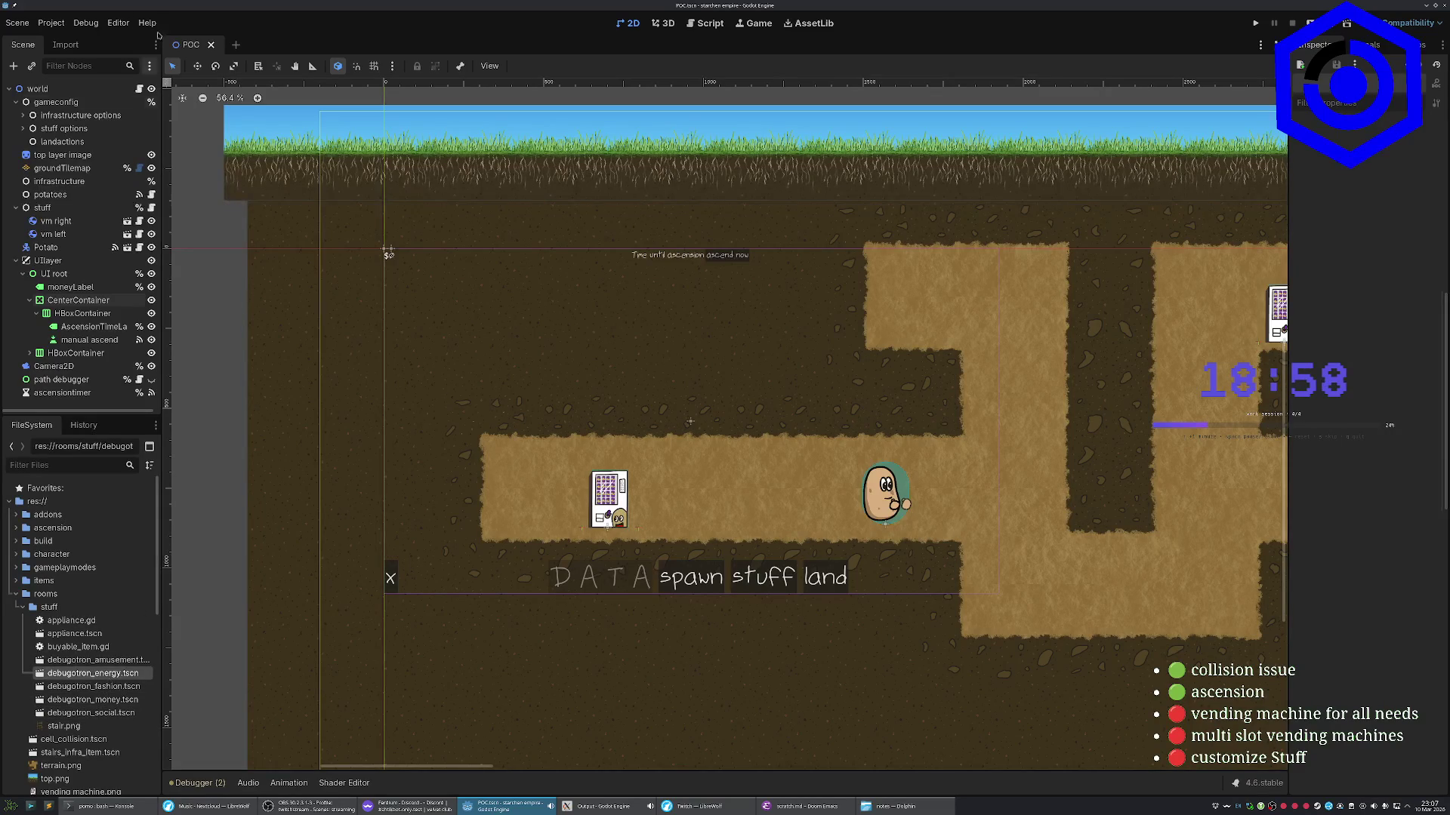
pyautogui.doubleClick(93, 673)
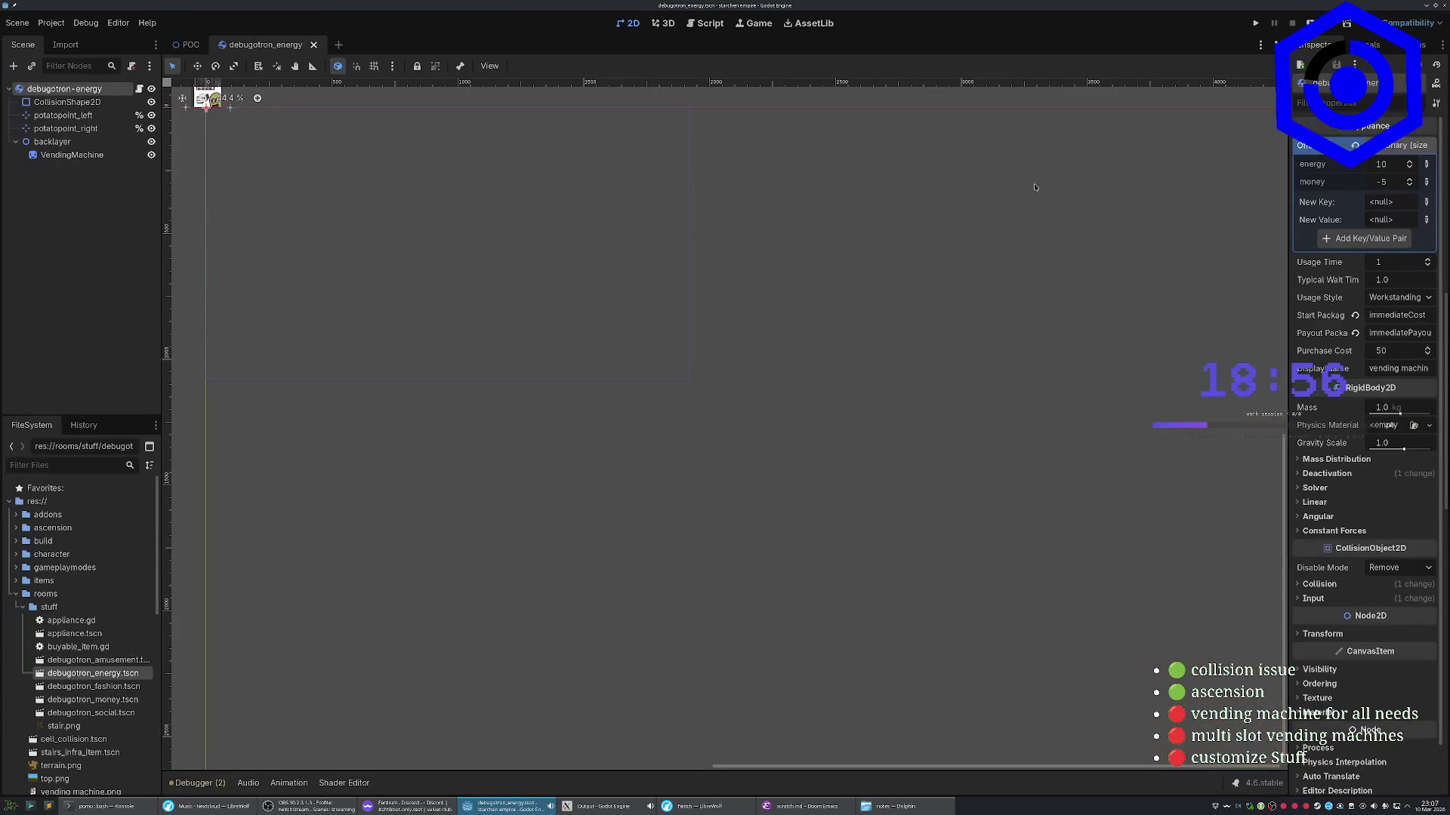
pyautogui.click(1393, 297)
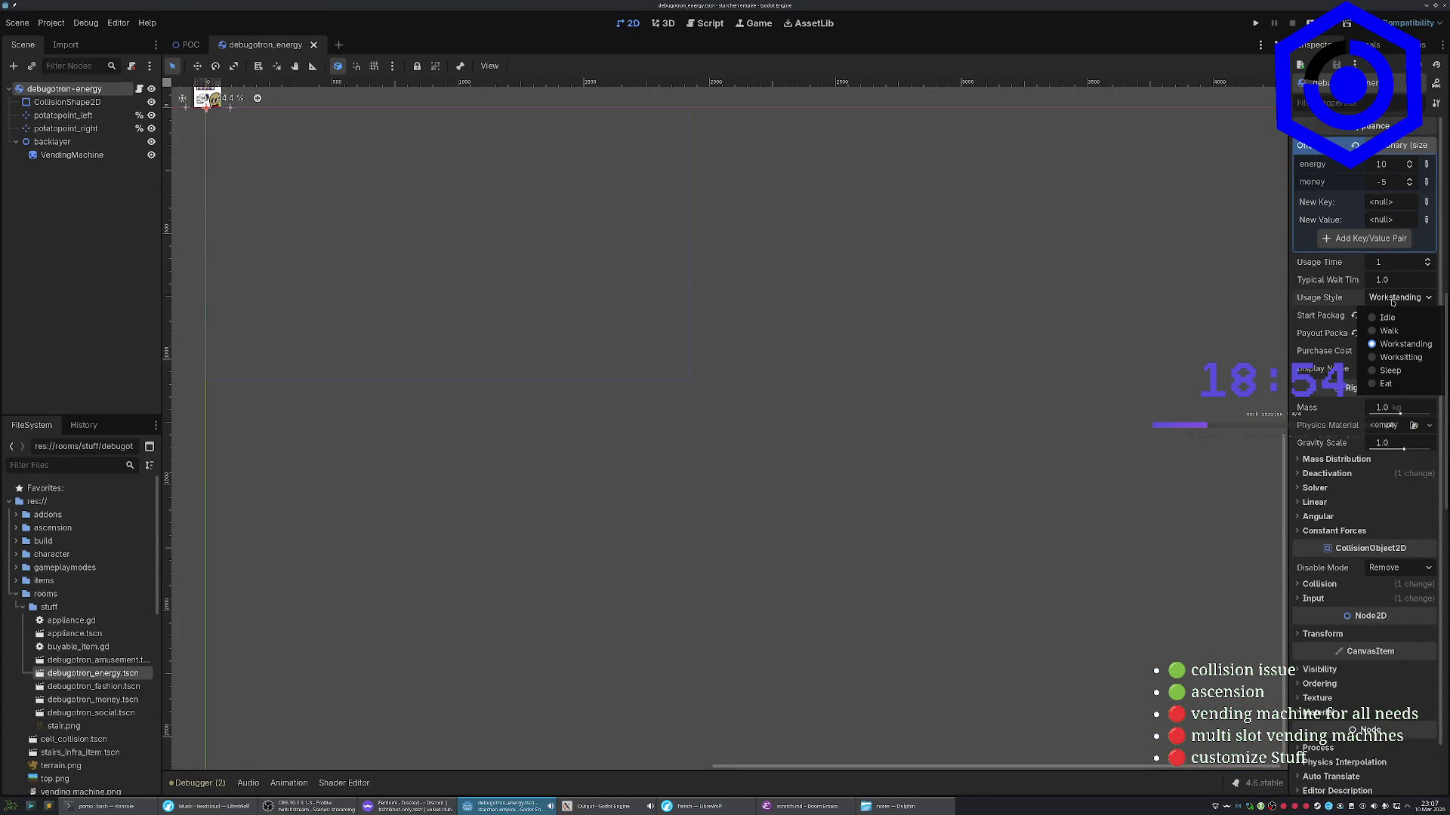
pyautogui.click(1389, 370)
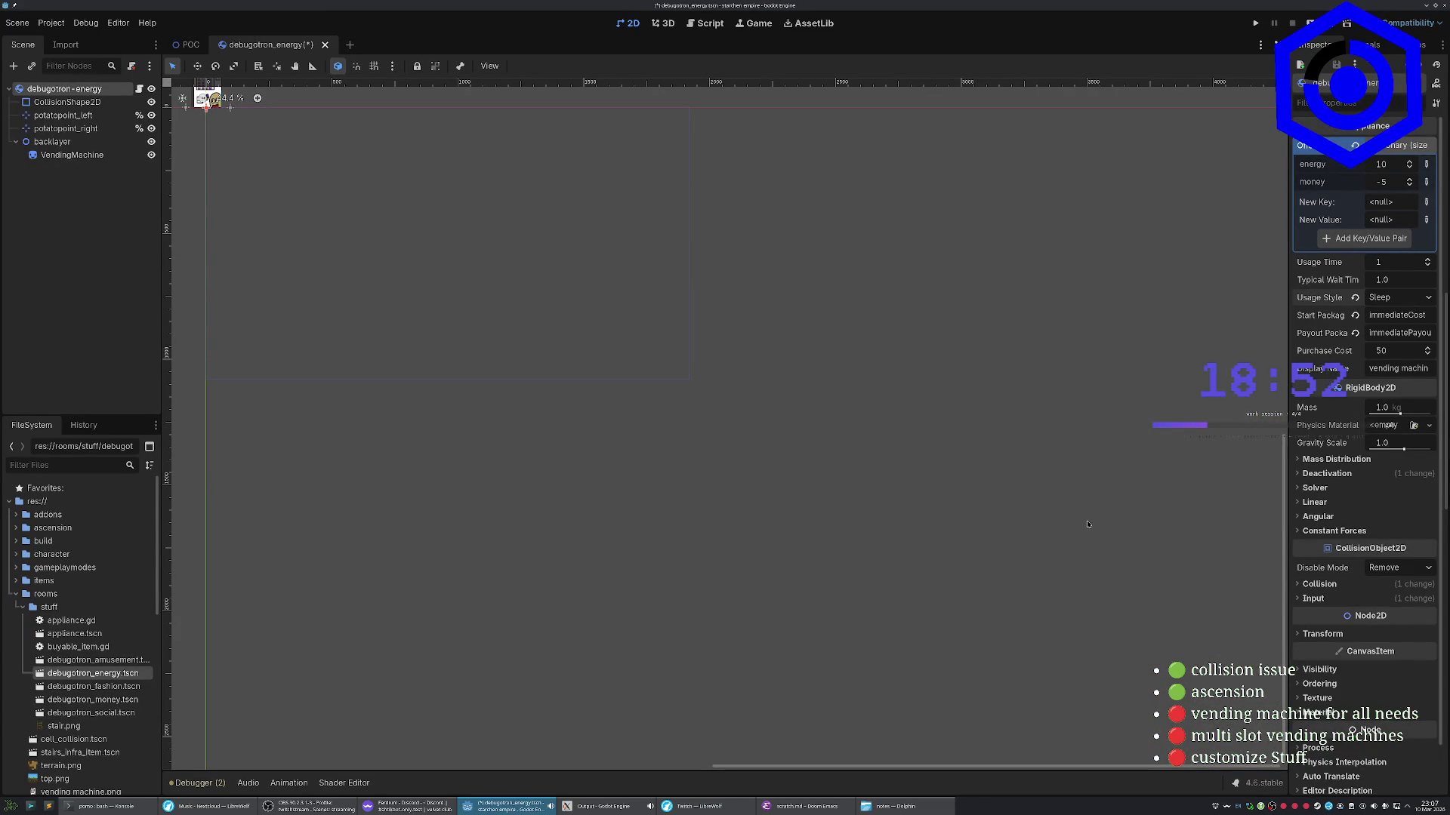
pyautogui.hotkey('ctrl', 's')
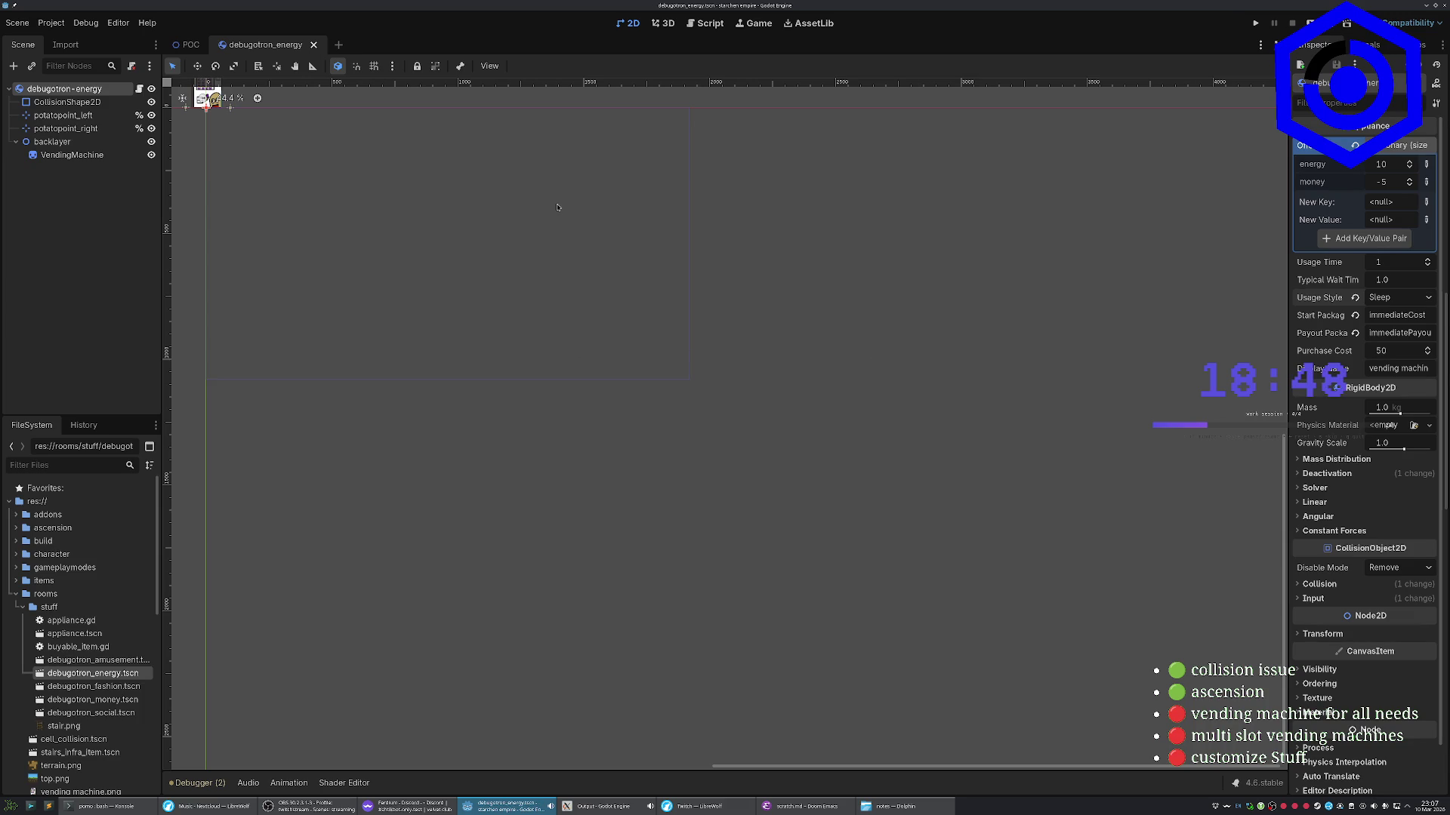
pyautogui.hotkey('ctrl', 'Tab')
pyautogui.scroll(5, 454, 233)
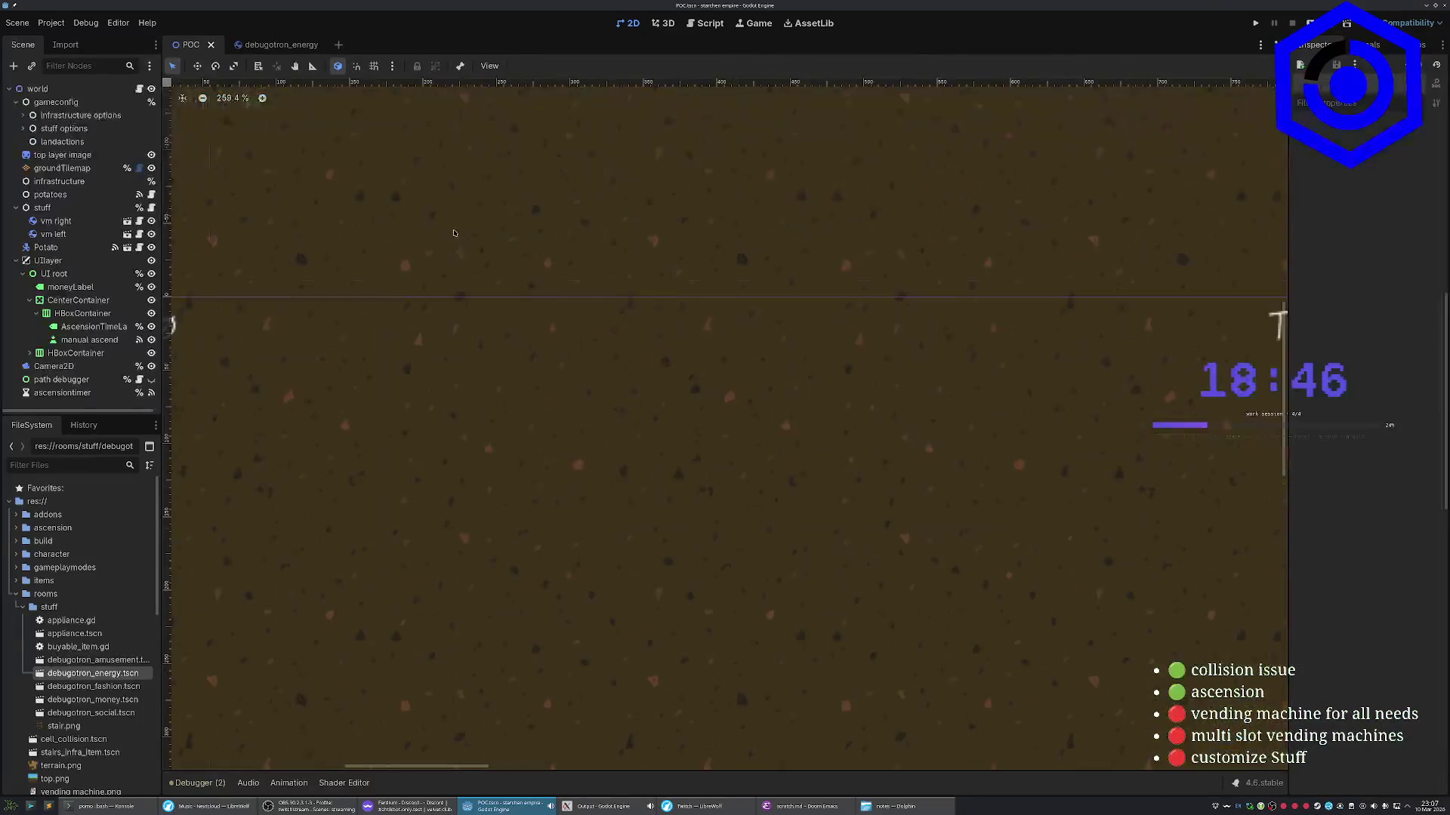
# Open the project's UI folder in the file manager and launch Chris.ttf in FontForge
pyautogui.click(78, 300)
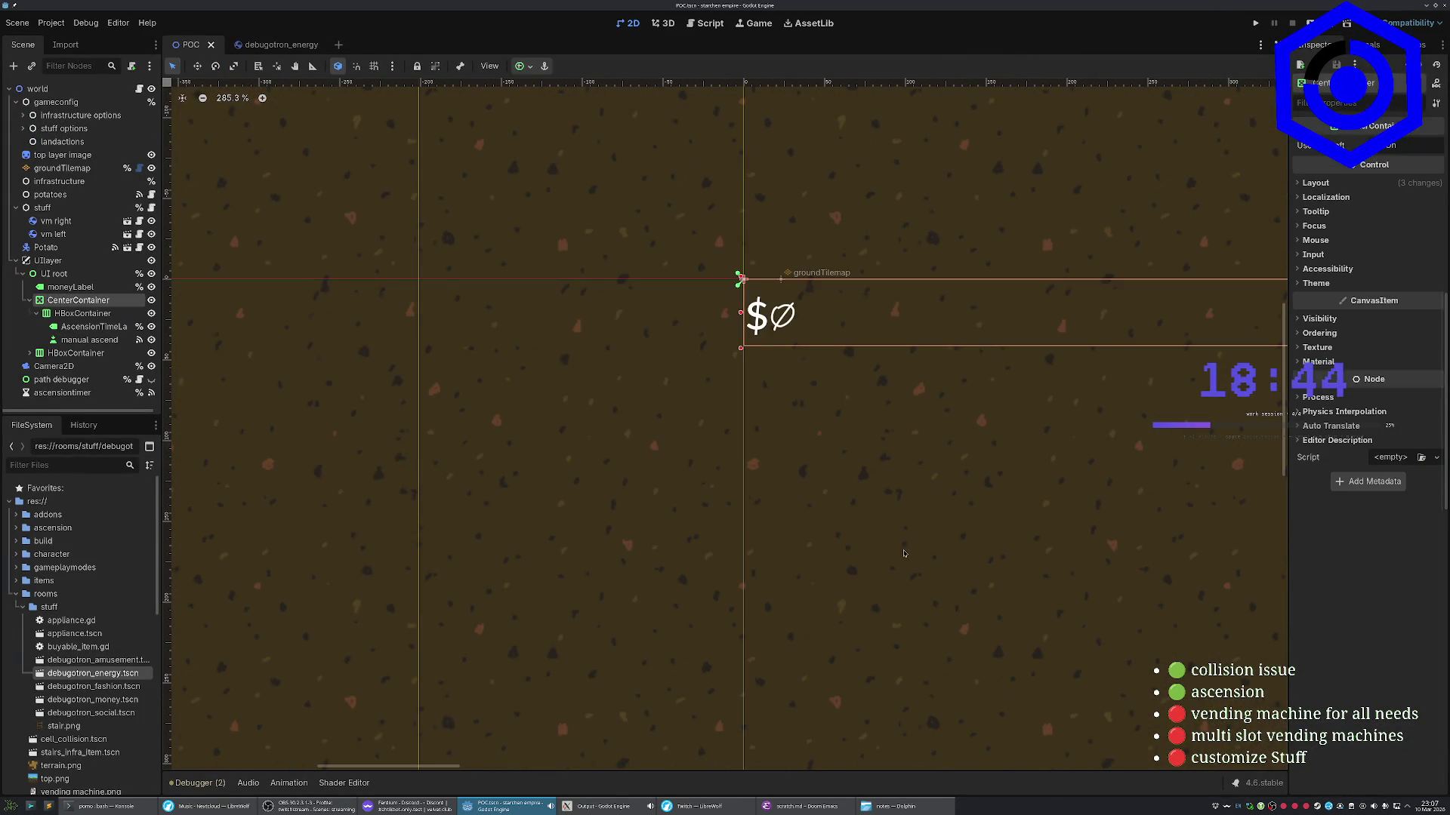
pyautogui.scroll(-3, 83, 707)
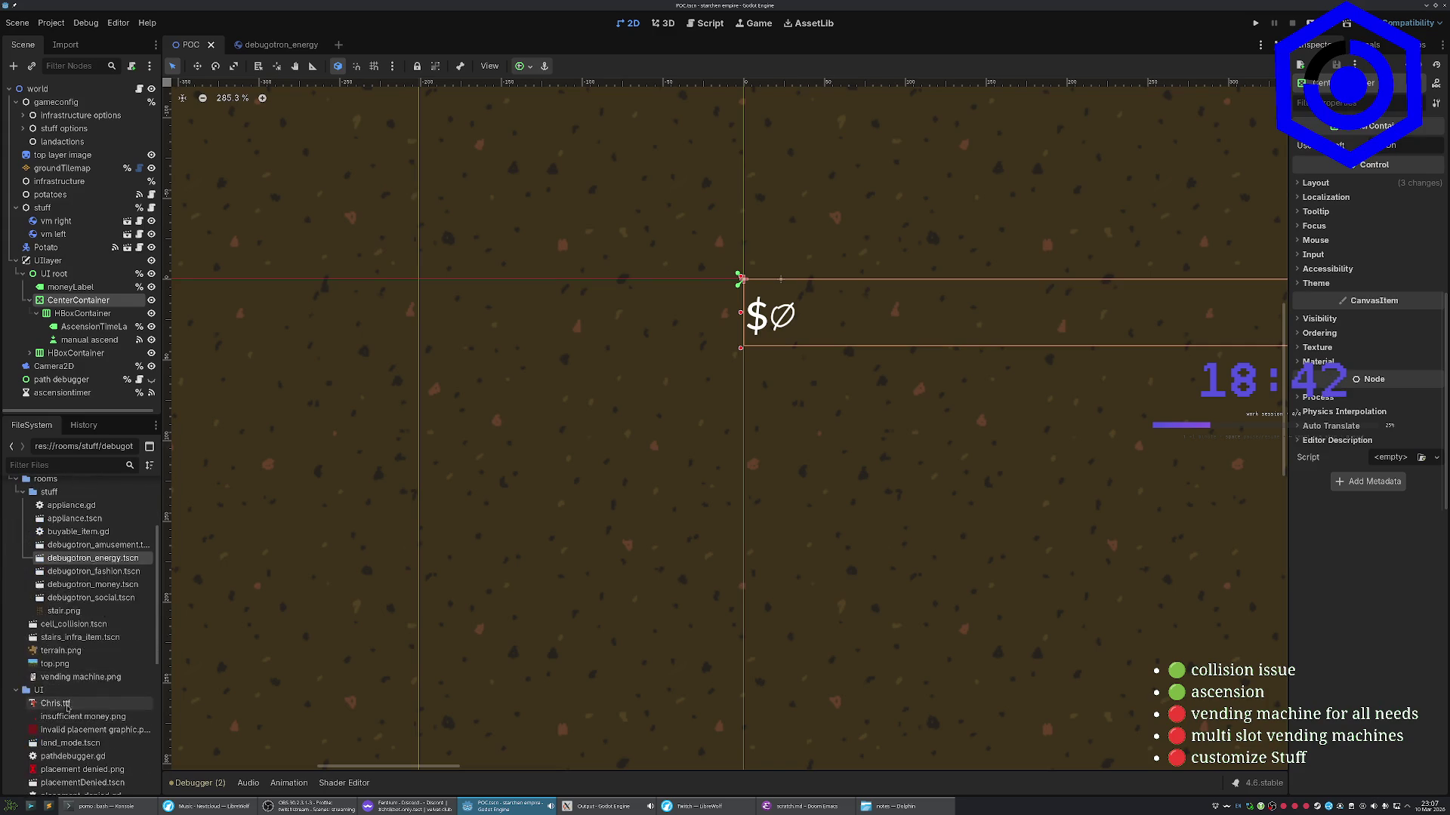
pyautogui.rightClick(48, 690)
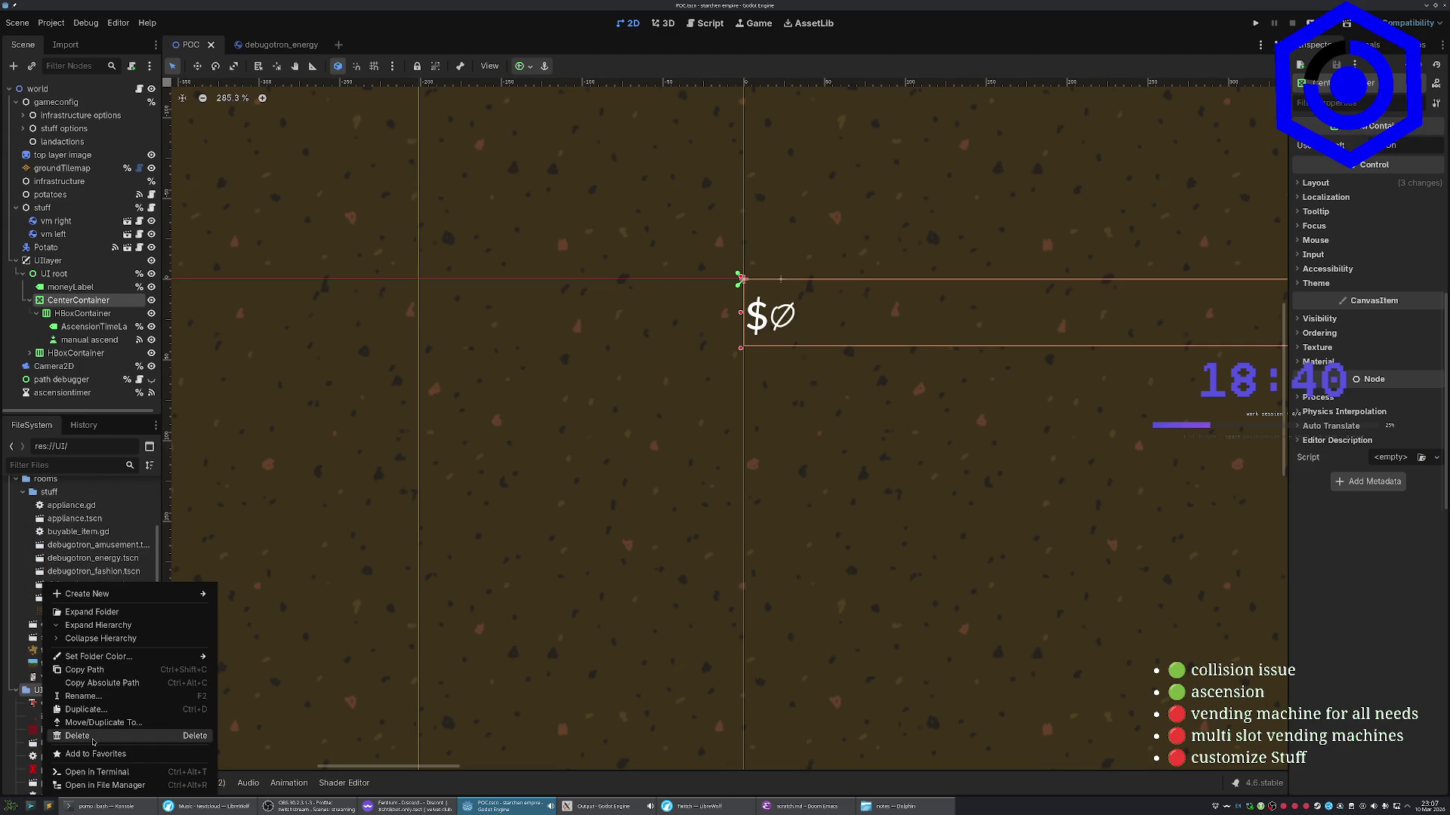
pyautogui.click(101, 786)
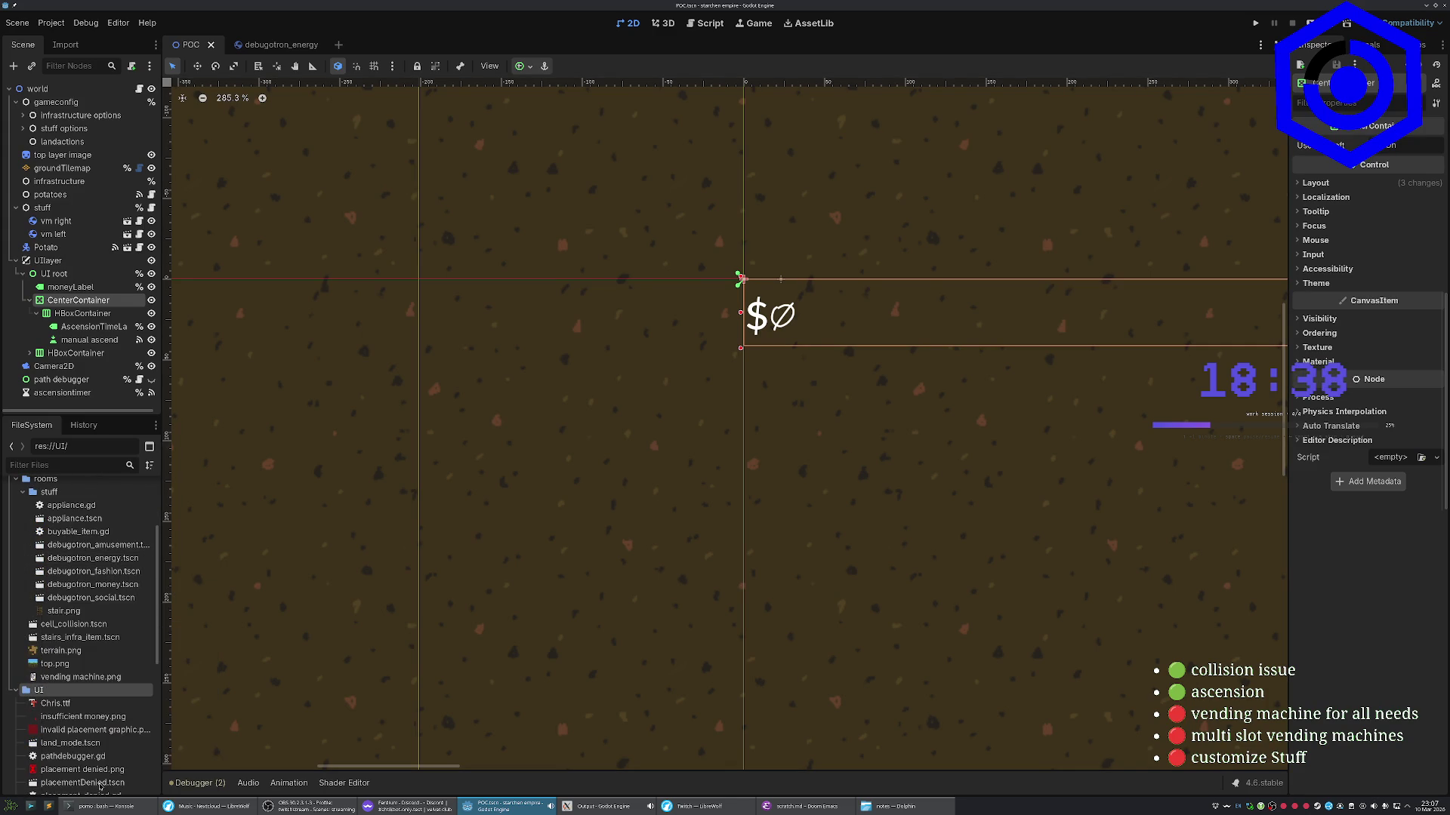
pyautogui.doubleClick(630, 312)
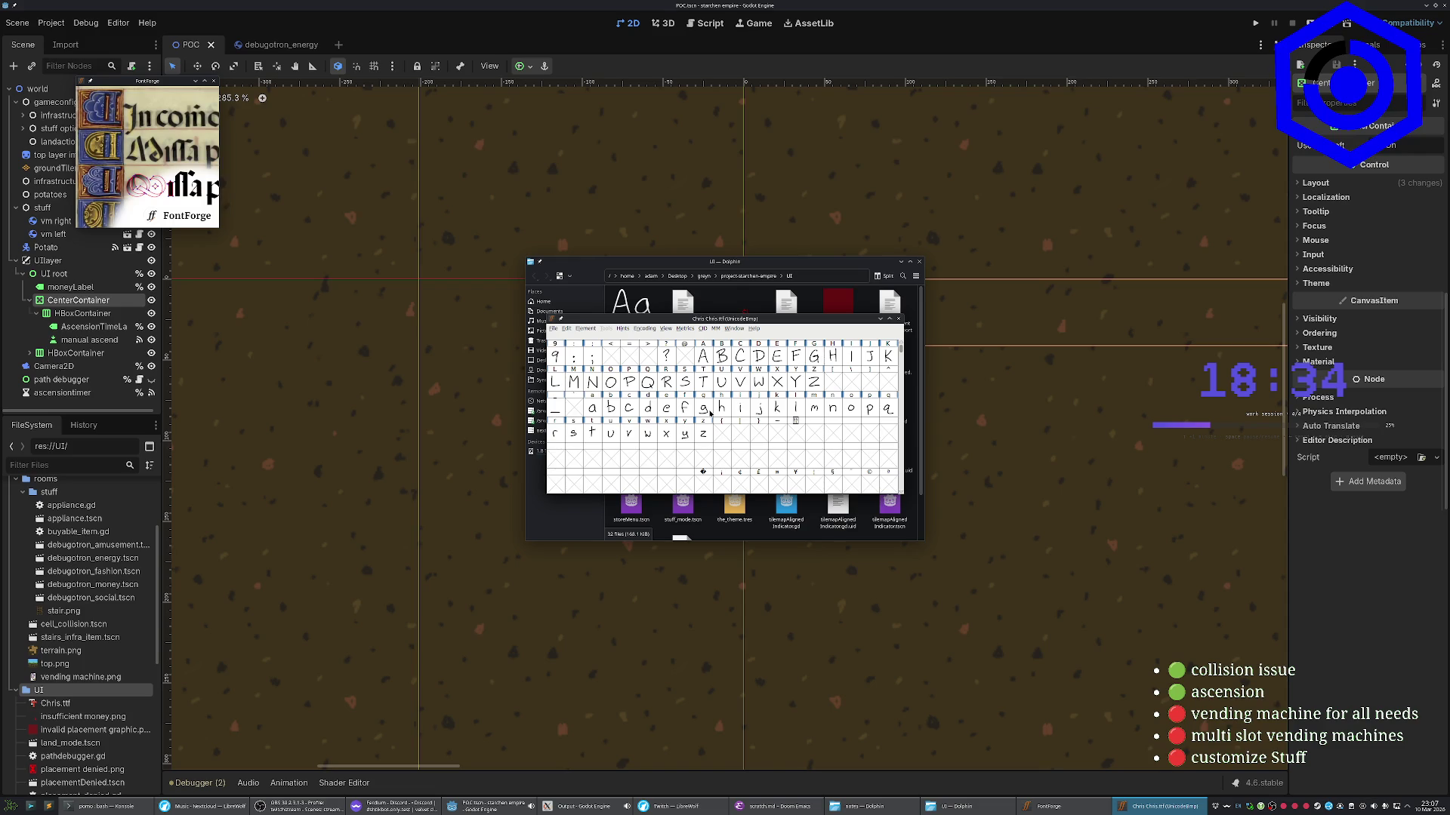
# Enlarge the Chris font window, select the dollar sign glyph, and move the window aside
pyautogui.click(888, 320)
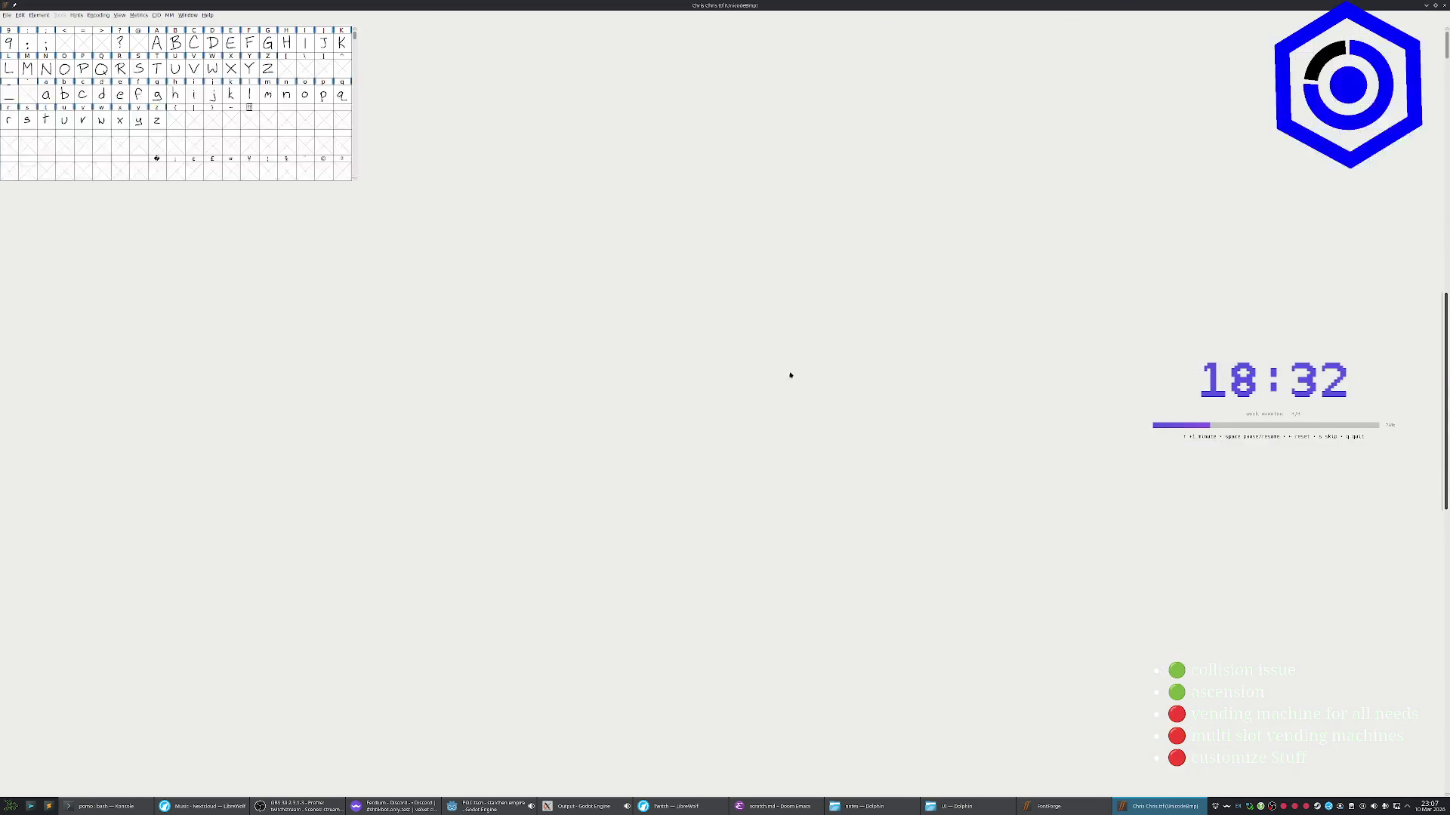
pyautogui.scroll(-5, 745, 399)
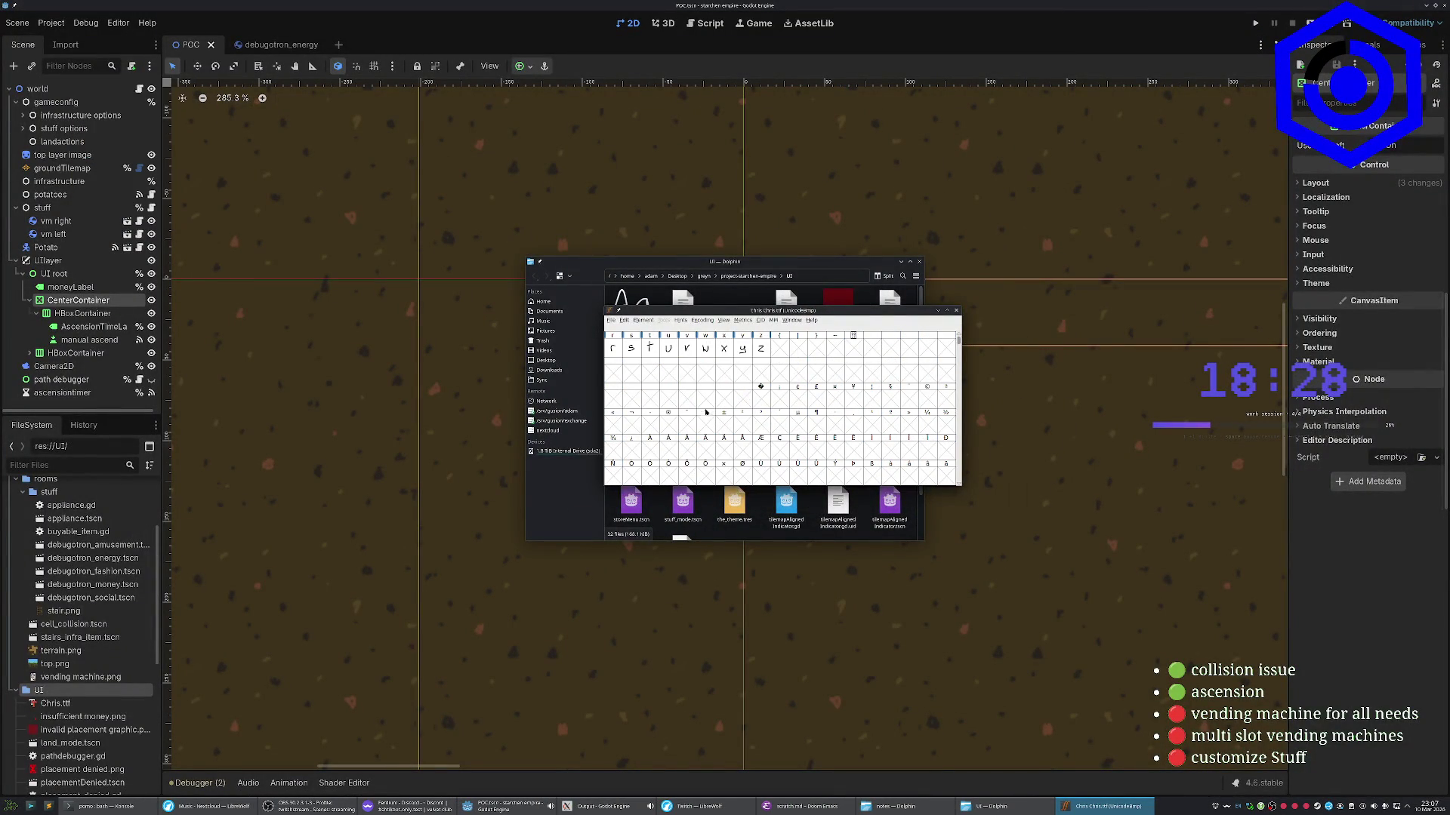
pyautogui.click(891, 399)
pyautogui.scroll(5, 793, 406)
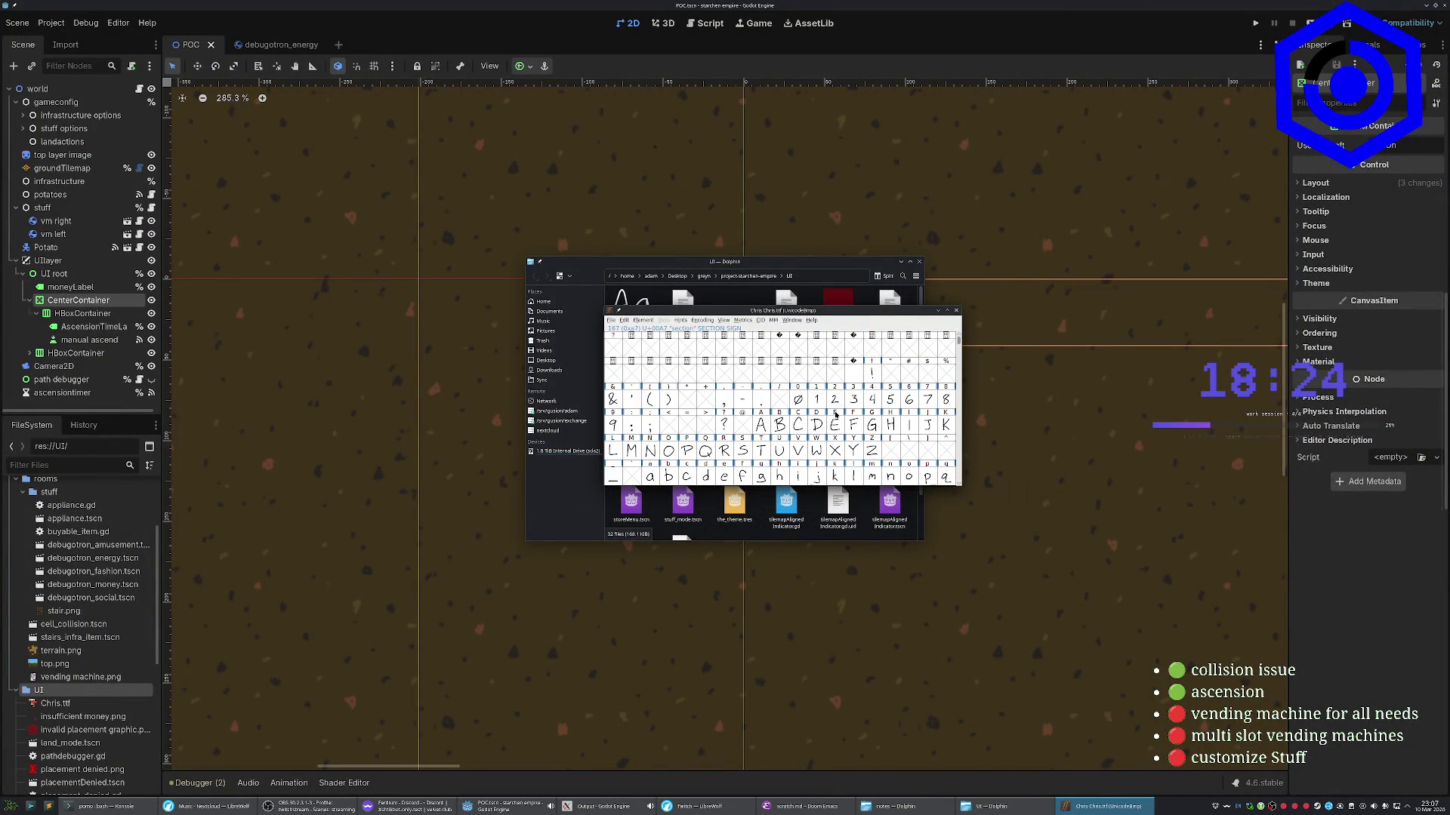
pyautogui.click(927, 376)
pyautogui.moveTo(823, 312)
pyautogui.mouseDown()
pyautogui.moveTo(617, 445)
pyautogui.moveTo(722, 352)
pyautogui.mouseUp()
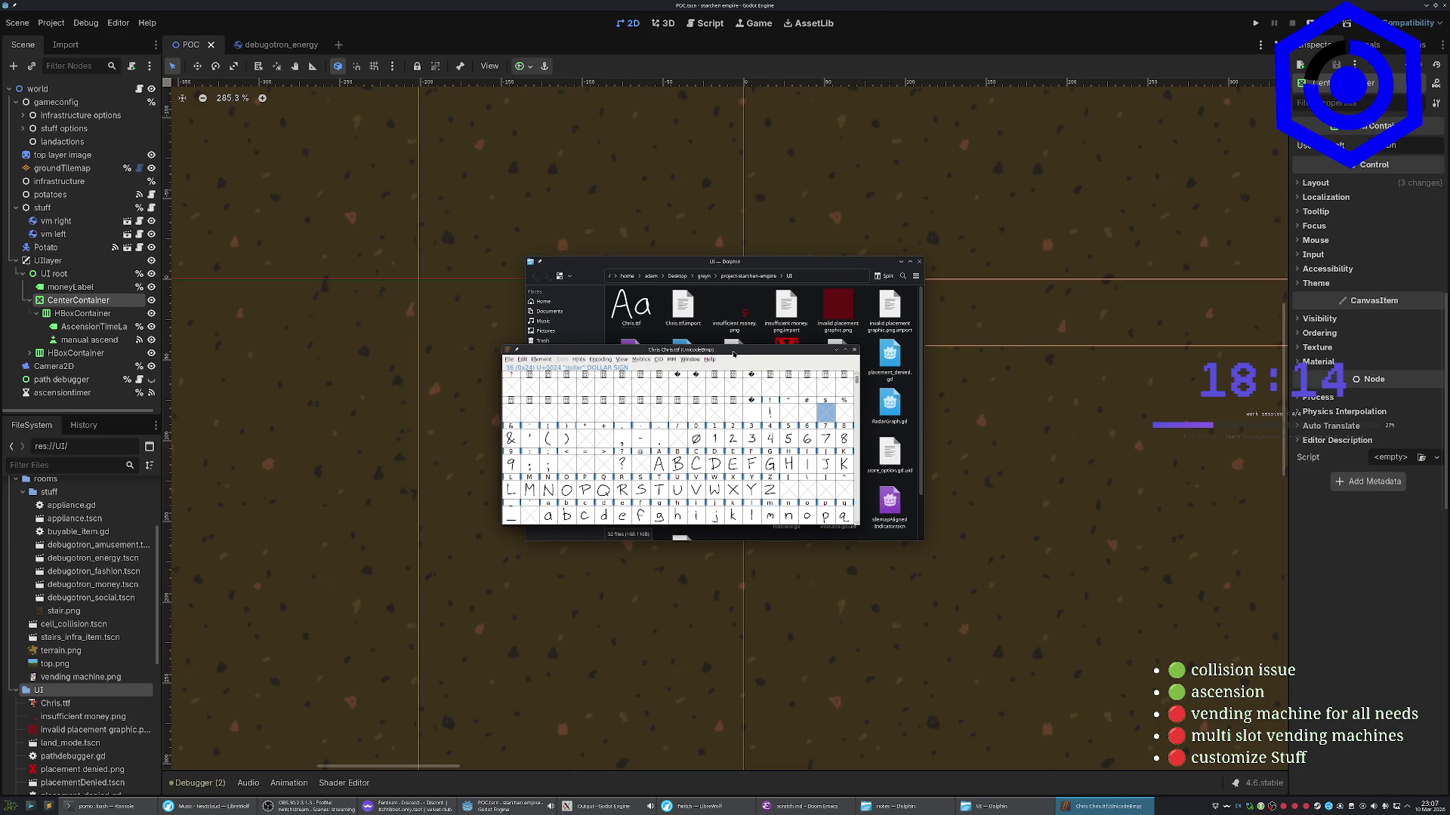
# Launch a new FontForge session by searching 'font' in the application launcher
pyautogui.press('super')
pyautogui.write('font')
pyautogui.press('Return')
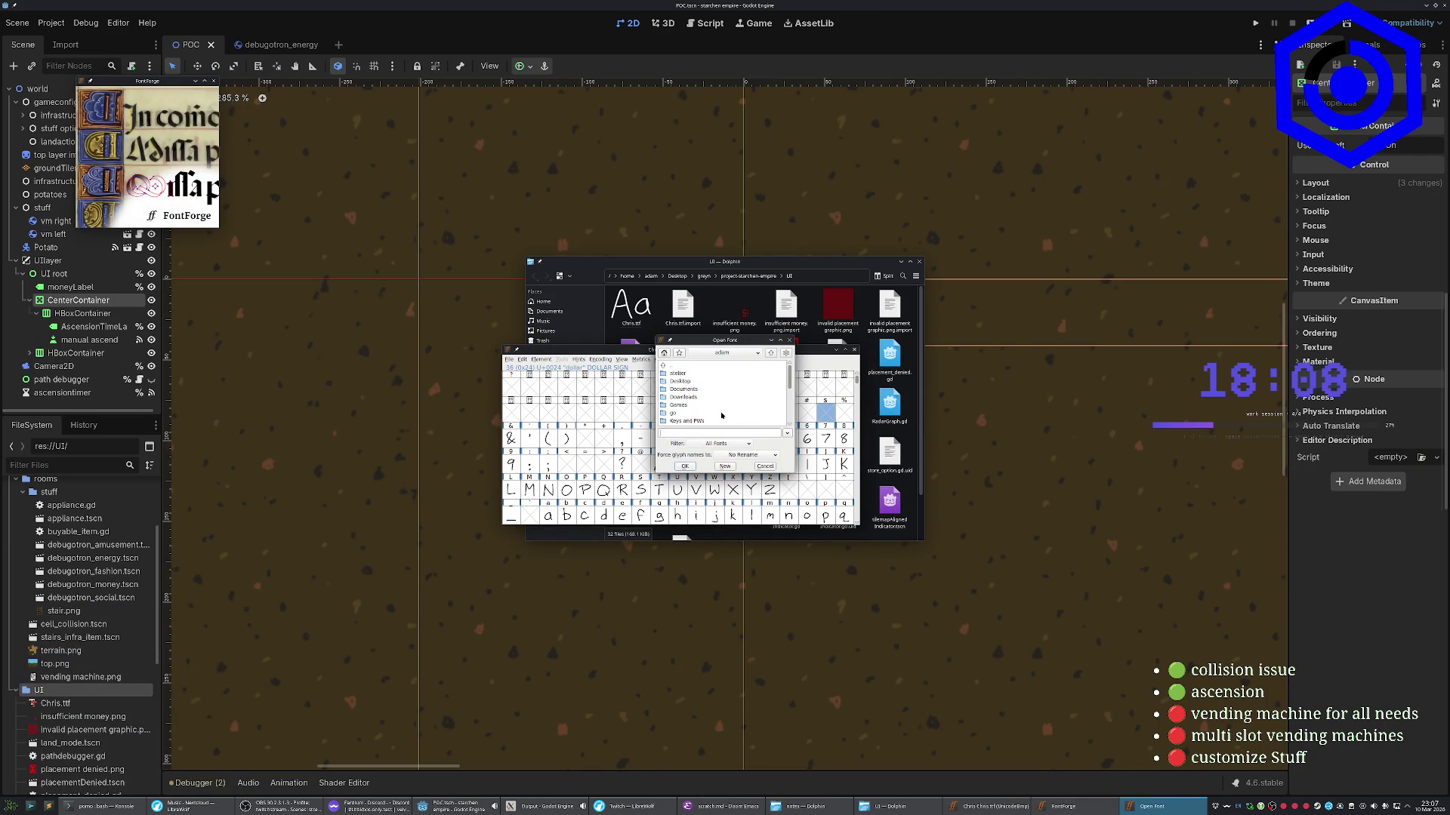
# Open Chris.ttf from Desktop/greyn/project-starchen-empire/UI in the Open Font dialog
pyautogui.doubleClick(680, 380)
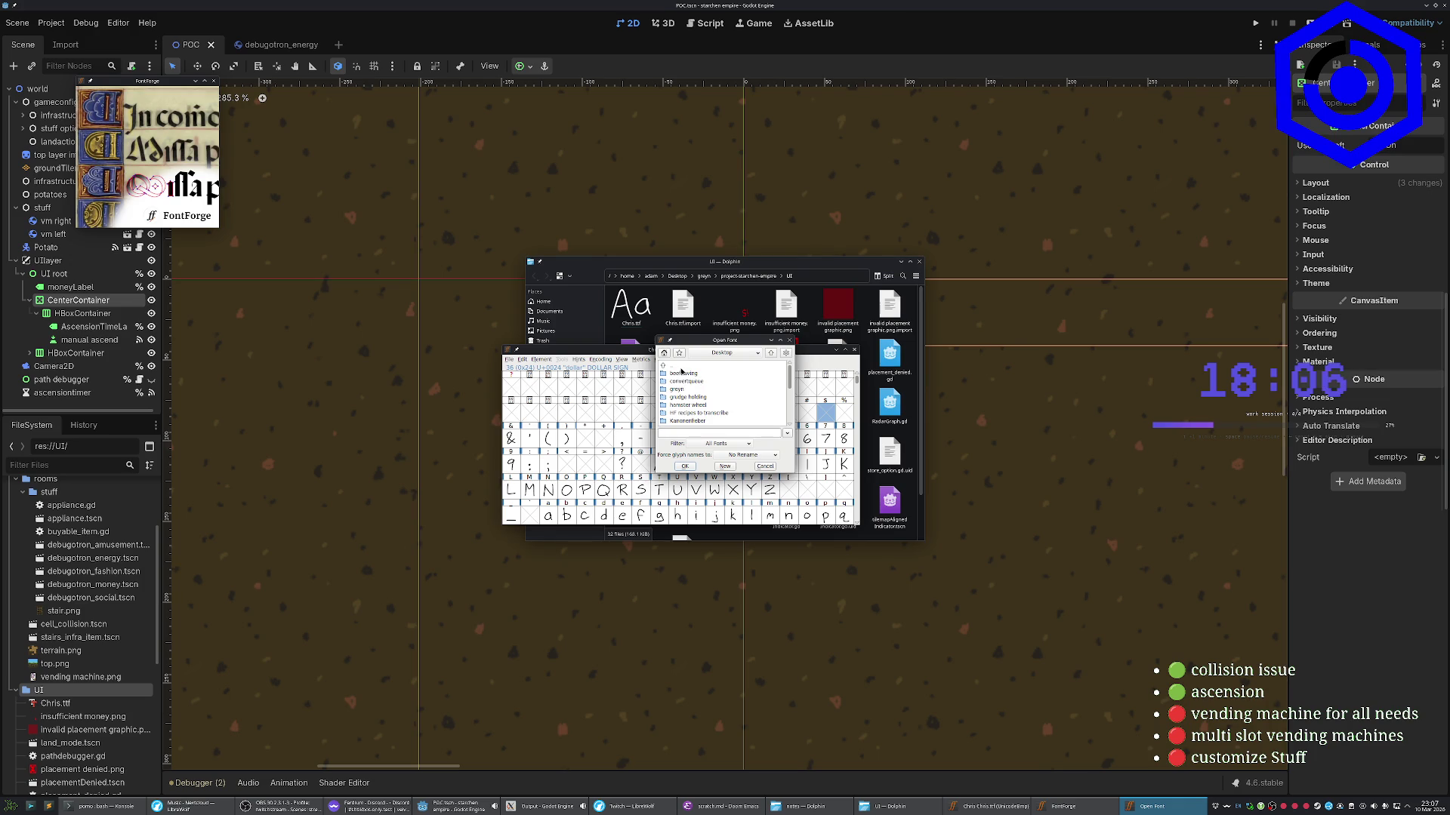
pyautogui.doubleClick(679, 390)
pyautogui.doubleClick(710, 405)
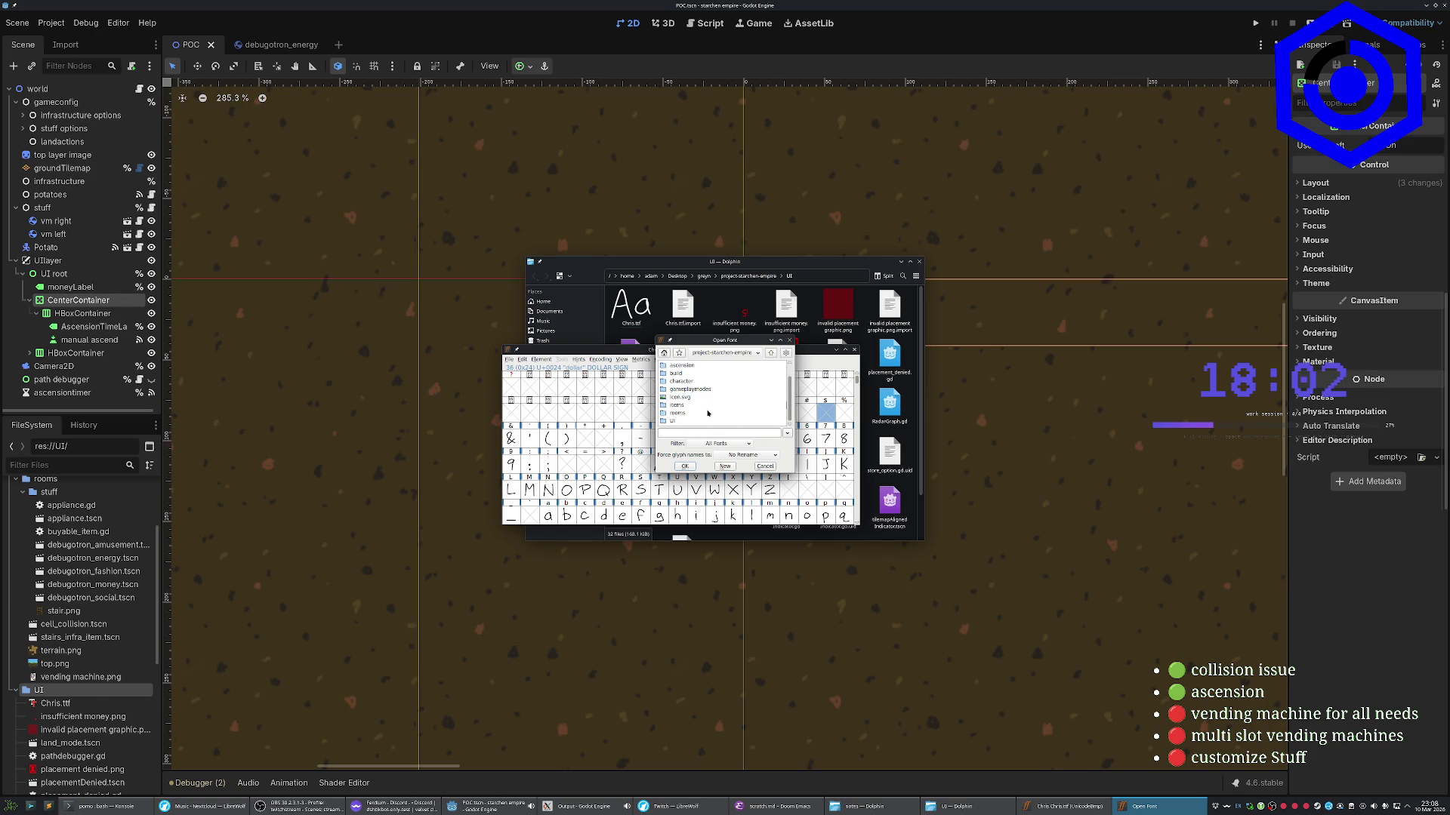
pyautogui.doubleClick(673, 422)
pyautogui.doubleClick(682, 373)
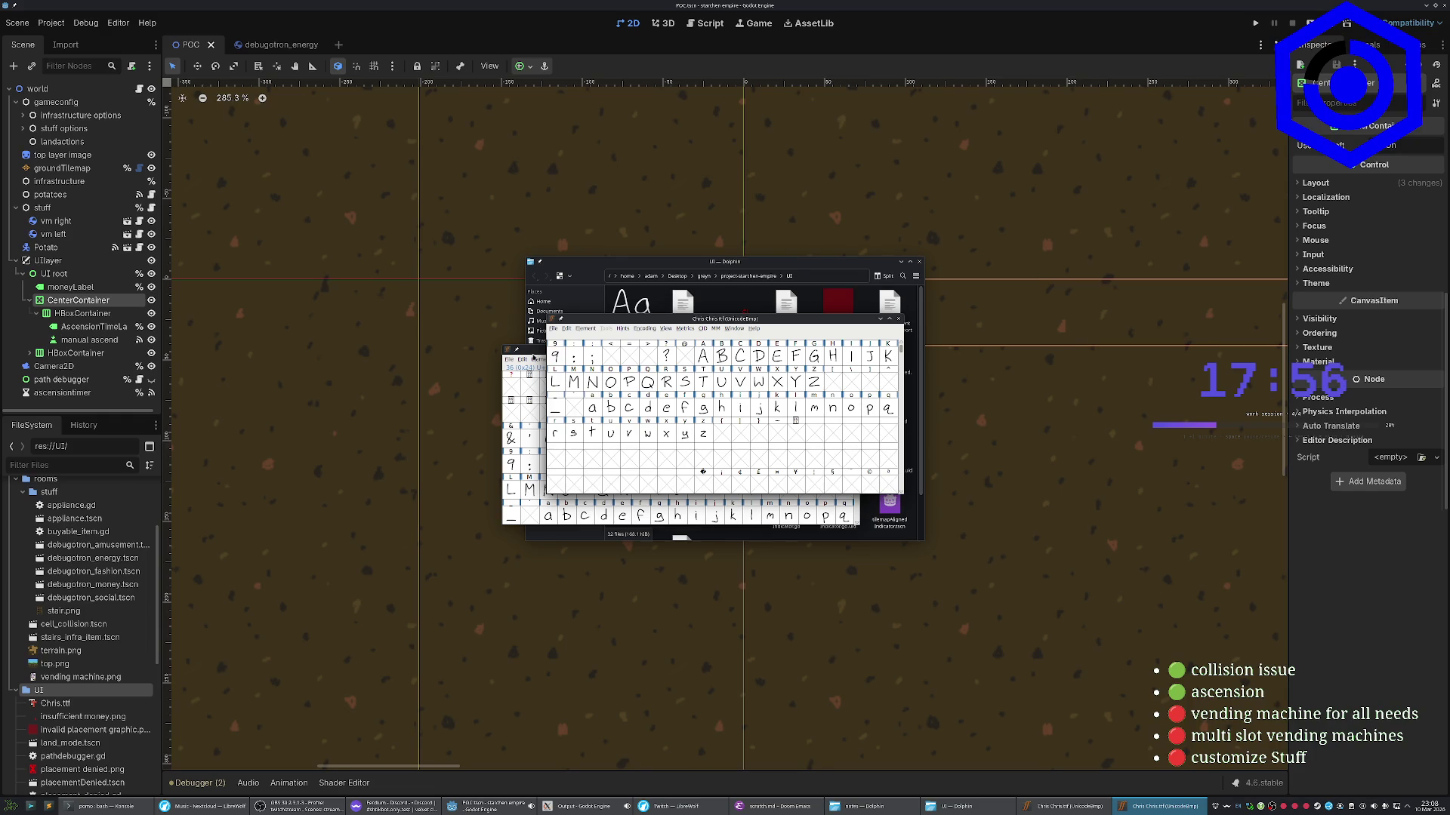
# Close the duplicate Chris font window and open the dollar sign glyph for editing
pyautogui.moveTo(525, 349); pyautogui.dragTo(514, 364)
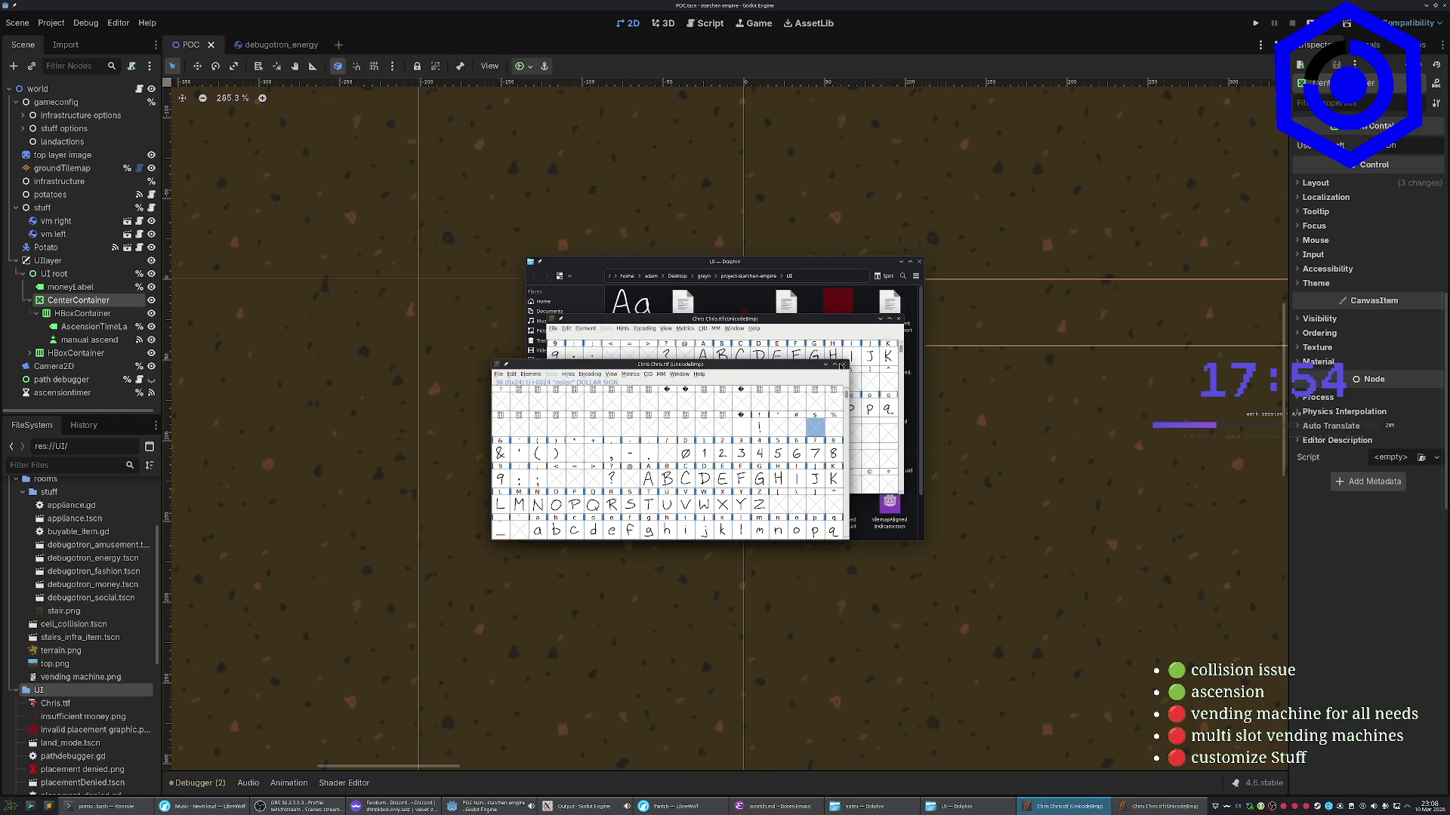
pyautogui.click(842, 367)
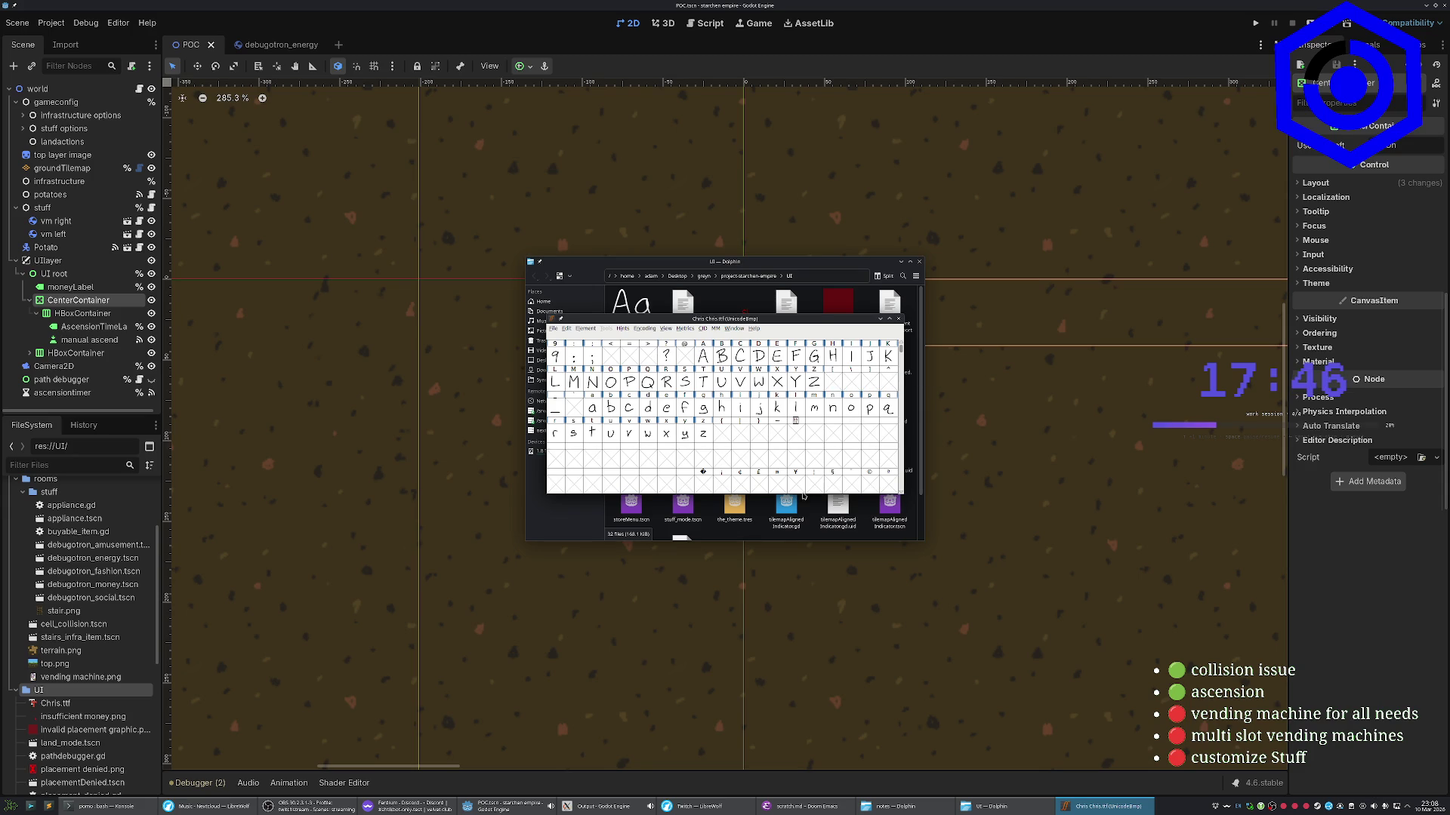
pyautogui.scroll(2, 755, 389)
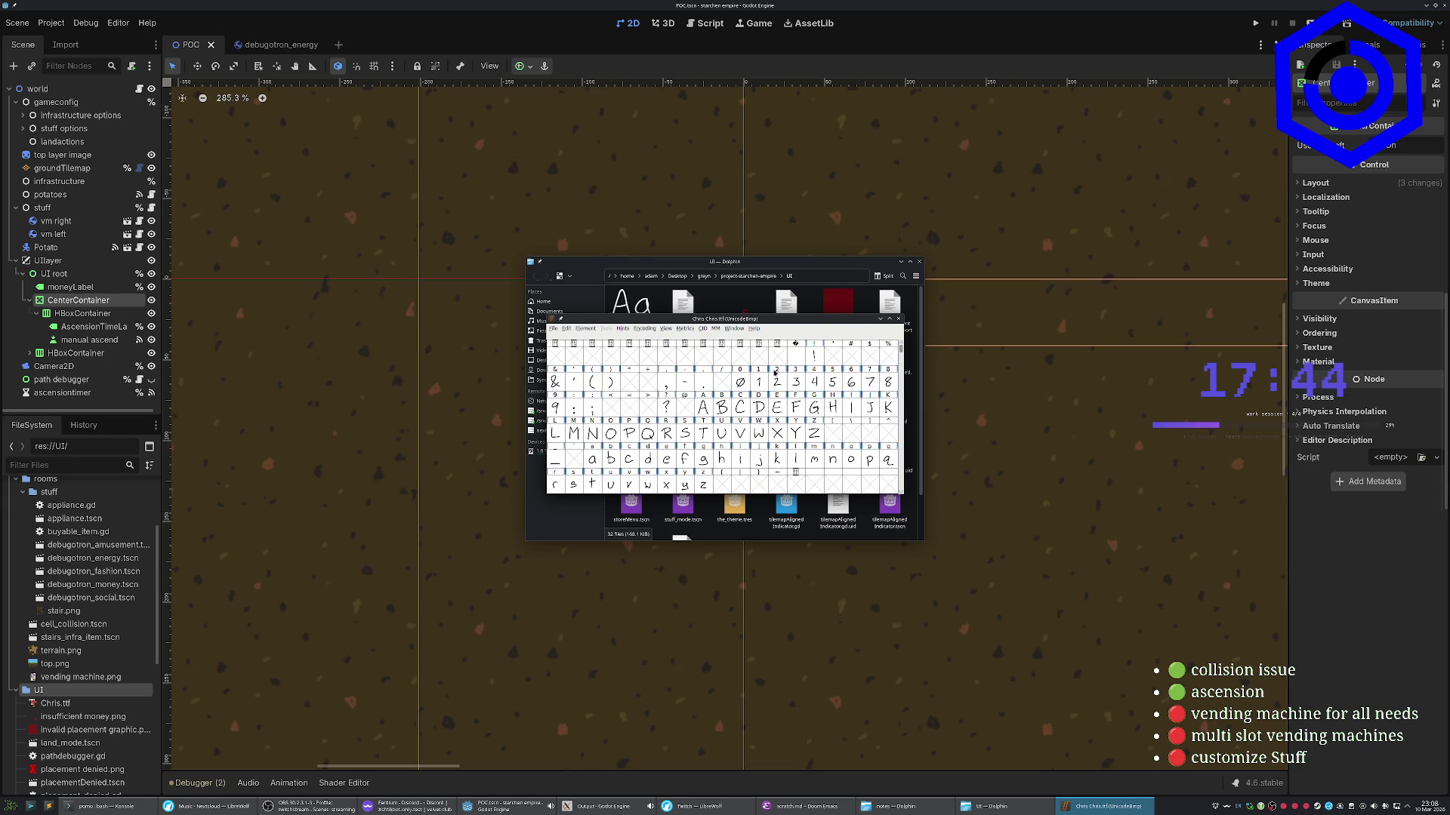
pyautogui.doubleClick(872, 358)
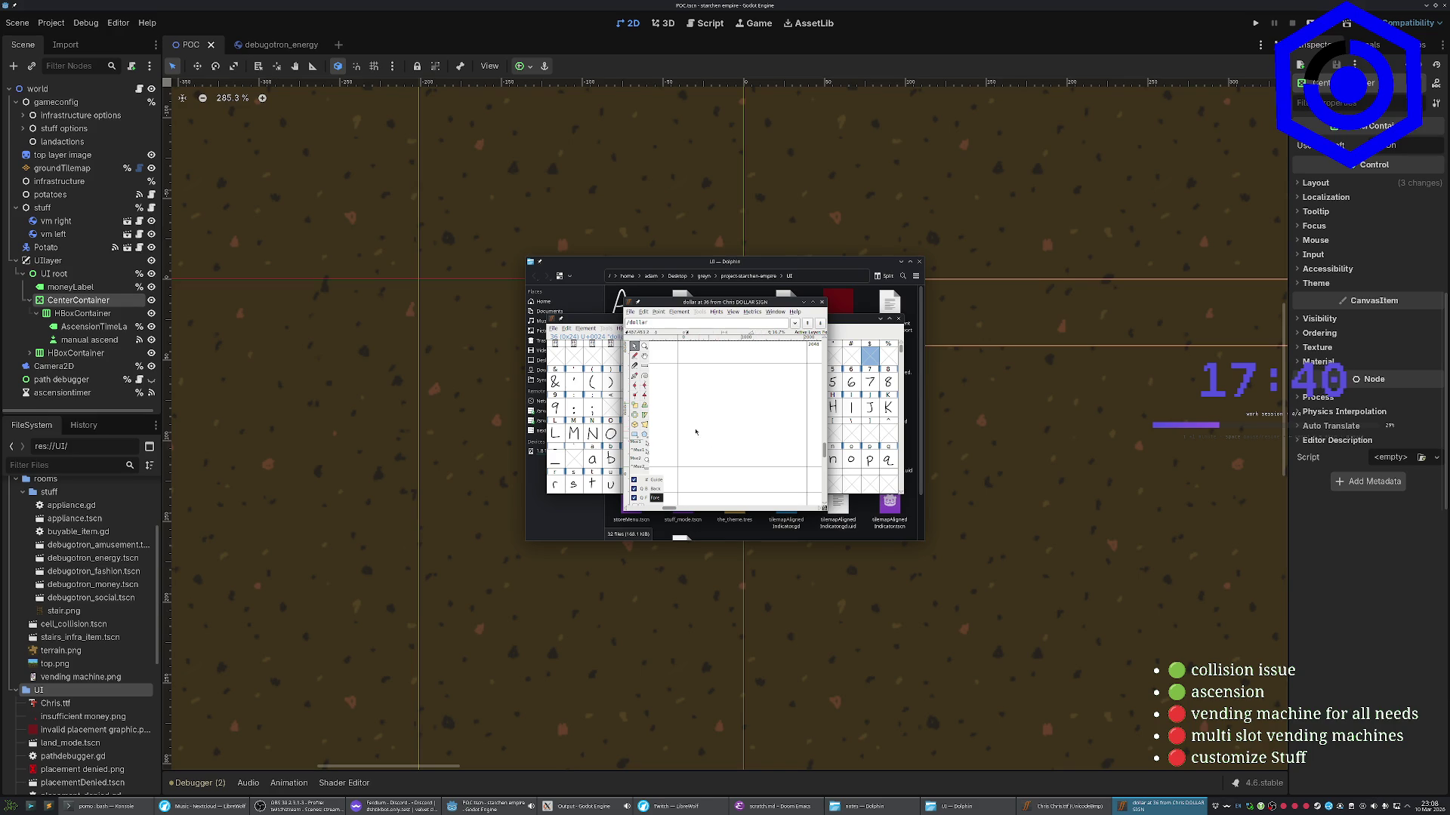
# Freehand-draw the dollar sign's S curve and vertical bar, redoing the bar once
pyautogui.click(634, 356)
pyautogui.moveTo(750, 369)
pyautogui.mouseDown()
pyautogui.moveTo(755, 419)
pyautogui.moveTo(718, 438)
pyautogui.moveTo(740, 449)
pyautogui.mouseUp()
pyautogui.moveTo(738, 341); pyautogui.dragTo(739, 444)
pyautogui.hotkey('ctrl', 'z')
pyautogui.moveTo(734, 355); pyautogui.dragTo(736, 454)
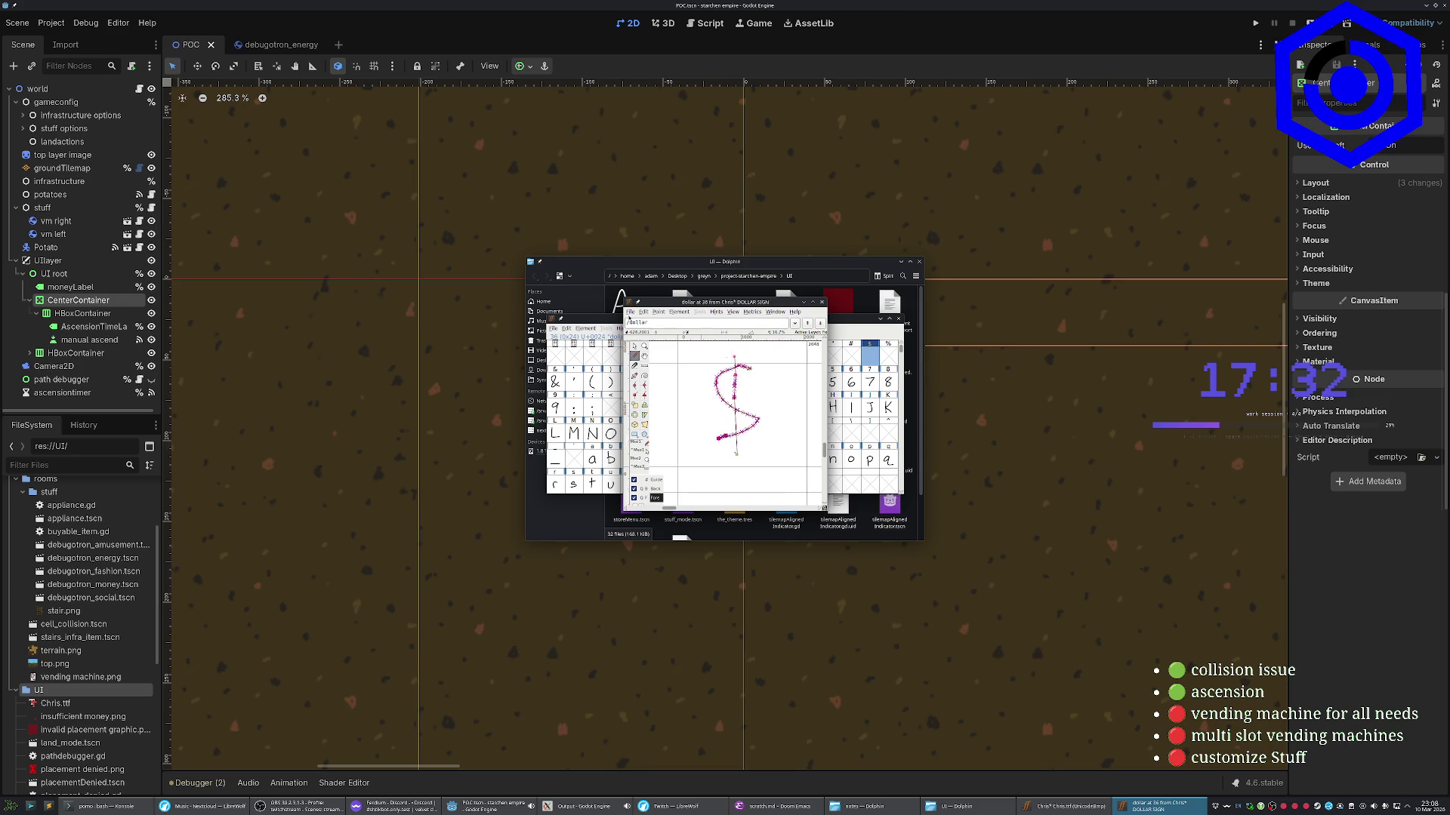
pyautogui.rightClick(640, 323)
pyautogui.press('Escape')
# Save the font as Chris.sfd, then cancel the glyph export dialog
pyautogui.hotkey('ctrl', 's')
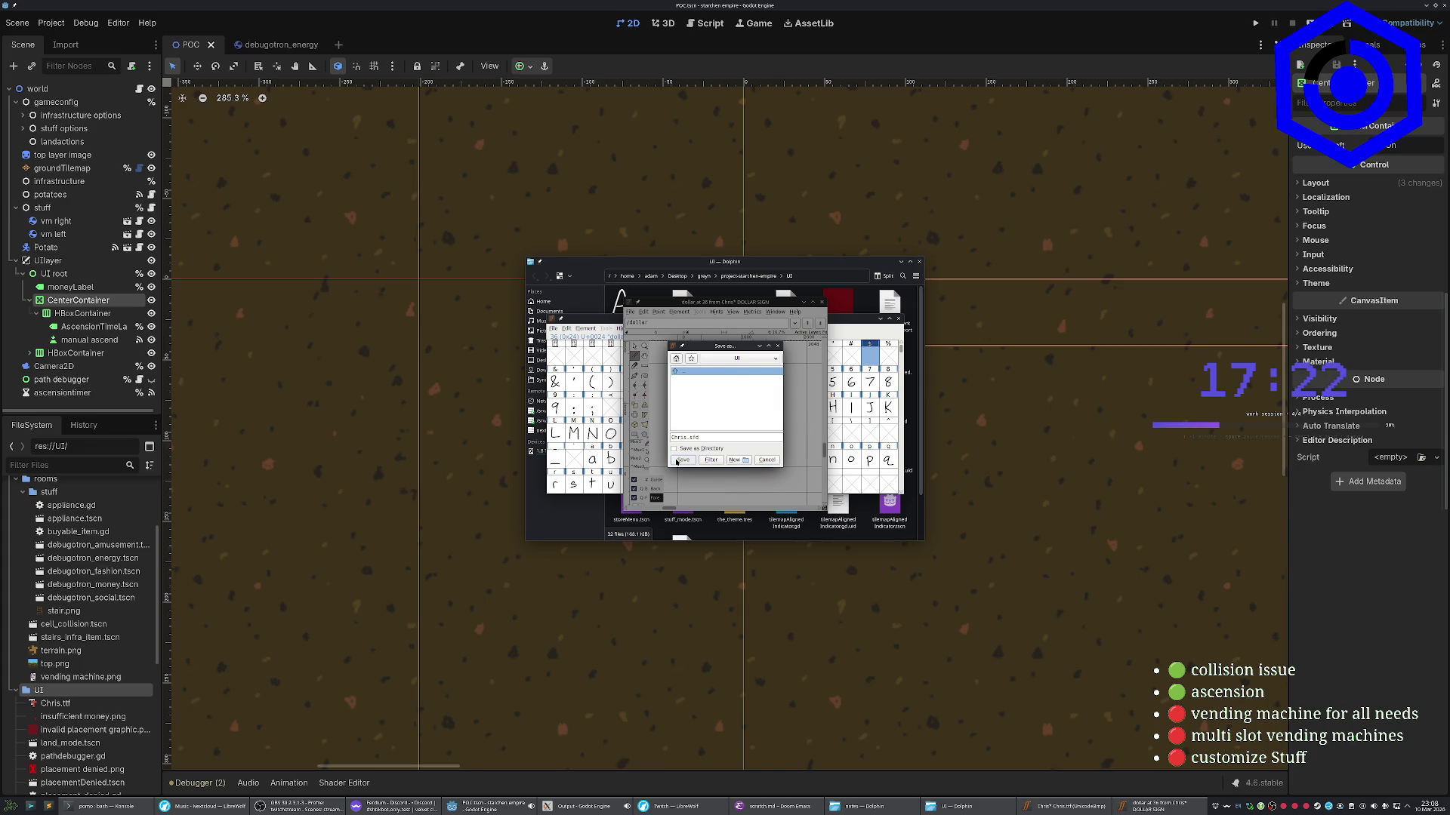
pyautogui.click(682, 460)
pyautogui.click(630, 312)
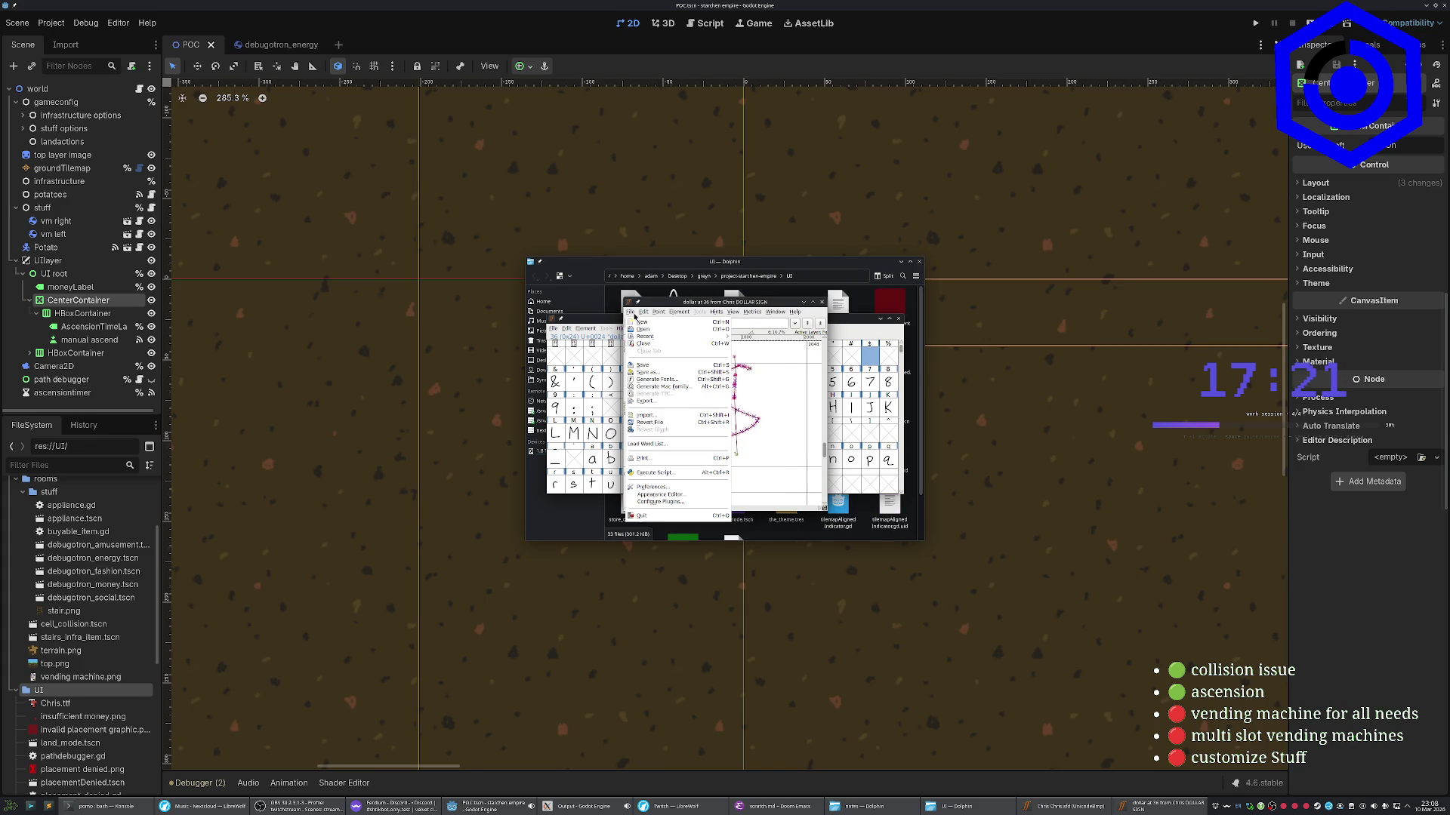
pyautogui.click(646, 400)
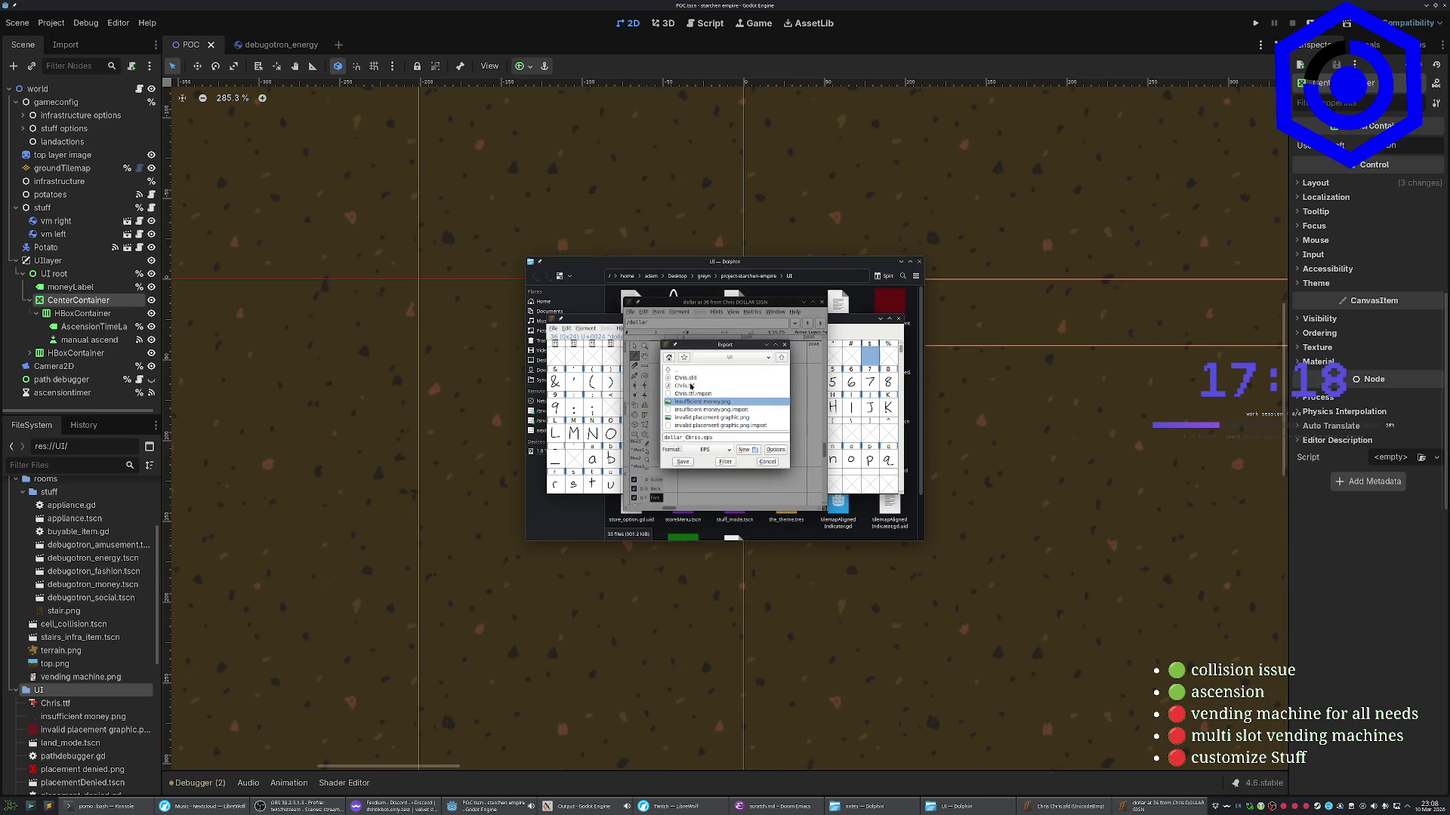
pyautogui.click(706, 450)
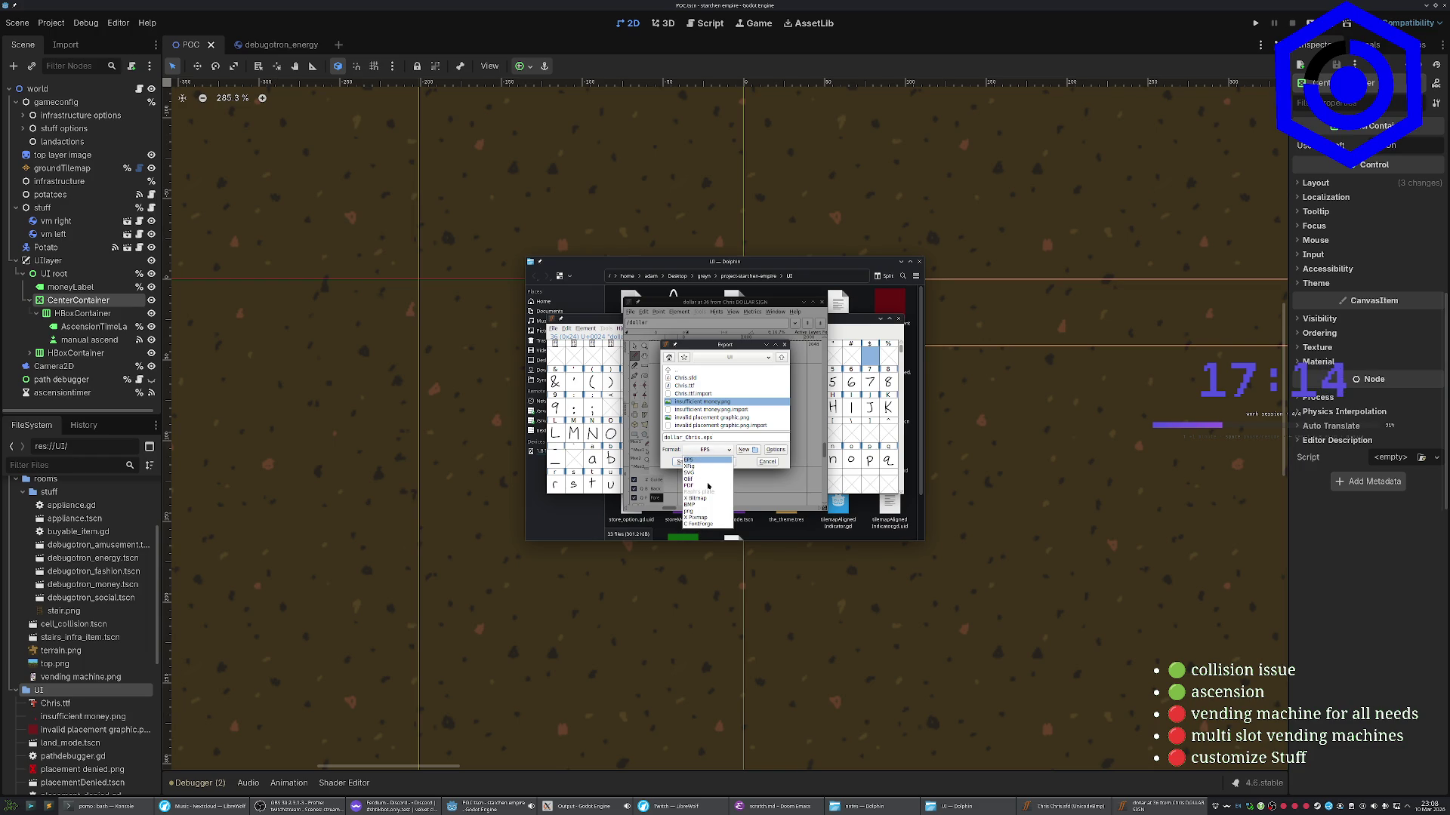
pyautogui.press('Escape')
pyautogui.press('Return')
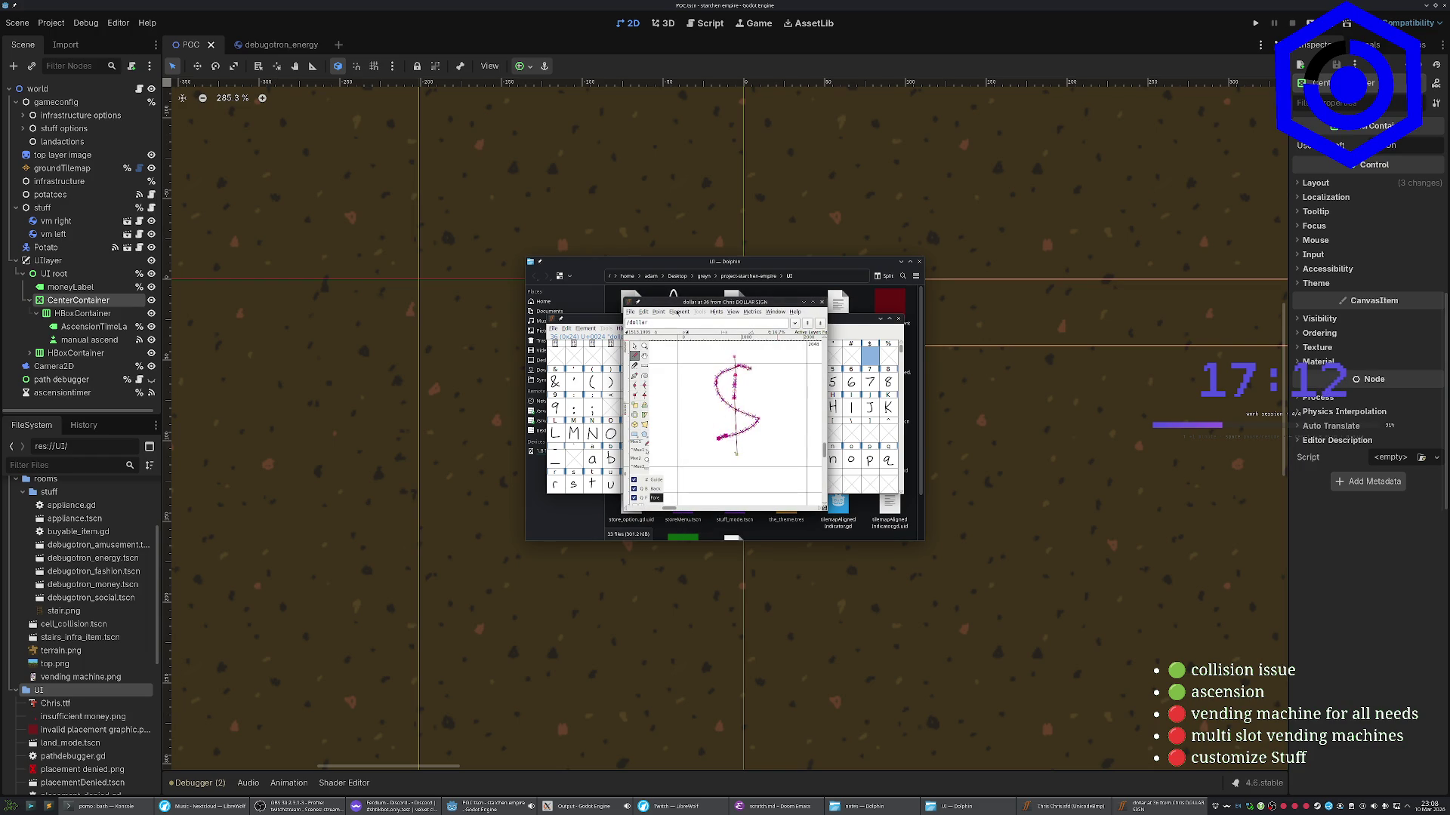
# Close the dollar sign glyph window and reopen the glyph for editing
pyautogui.click(630, 311)
pyautogui.click(625, 312)
pyautogui.click(822, 302)
pyautogui.doubleClick(867, 361)
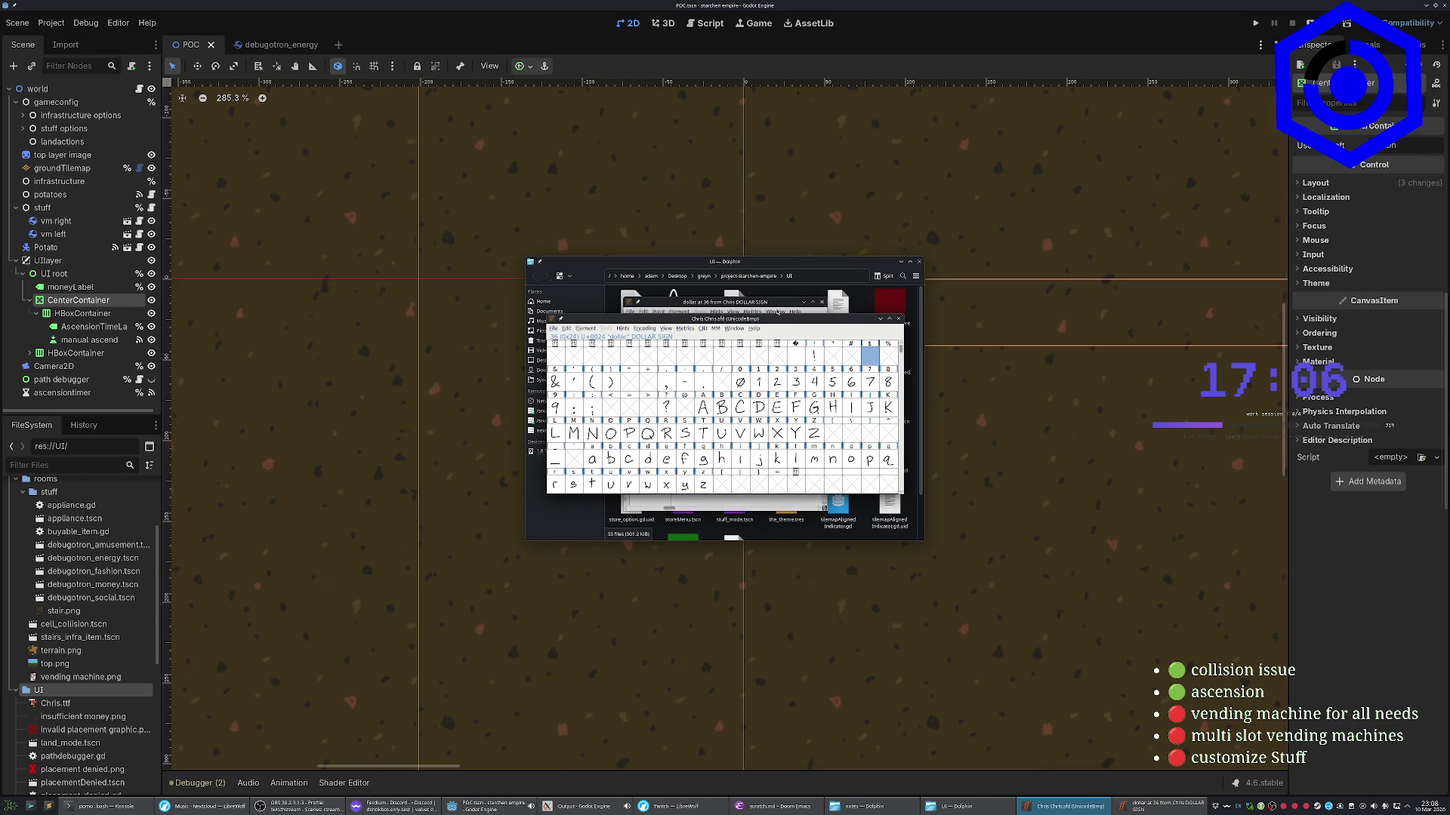
# Close the dollar glyph window and back out of the Save As dialog
pyautogui.click(822, 302)
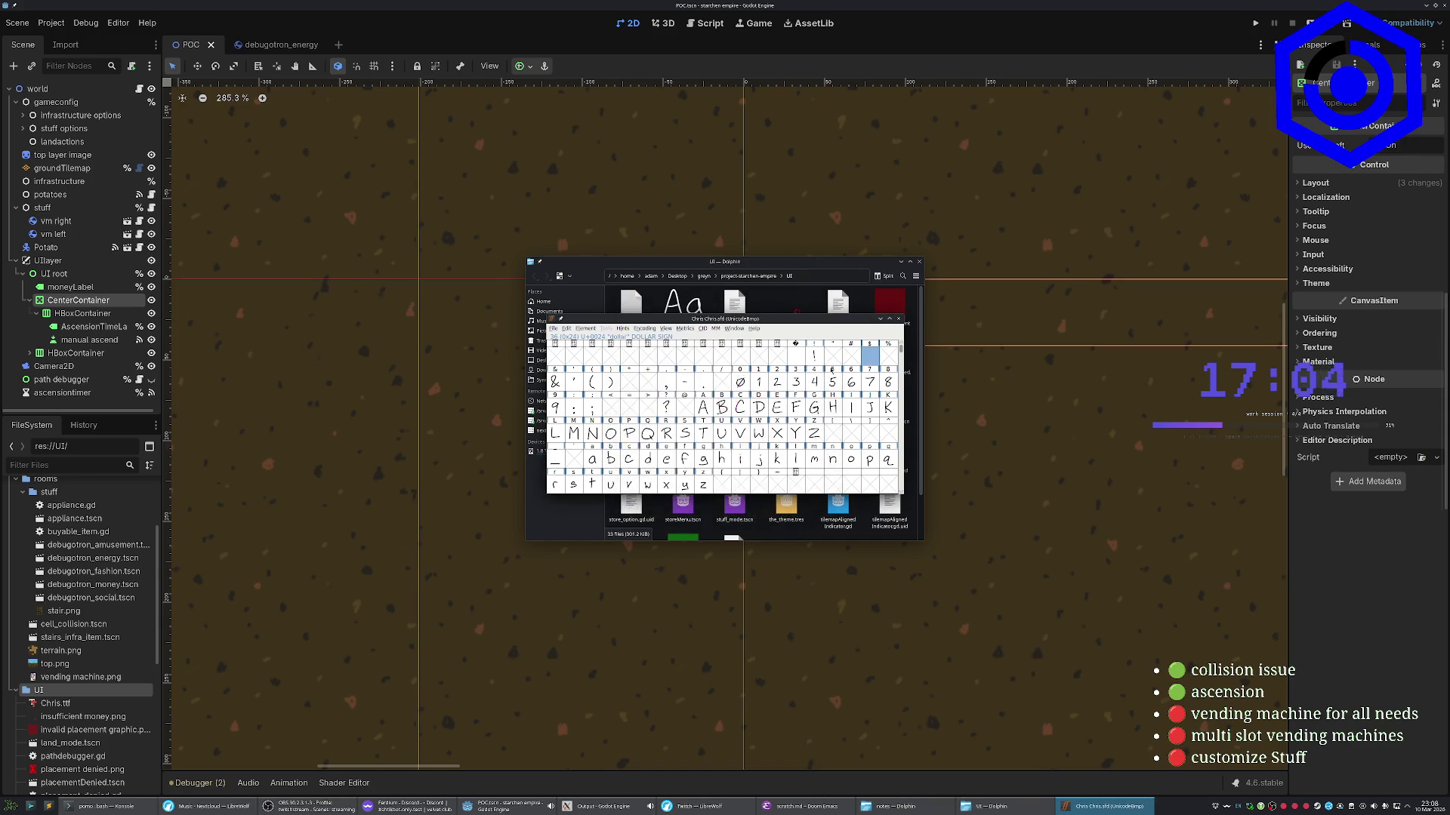
pyautogui.click(554, 328)
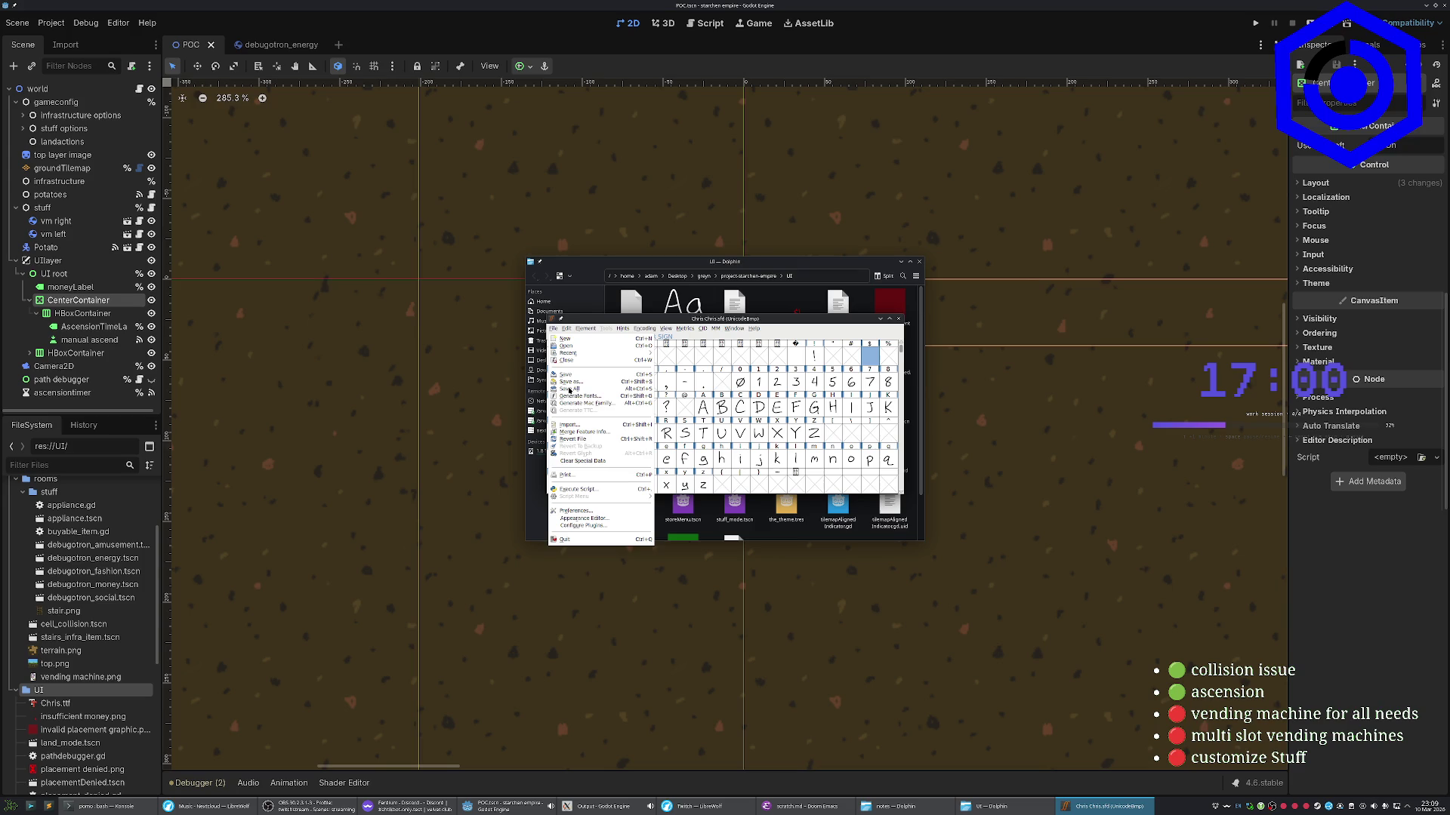
pyautogui.click(574, 382)
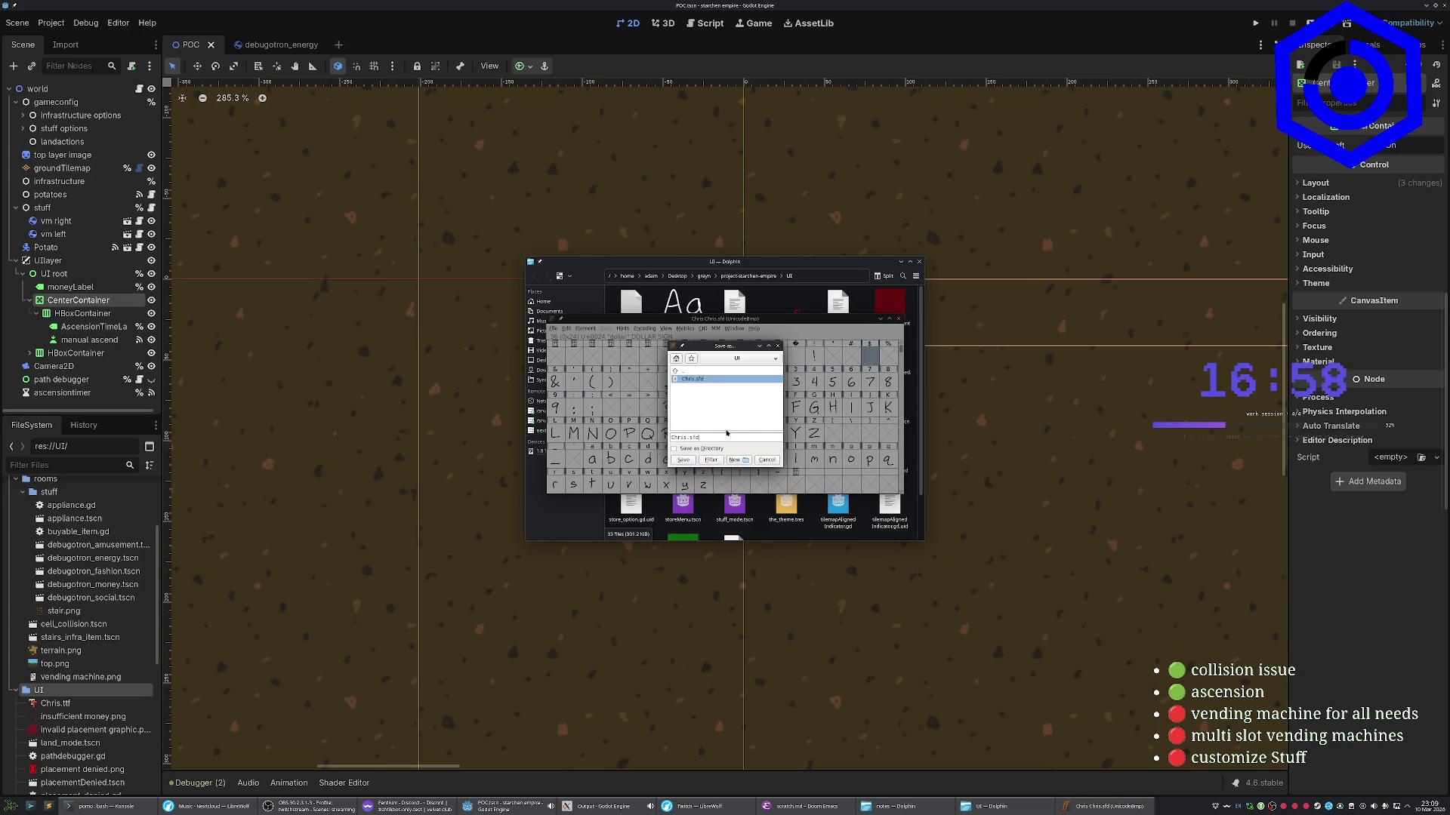
pyautogui.press('Escape')
# Generate Chris.ttf as TrueType, overwriting the old file despite errors, and close the font window
pyautogui.click(551, 330)
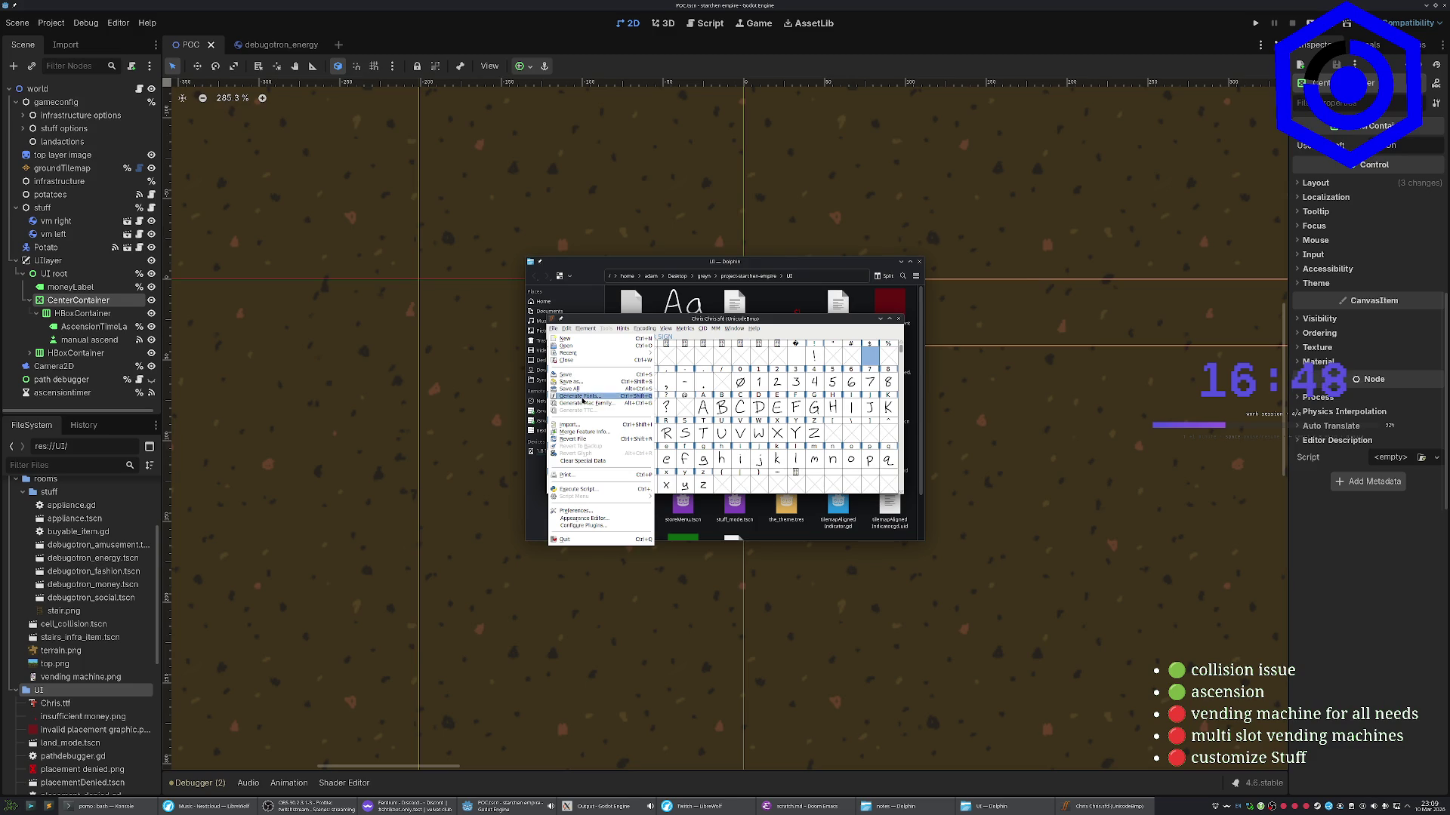
pyautogui.click(582, 397)
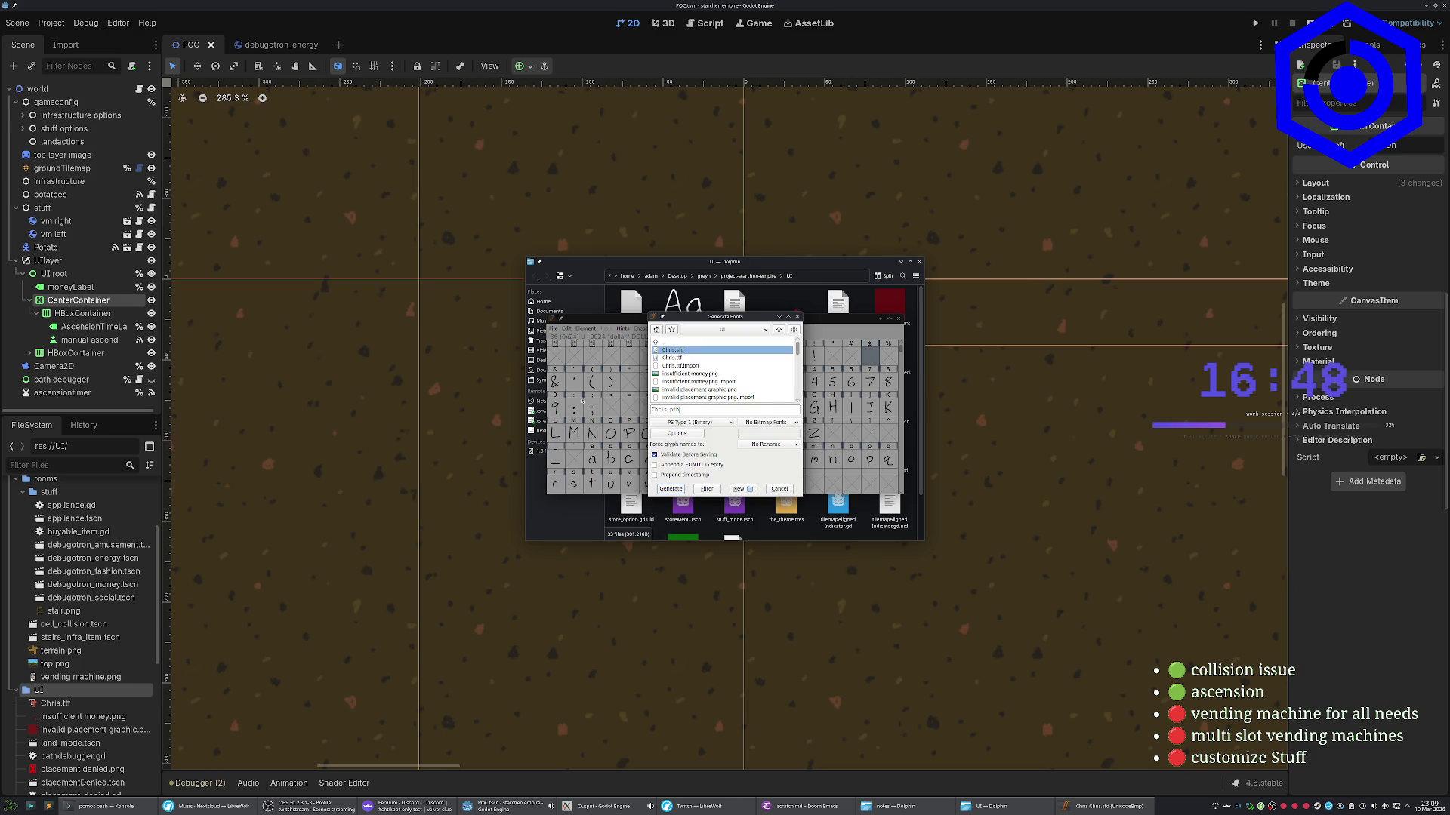
pyautogui.click(722, 423)
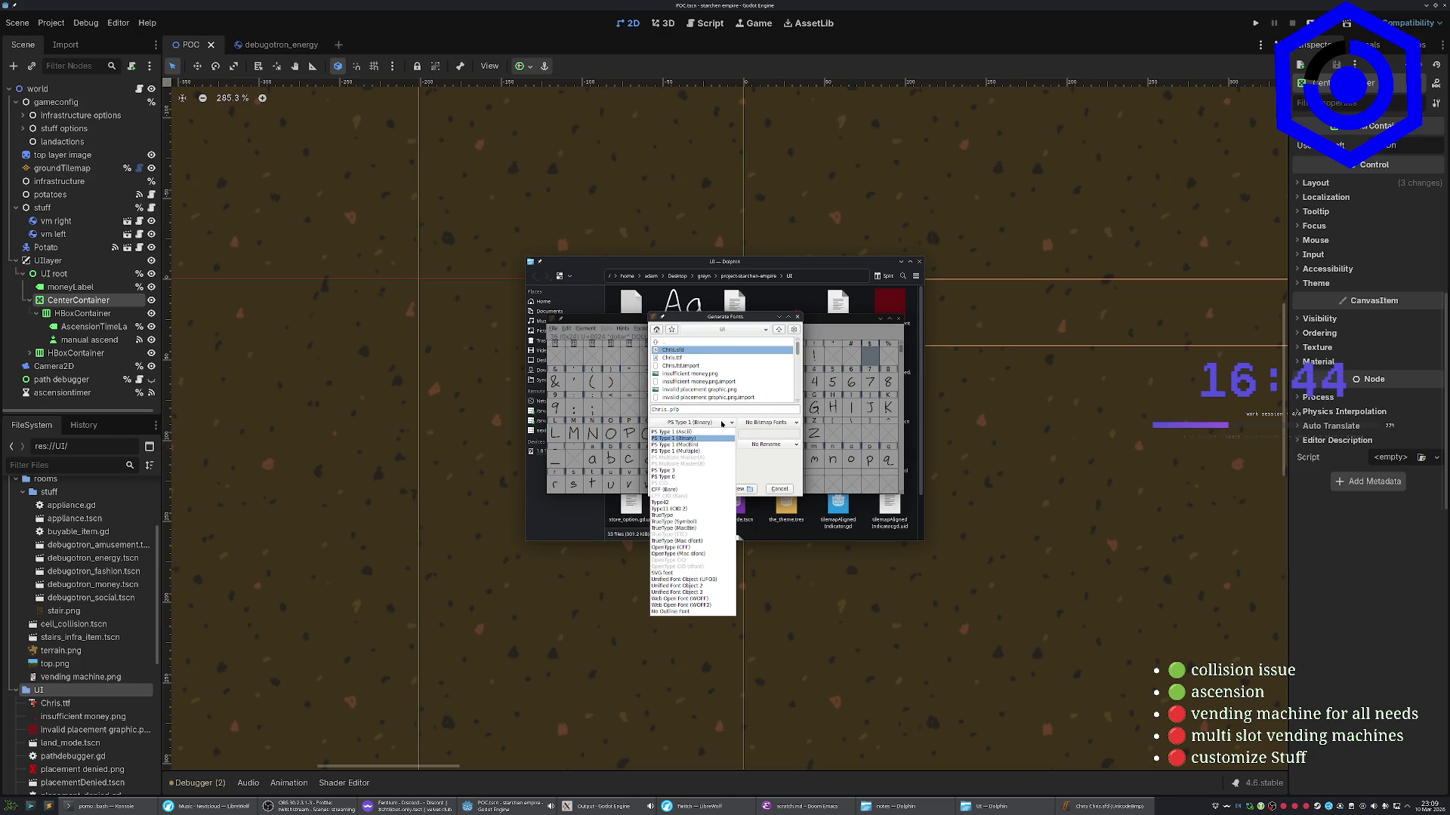
pyautogui.click(662, 516)
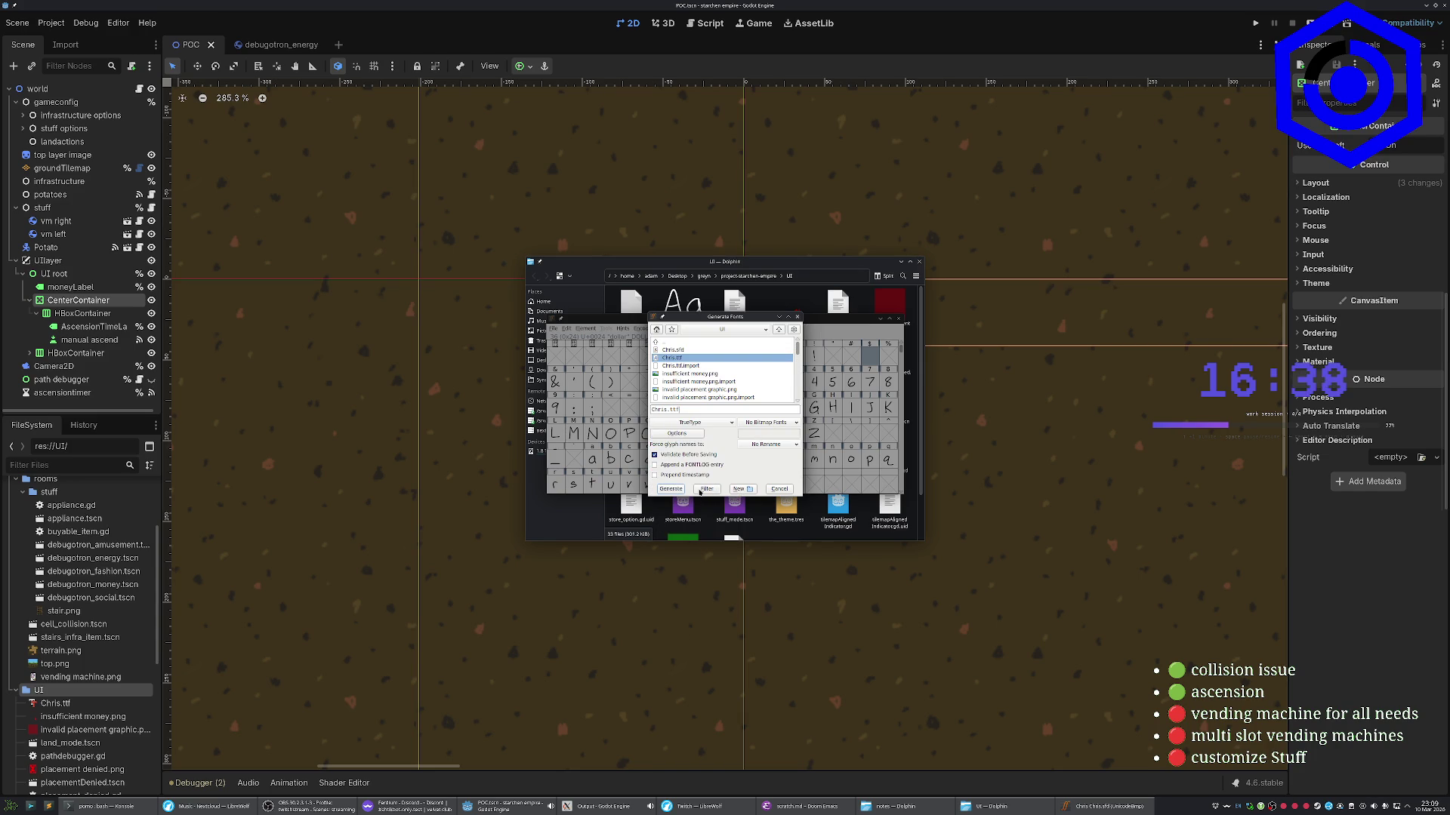
pyautogui.click(669, 490)
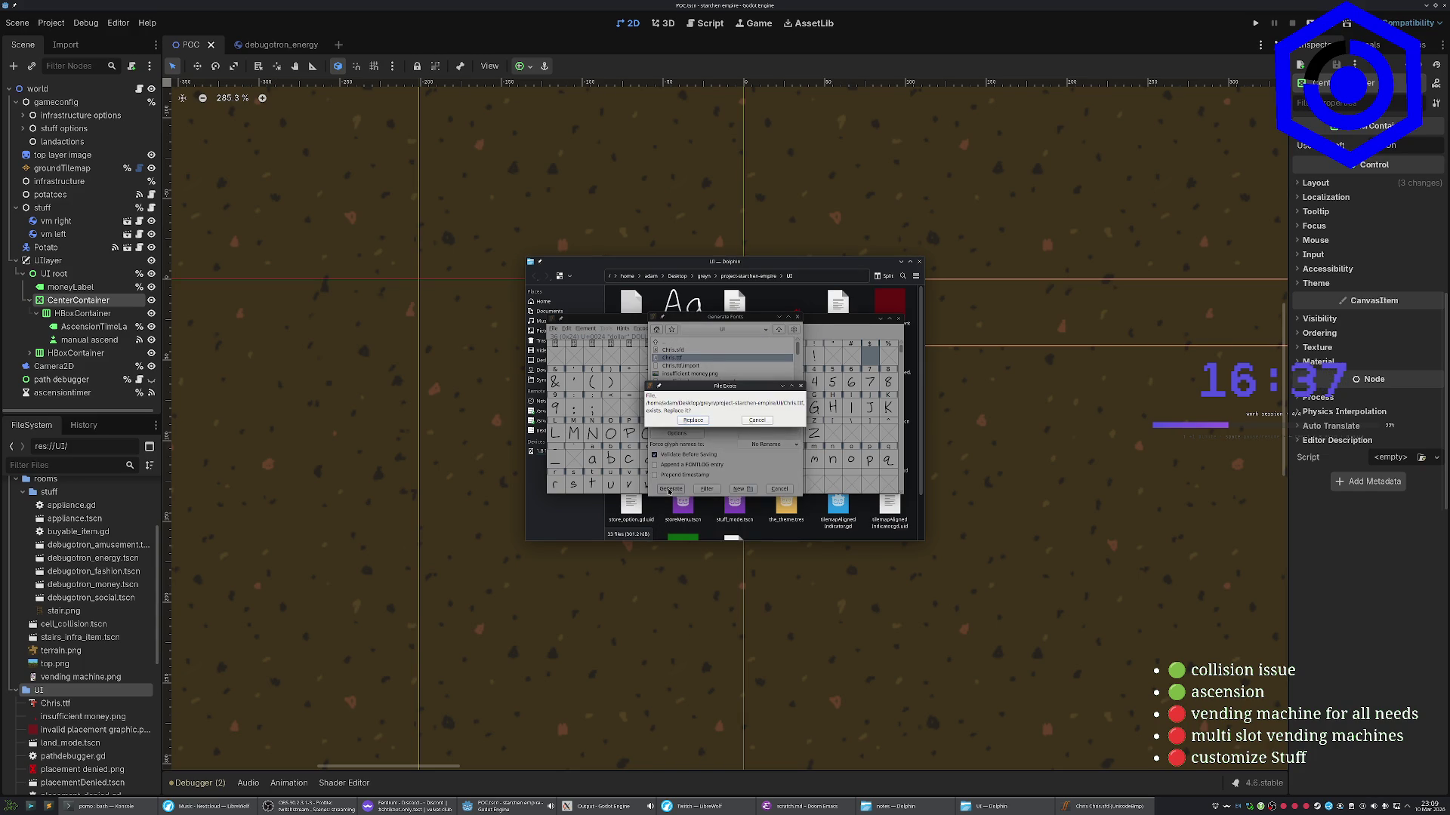
pyautogui.click(693, 421)
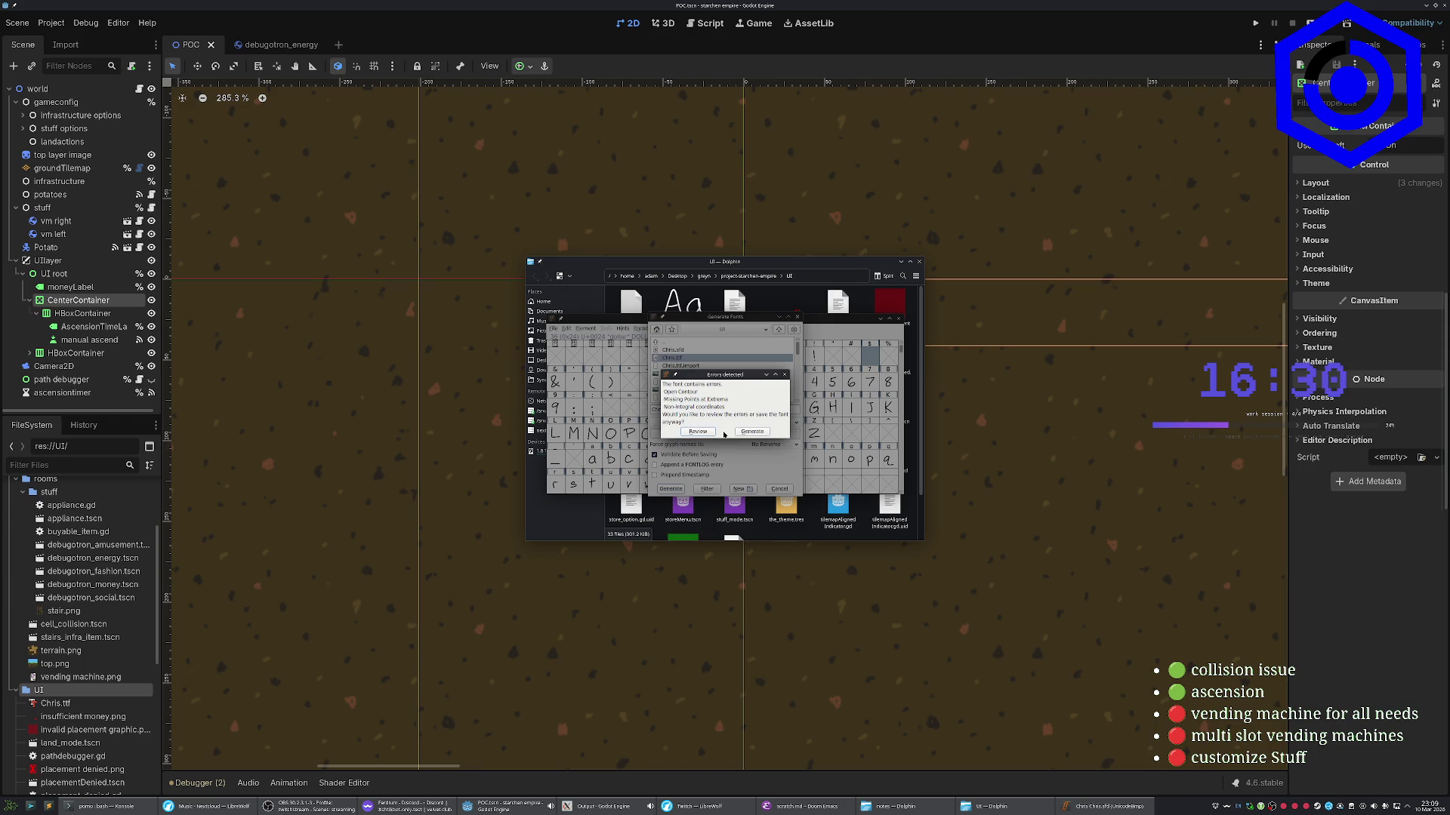
pyautogui.click(753, 432)
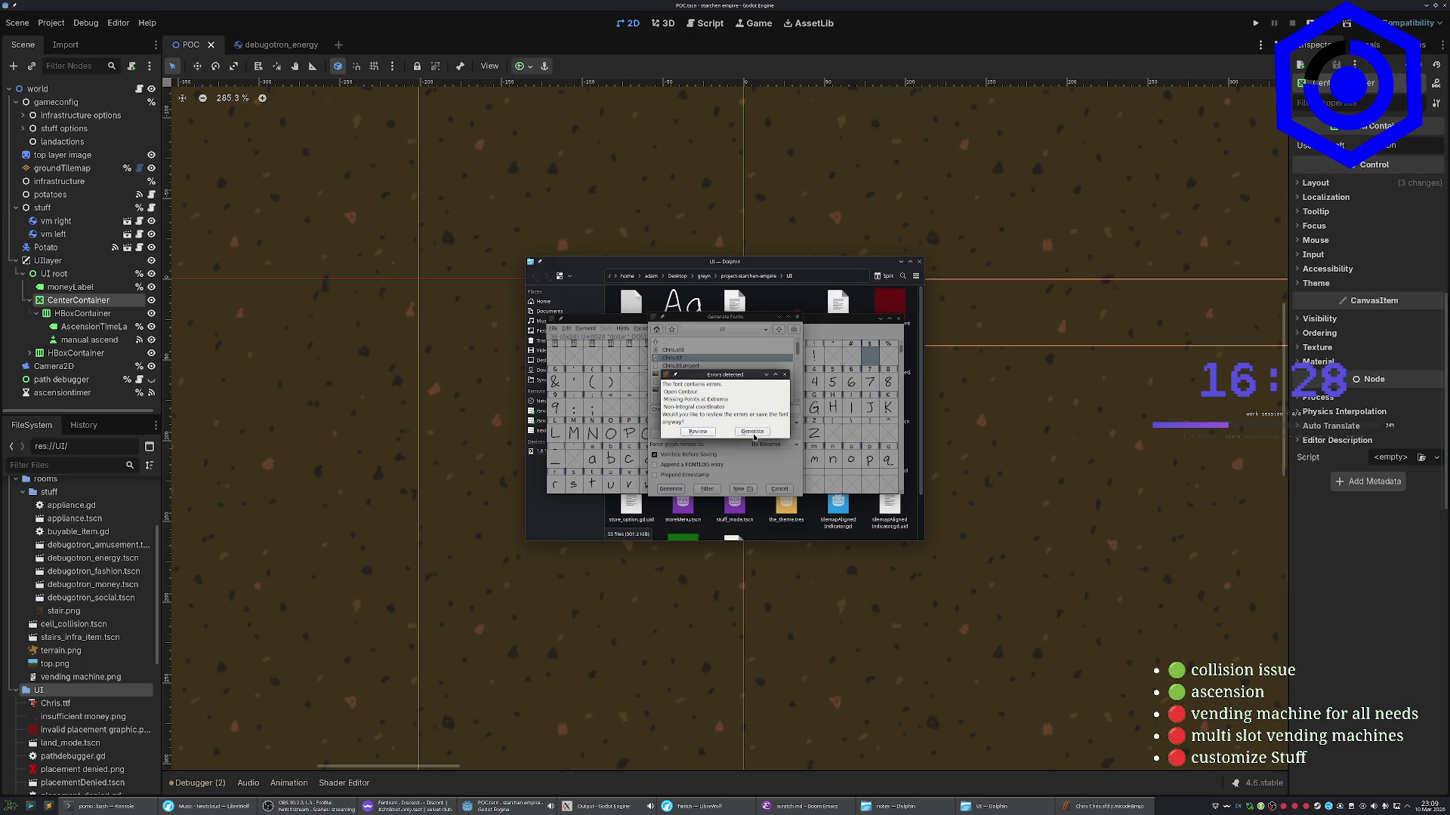
pyautogui.click(898, 319)
pyautogui.doubleClick(684, 308)
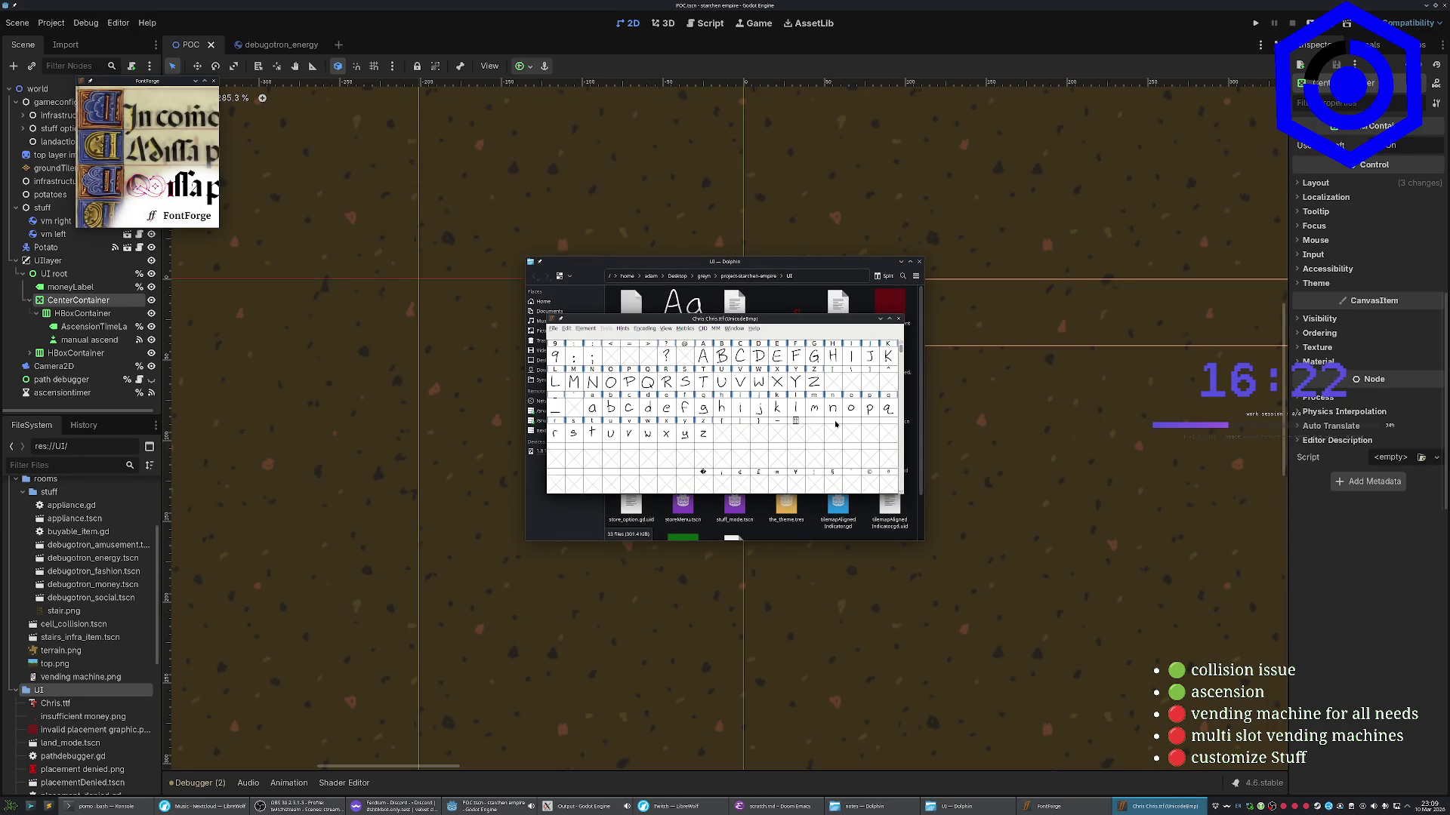
pyautogui.scroll(3, 836, 424)
pyautogui.click(869, 380)
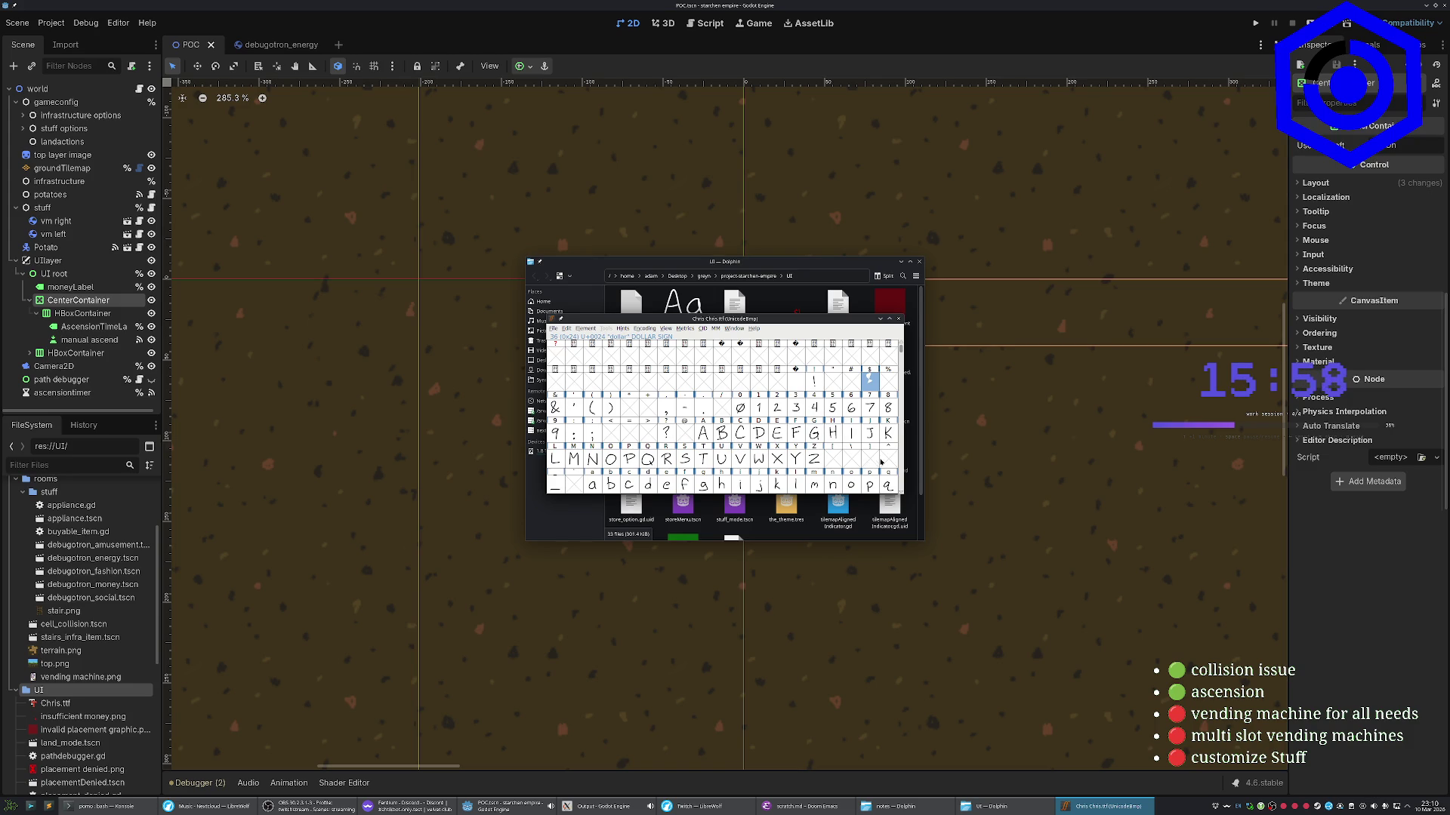
pyautogui.moveTo(650, 434); pyautogui.dragTo(613, 436)
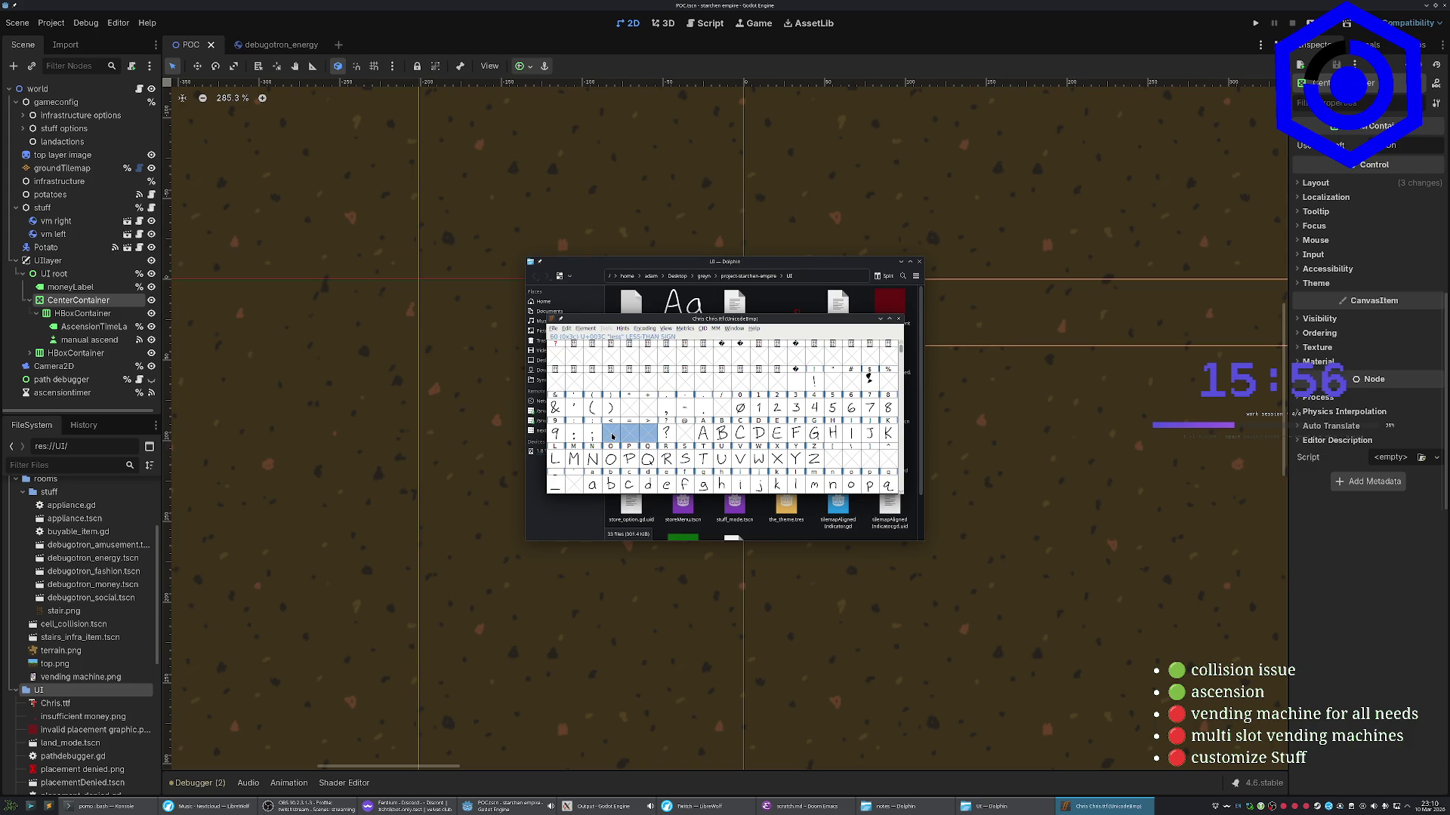
pyautogui.scroll(-2, 610, 437)
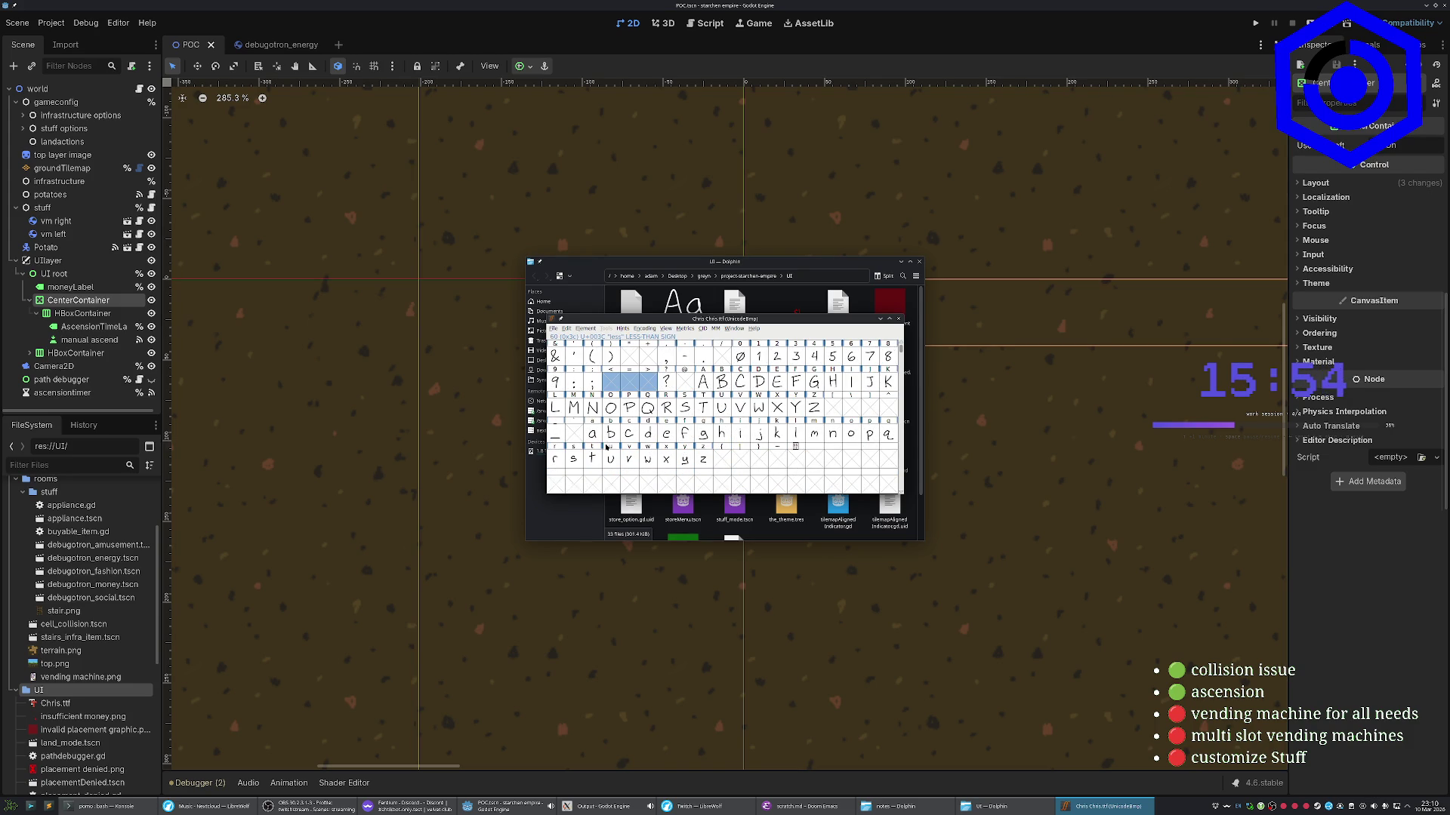
pyautogui.moveTo(727, 458); pyautogui.dragTo(761, 459)
pyautogui.scroll(-2, 832, 469)
pyautogui.scroll(3, 830, 471)
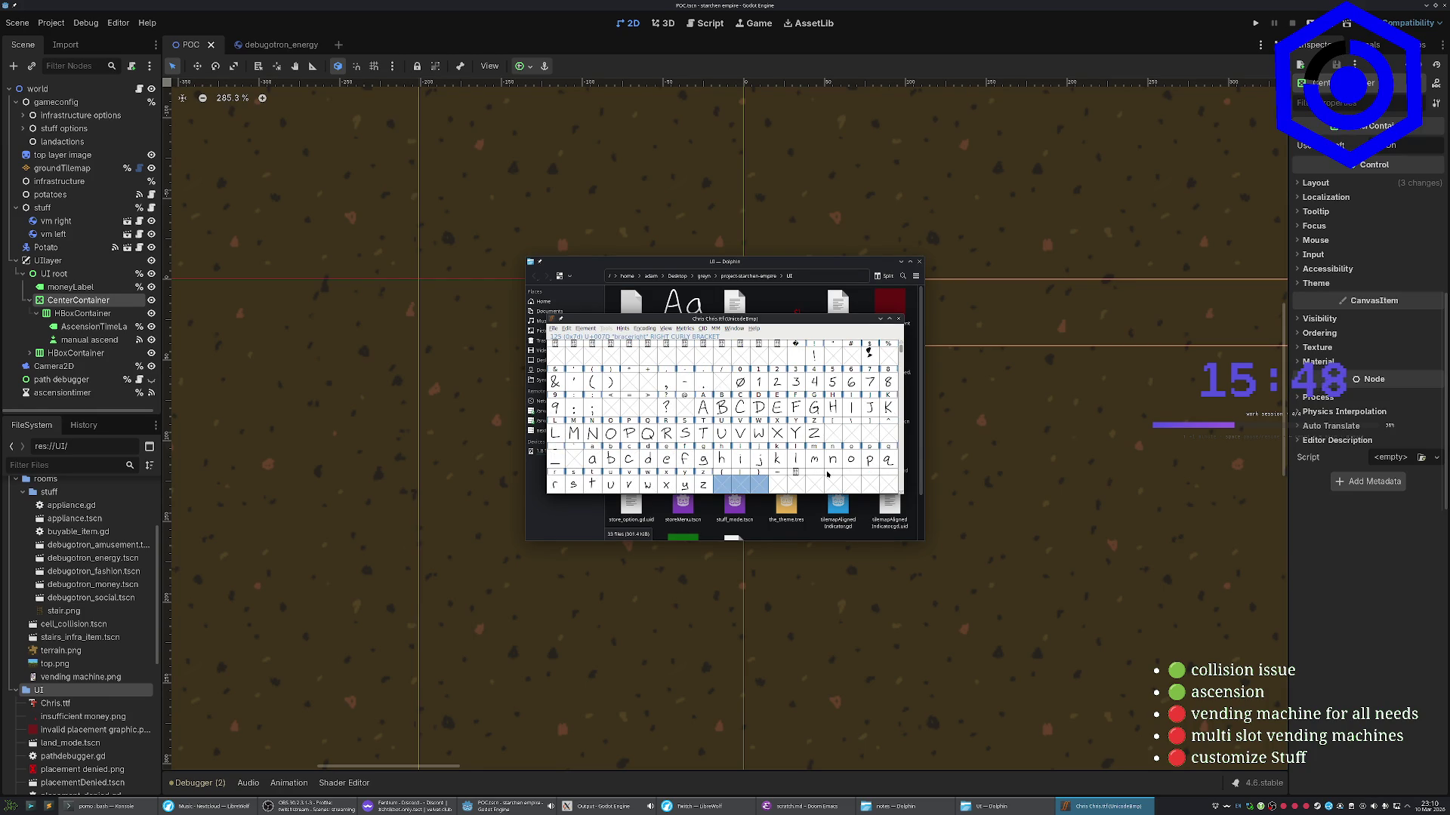
pyautogui.click(851, 433)
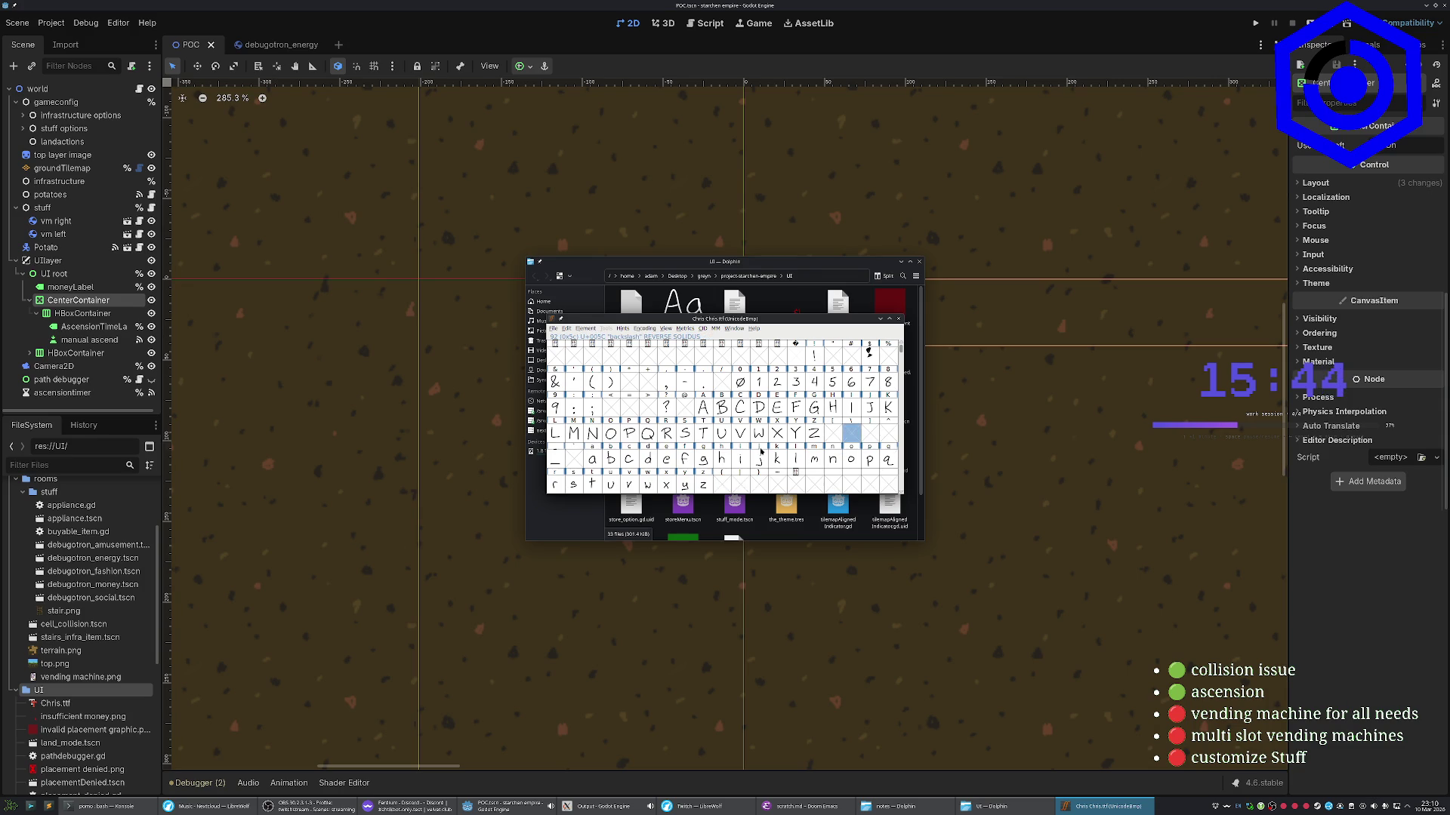
pyautogui.scroll(1, 804, 406)
pyautogui.click(899, 319)
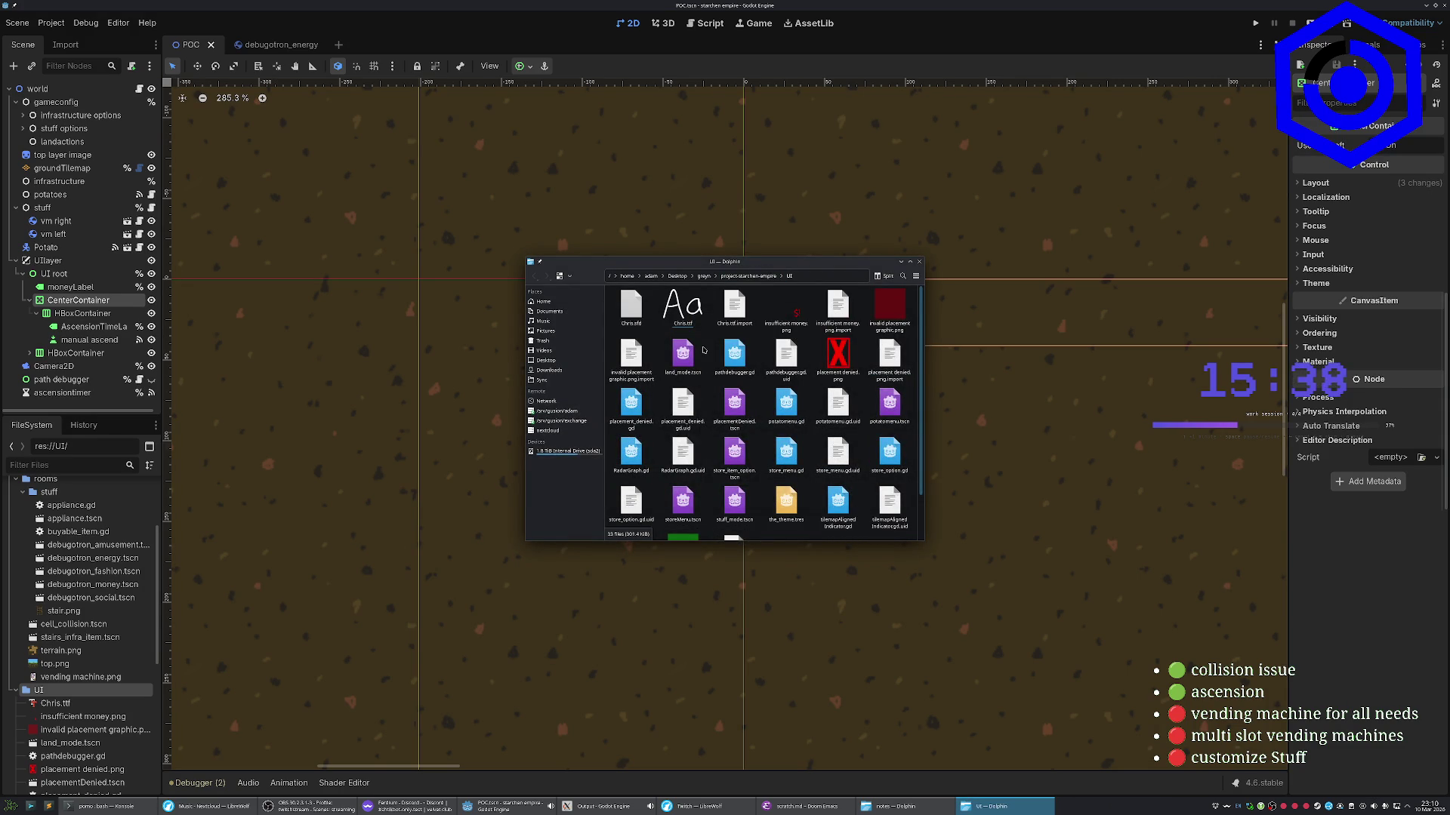
pyautogui.click(918, 262)
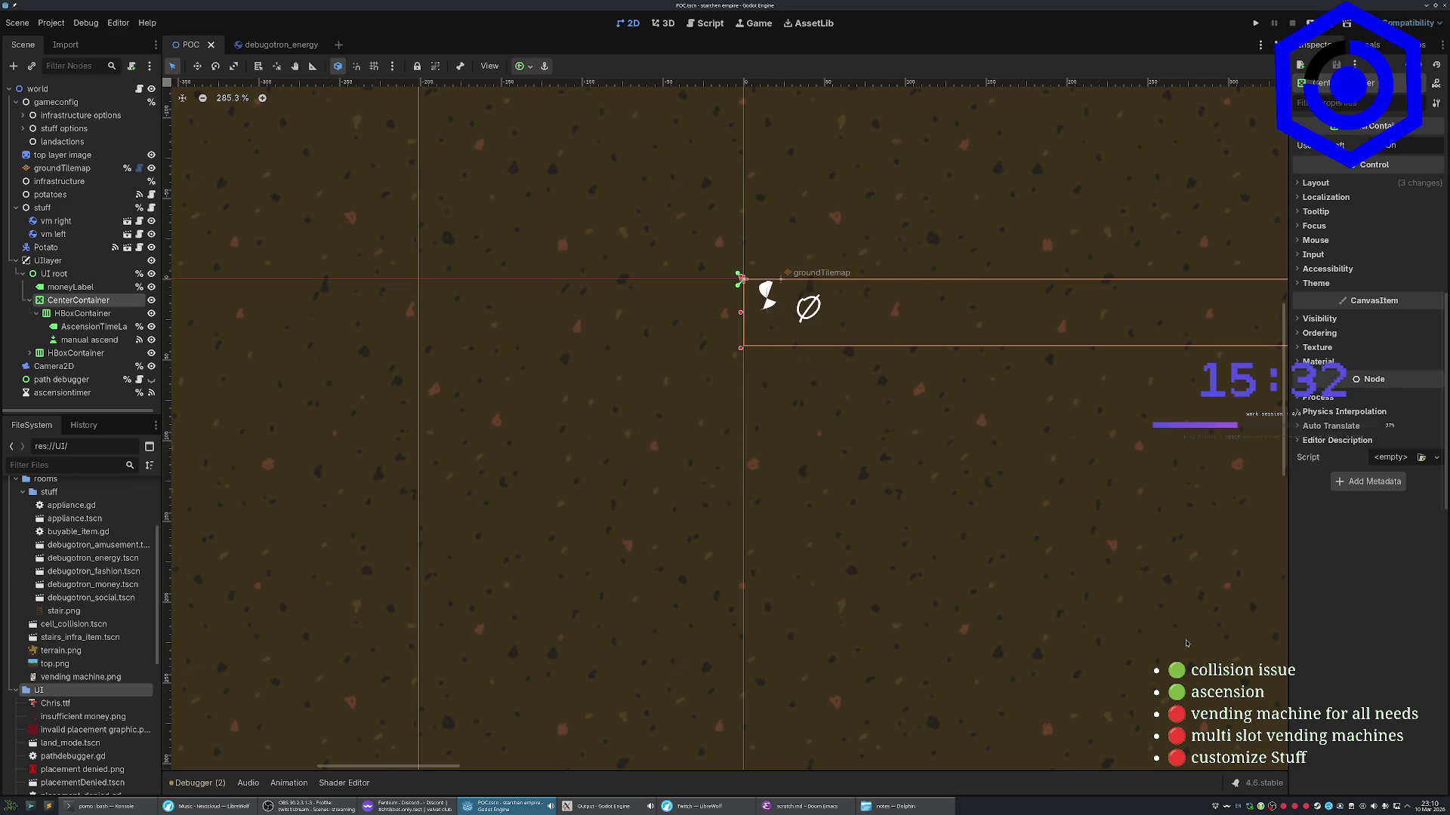
pyautogui.click(873, 811)
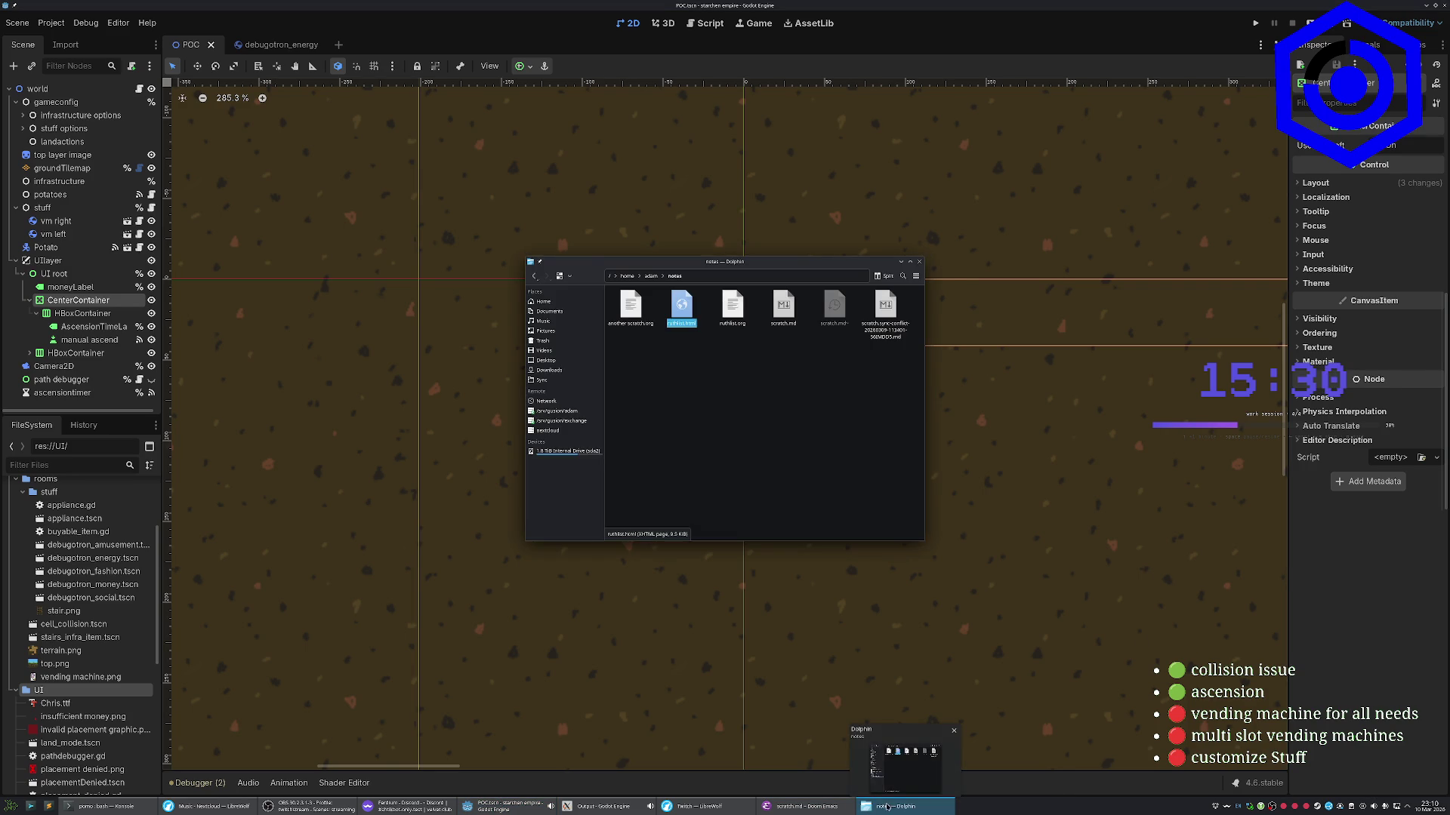
pyautogui.click(919, 261)
pyautogui.click(48, 806)
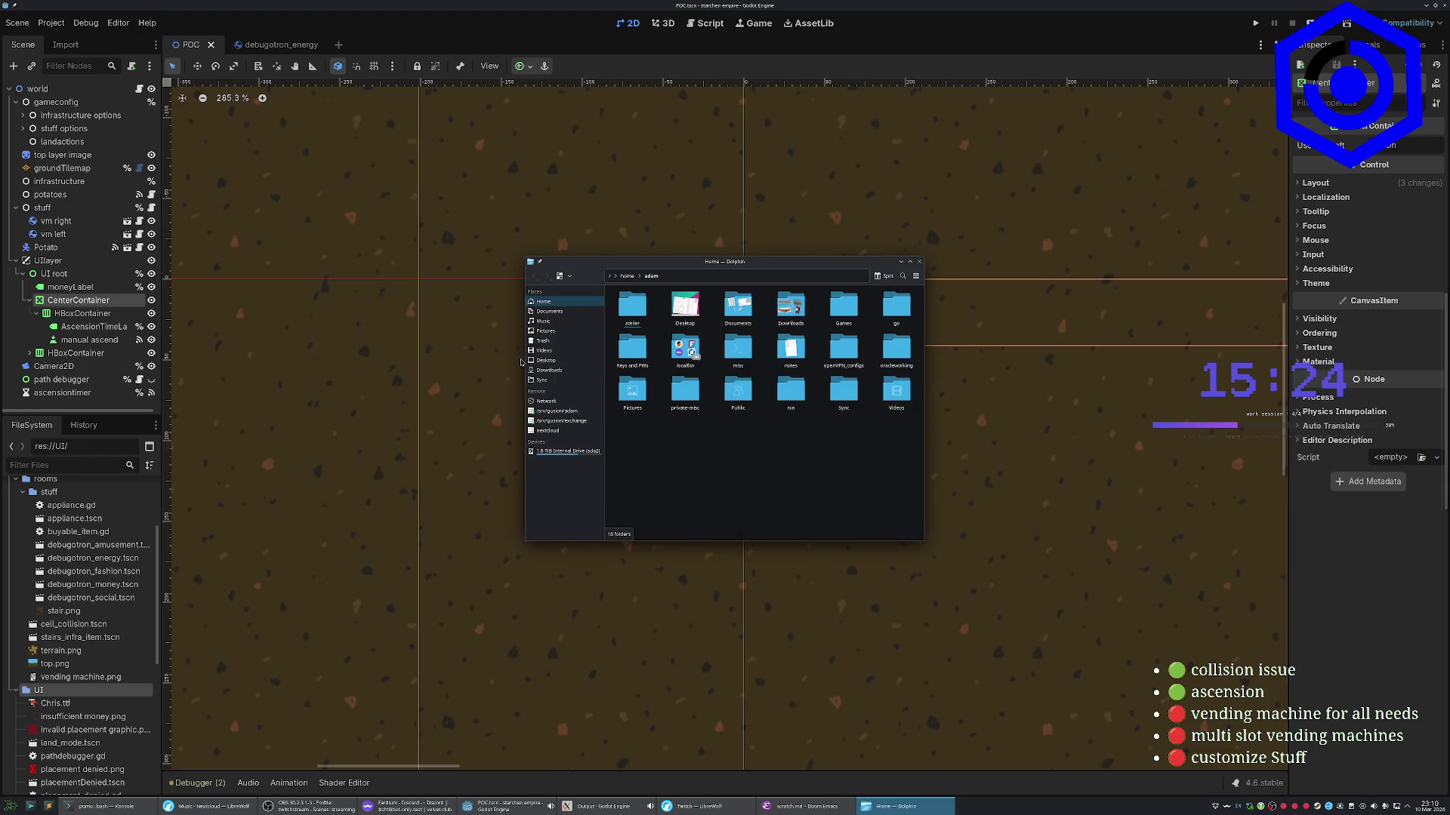
pyautogui.click(546, 360)
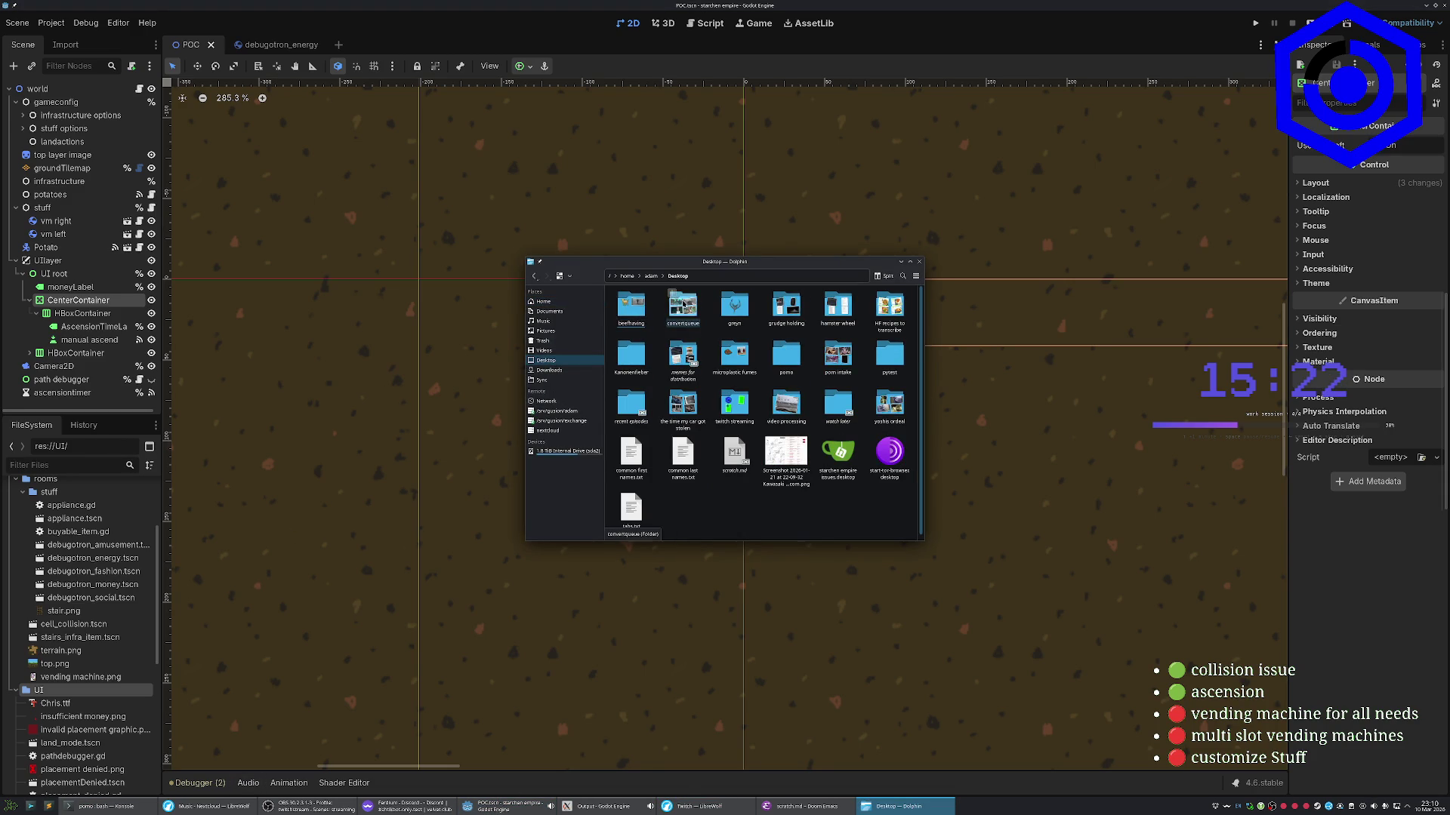
pyautogui.click(734, 306)
pyautogui.click(903, 317)
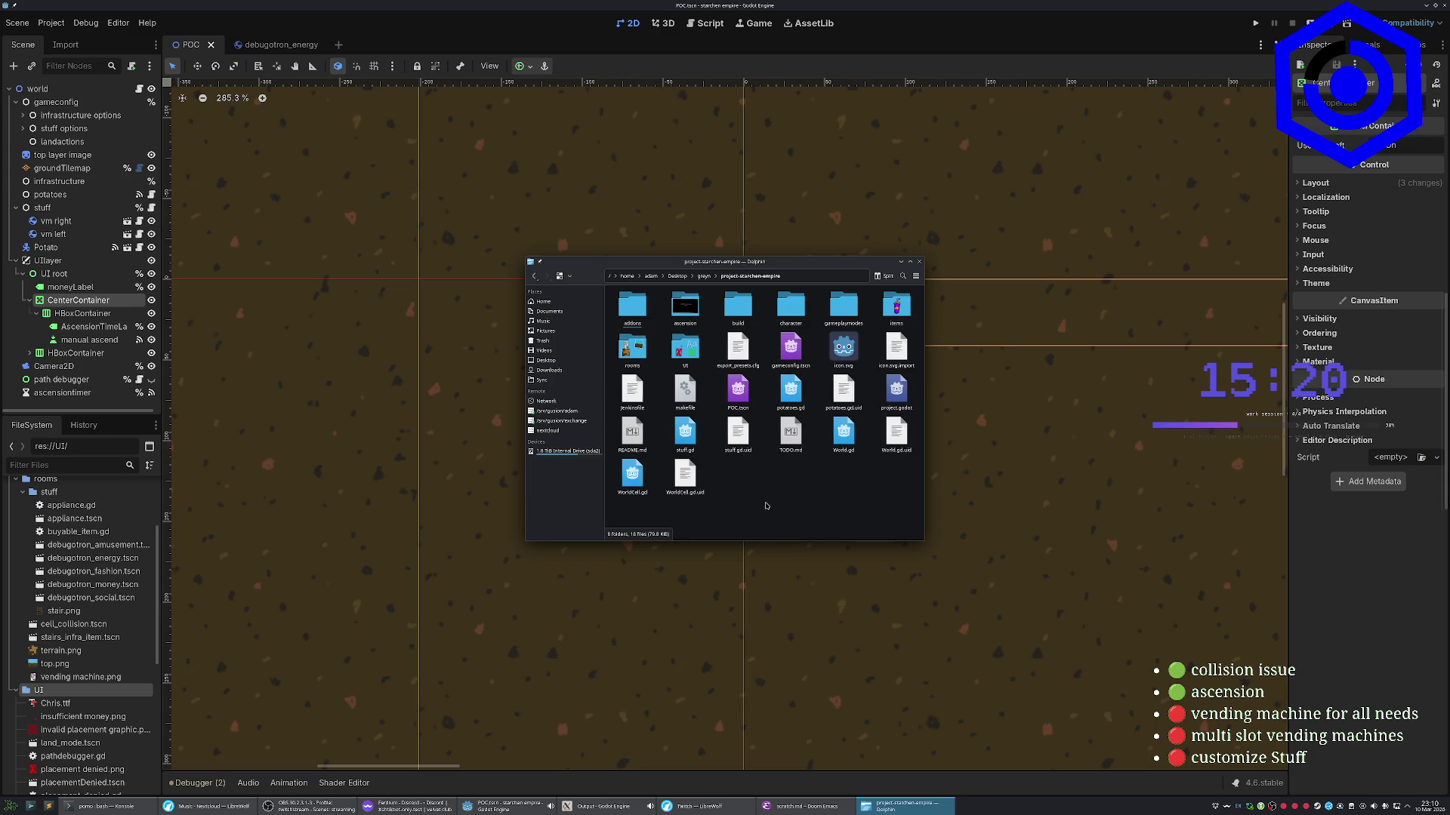
pyautogui.click(676, 355)
pyautogui.click(683, 306)
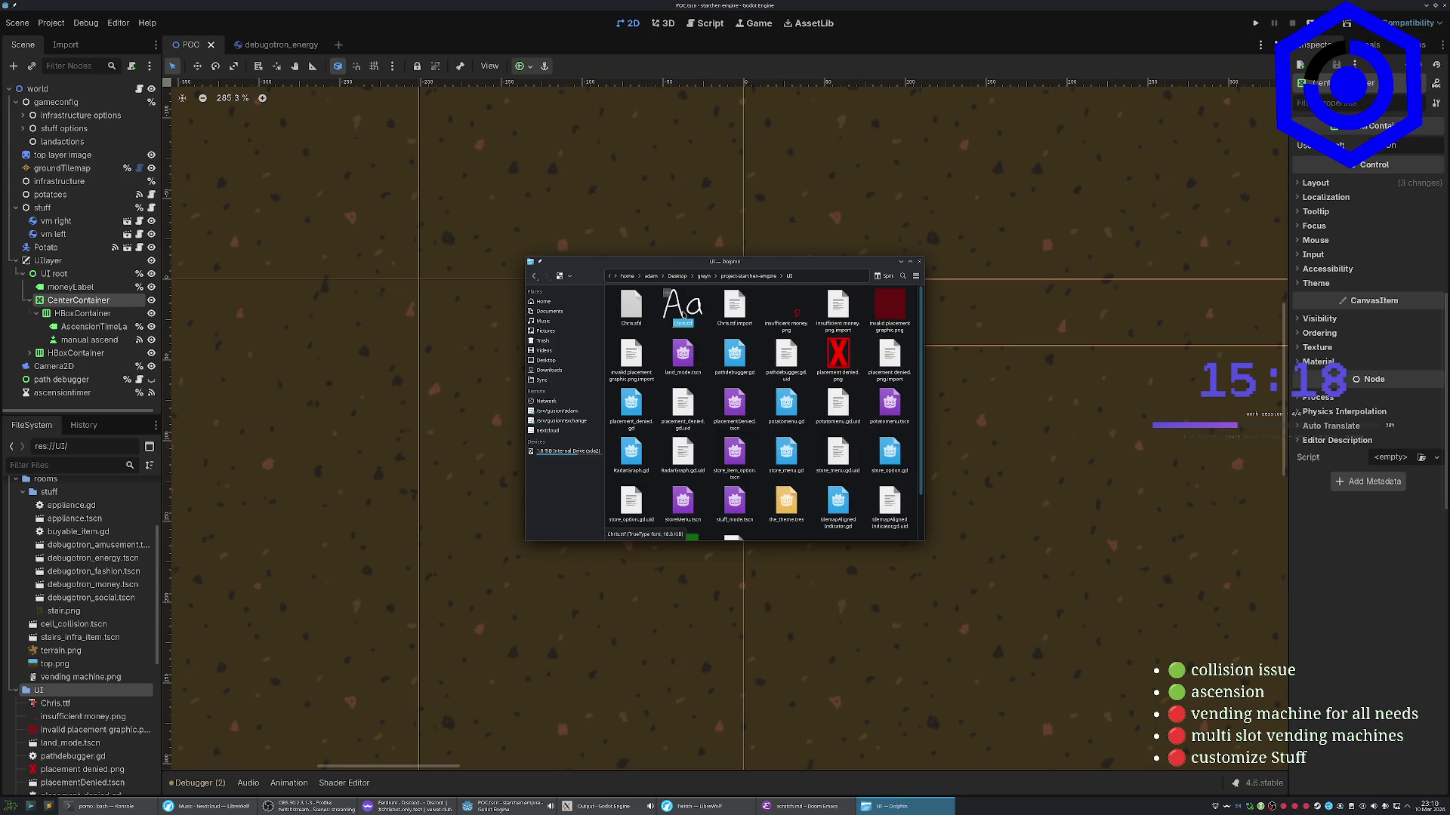
pyautogui.scroll(3, 870, 378)
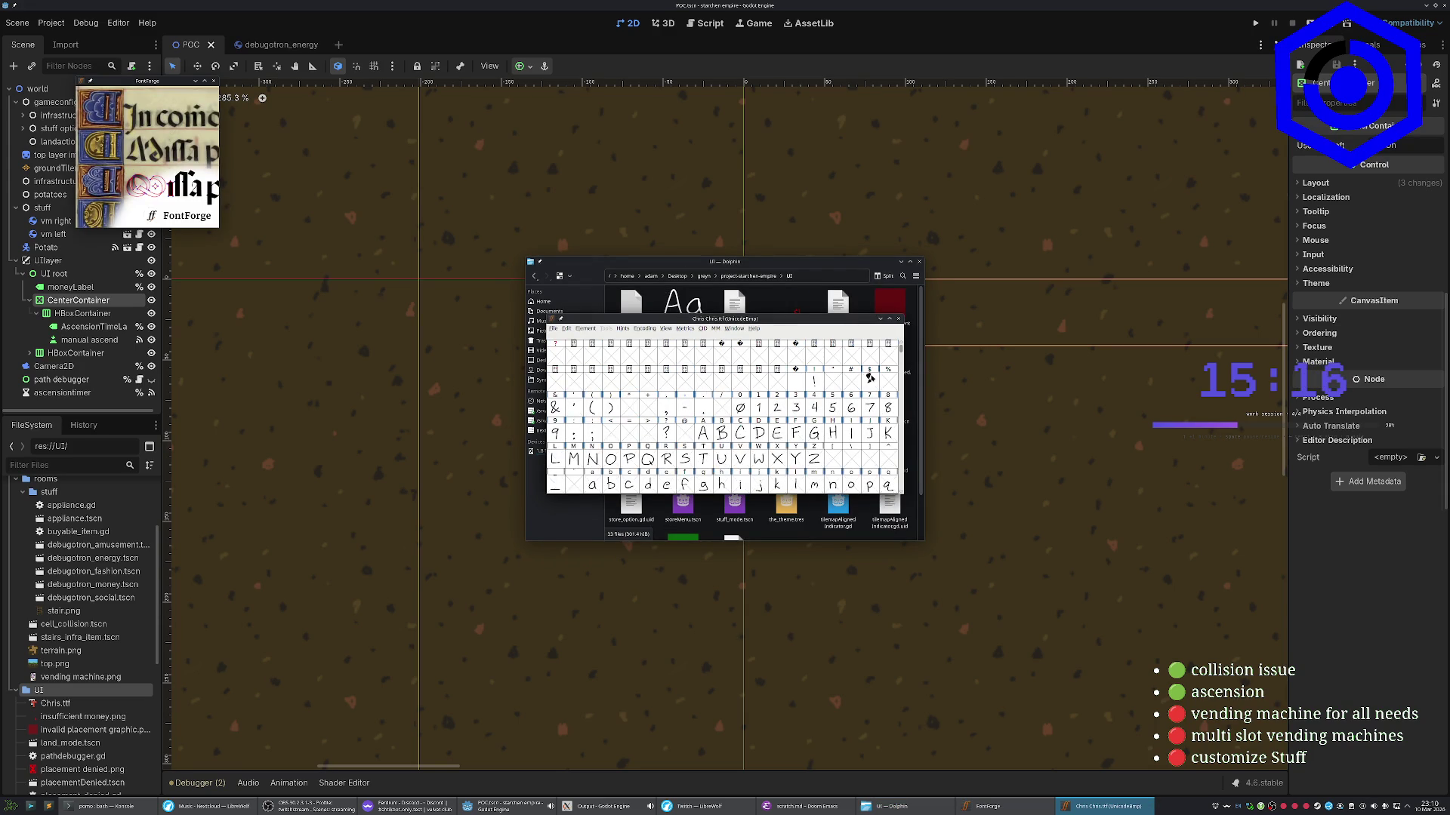
pyautogui.click(873, 389)
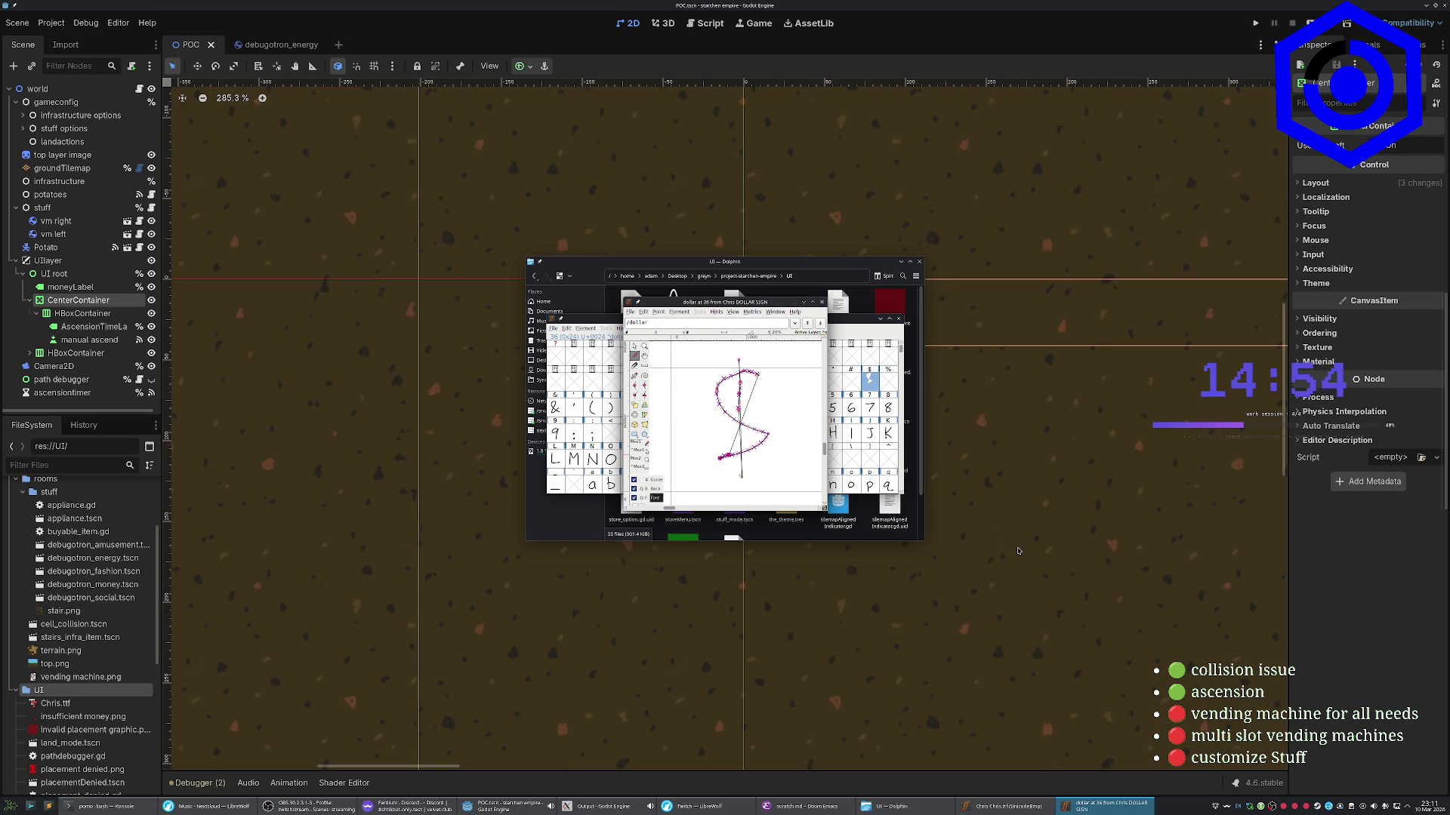
pyautogui.click(822, 302)
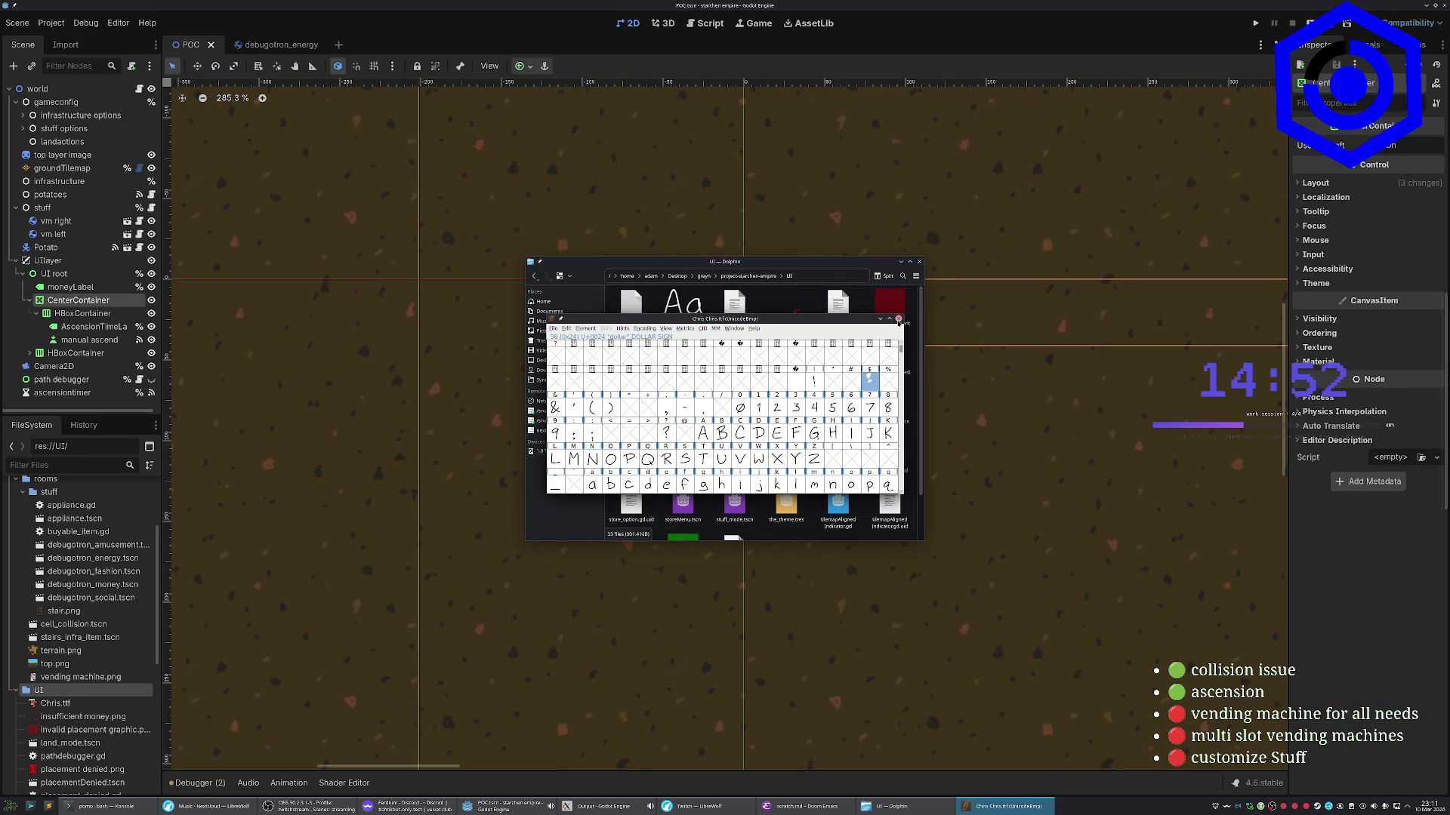
pyautogui.click(897, 319)
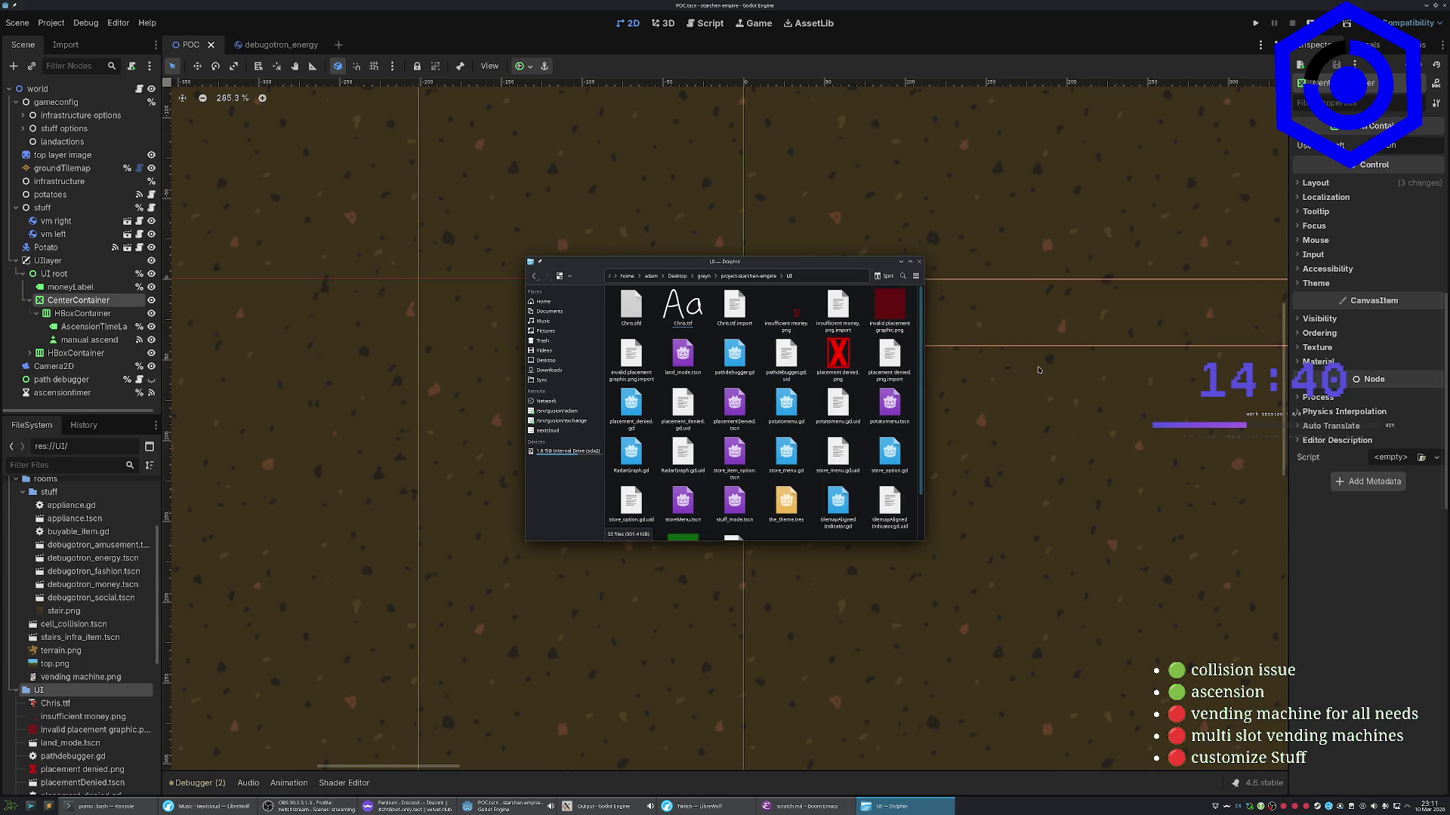
pyautogui.scroll(-3, 1033, 369)
pyautogui.scroll(-3, 1034, 369)
# Pan and zoom the 2D canvas to the vending machine room, then switch to Sublime Merge
pyautogui.moveTo(1208, 514)
pyautogui.mouseDown()
pyautogui.moveTo(872, 362)
pyautogui.moveTo(719, 356)
pyautogui.mouseUp()
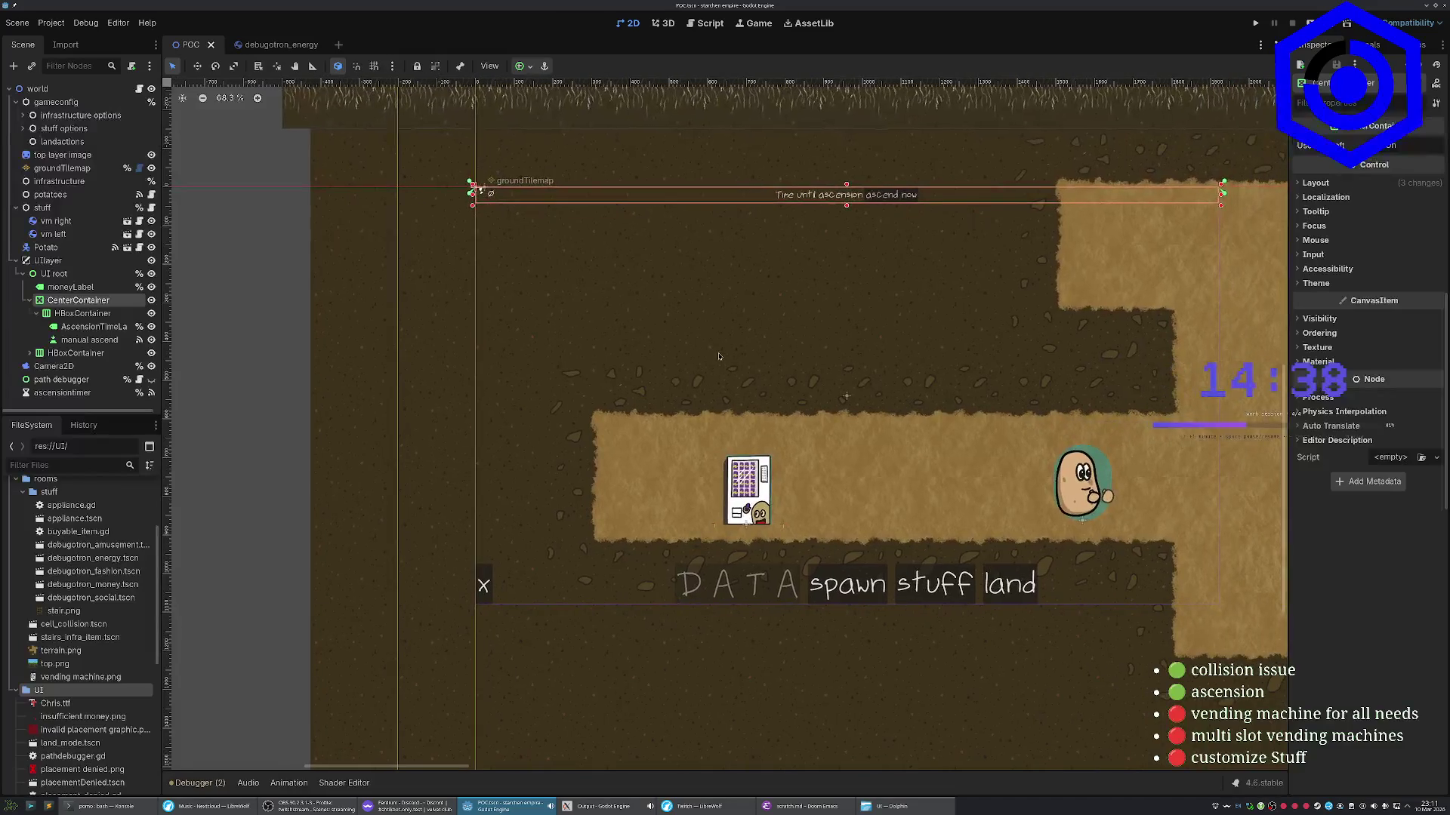
pyautogui.scroll(-1, 944, 357)
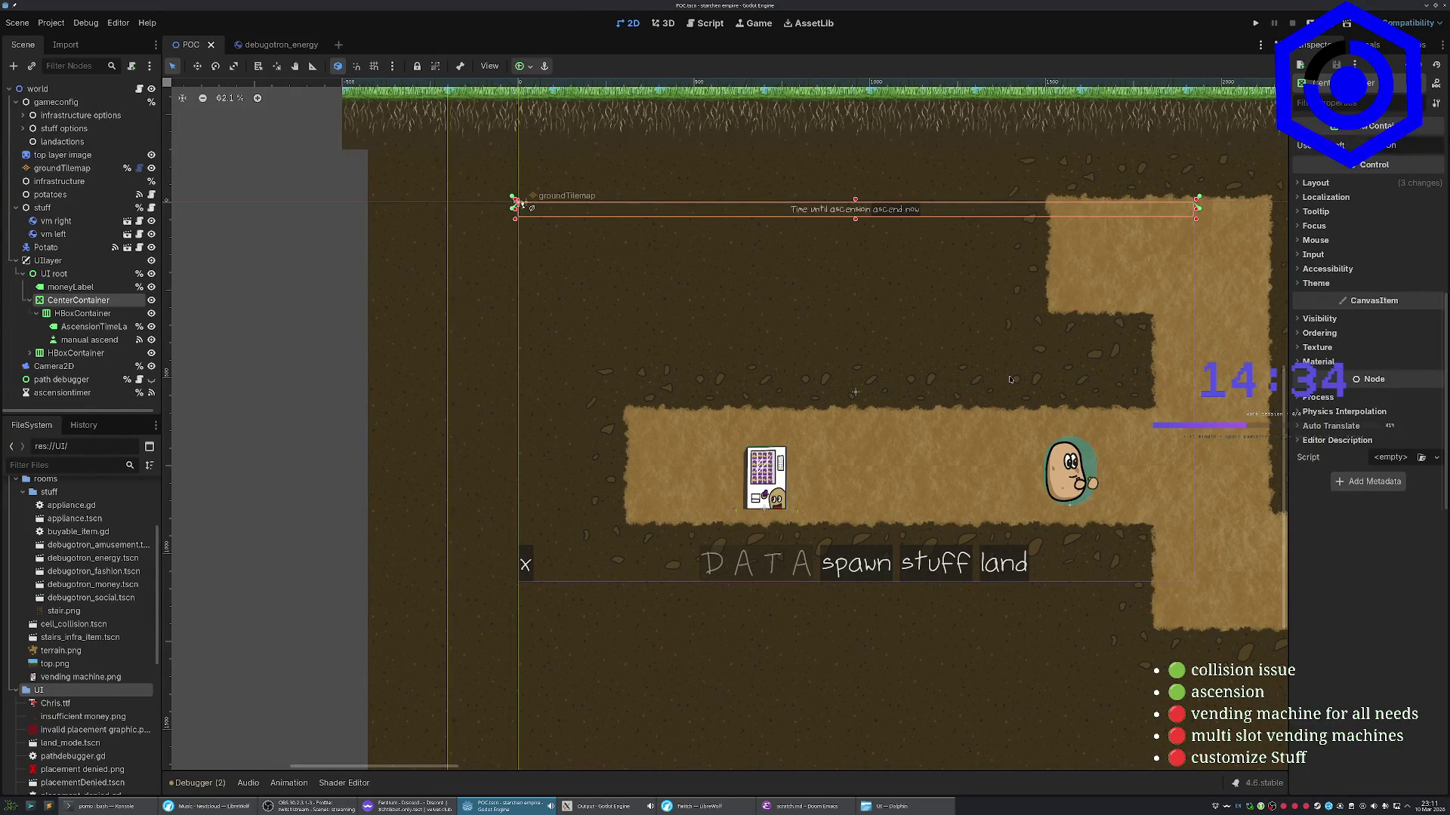
pyautogui.hscroll(2, 1011, 398)
pyautogui.hotkey('alt', 'Tab')
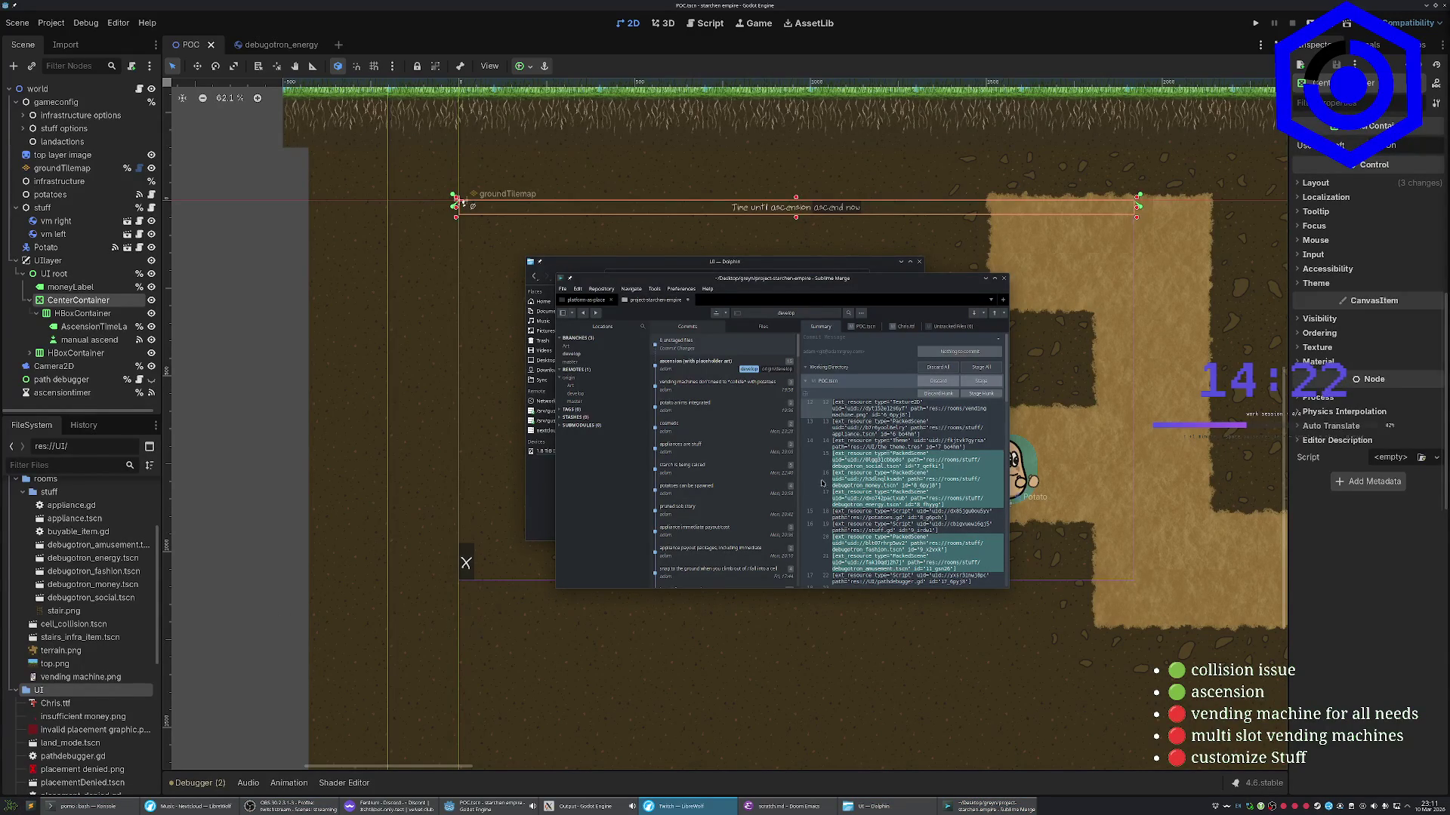
# Discard the UI/Chris.ttf changes and delete the untracked Chris.sfd file, then return to Godot
pyautogui.click(846, 381)
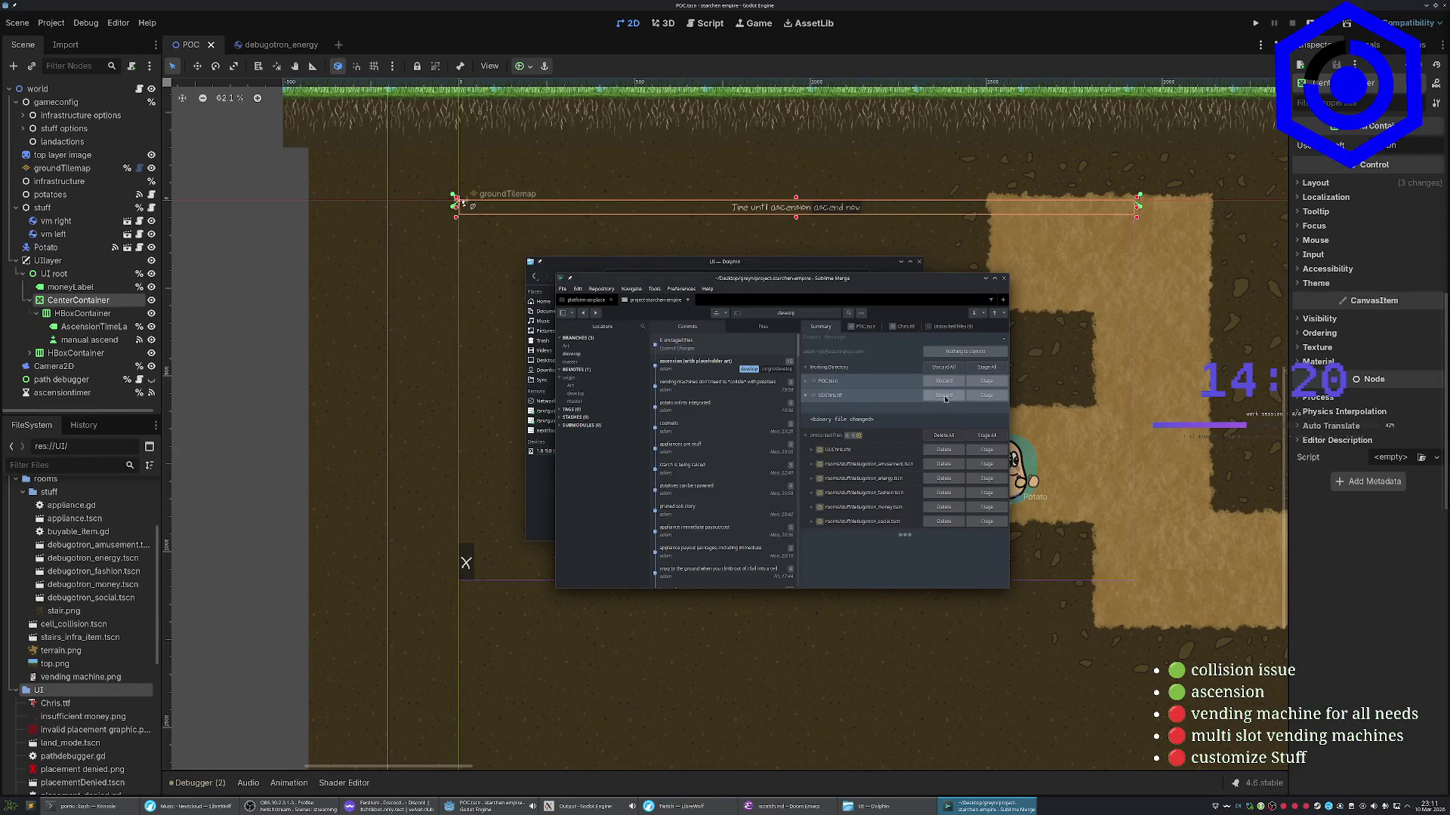
pyautogui.click(946, 398)
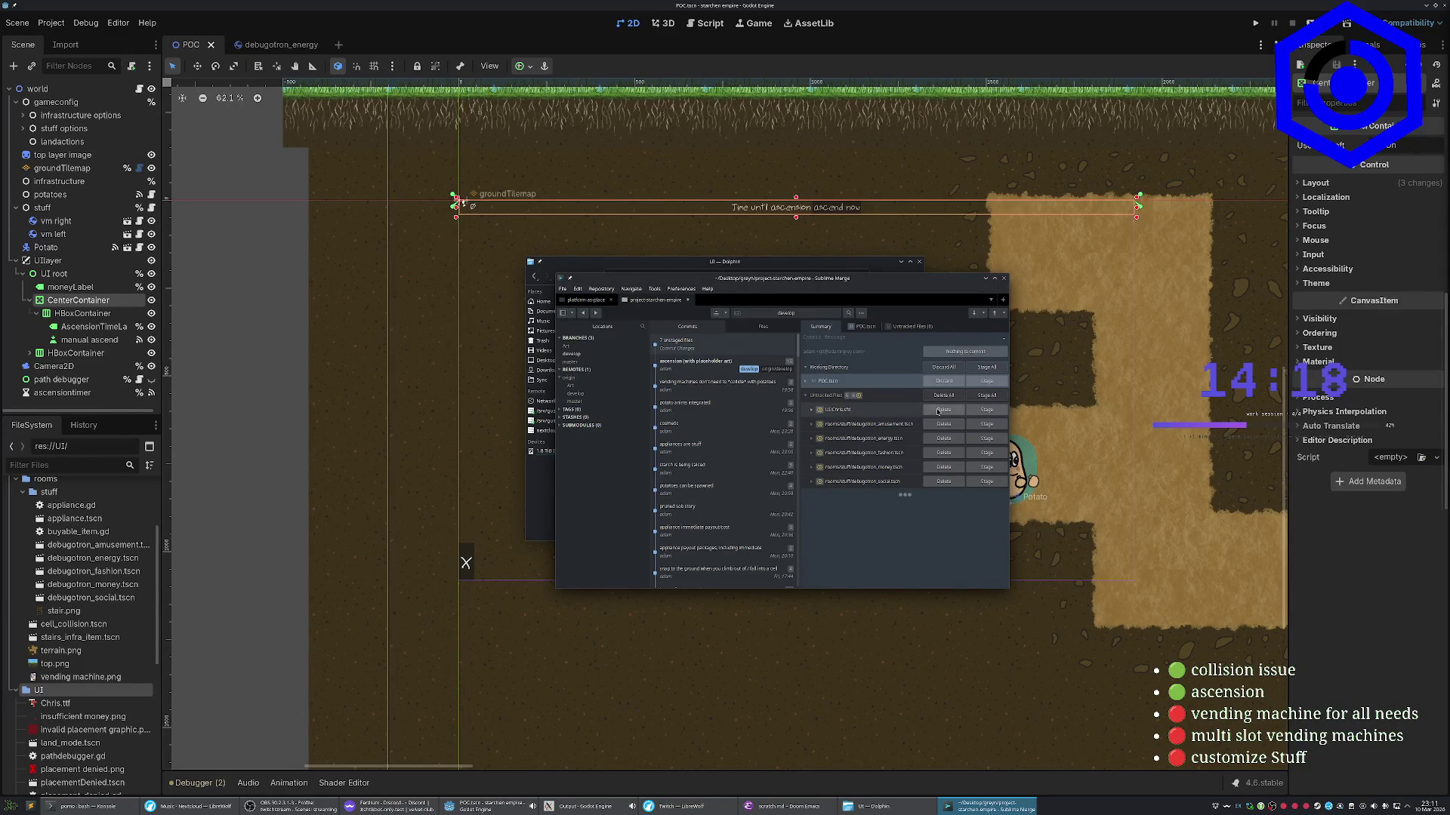
pyautogui.click(947, 410)
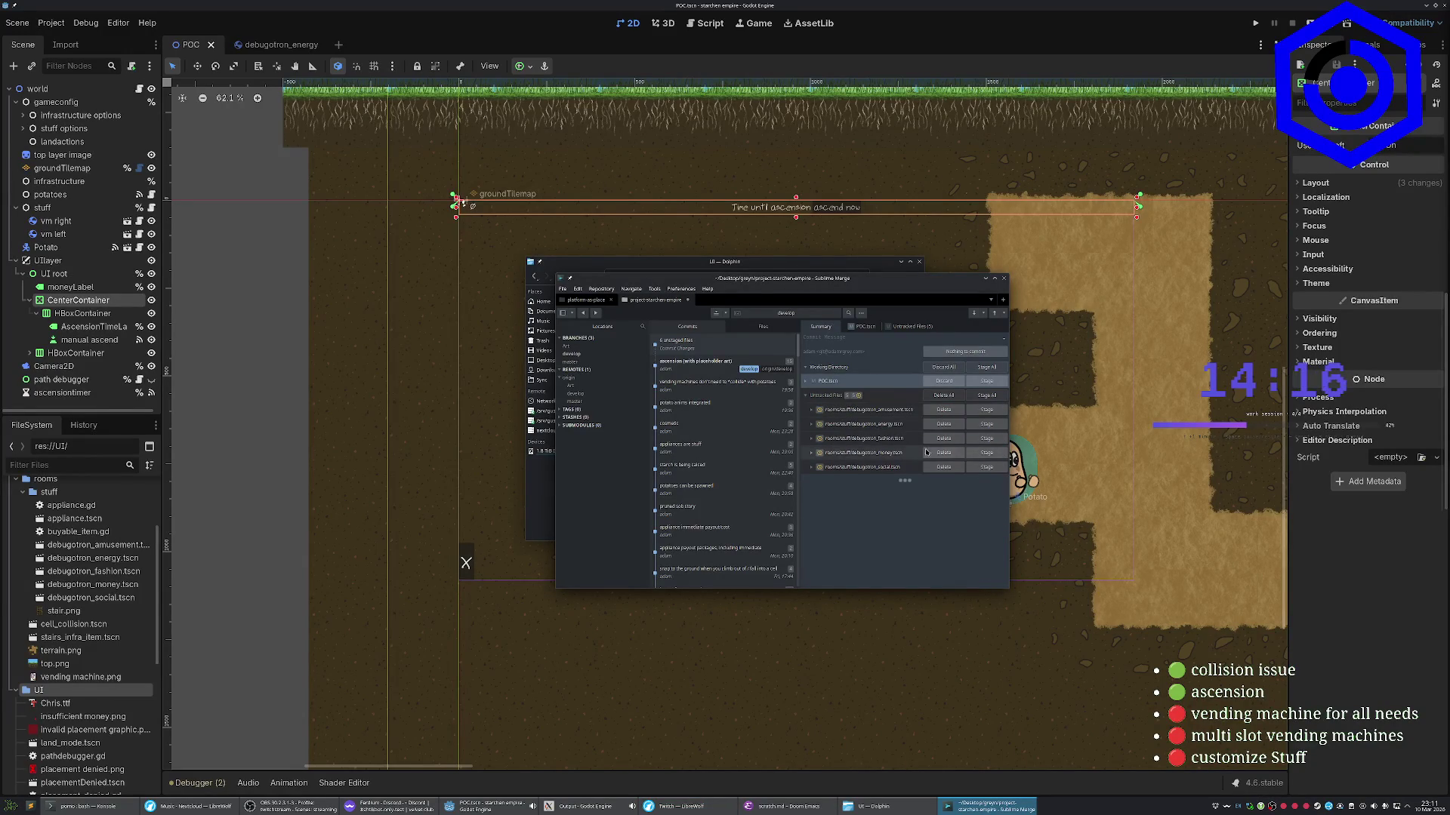
pyautogui.hotkey('alt', 'Tab')
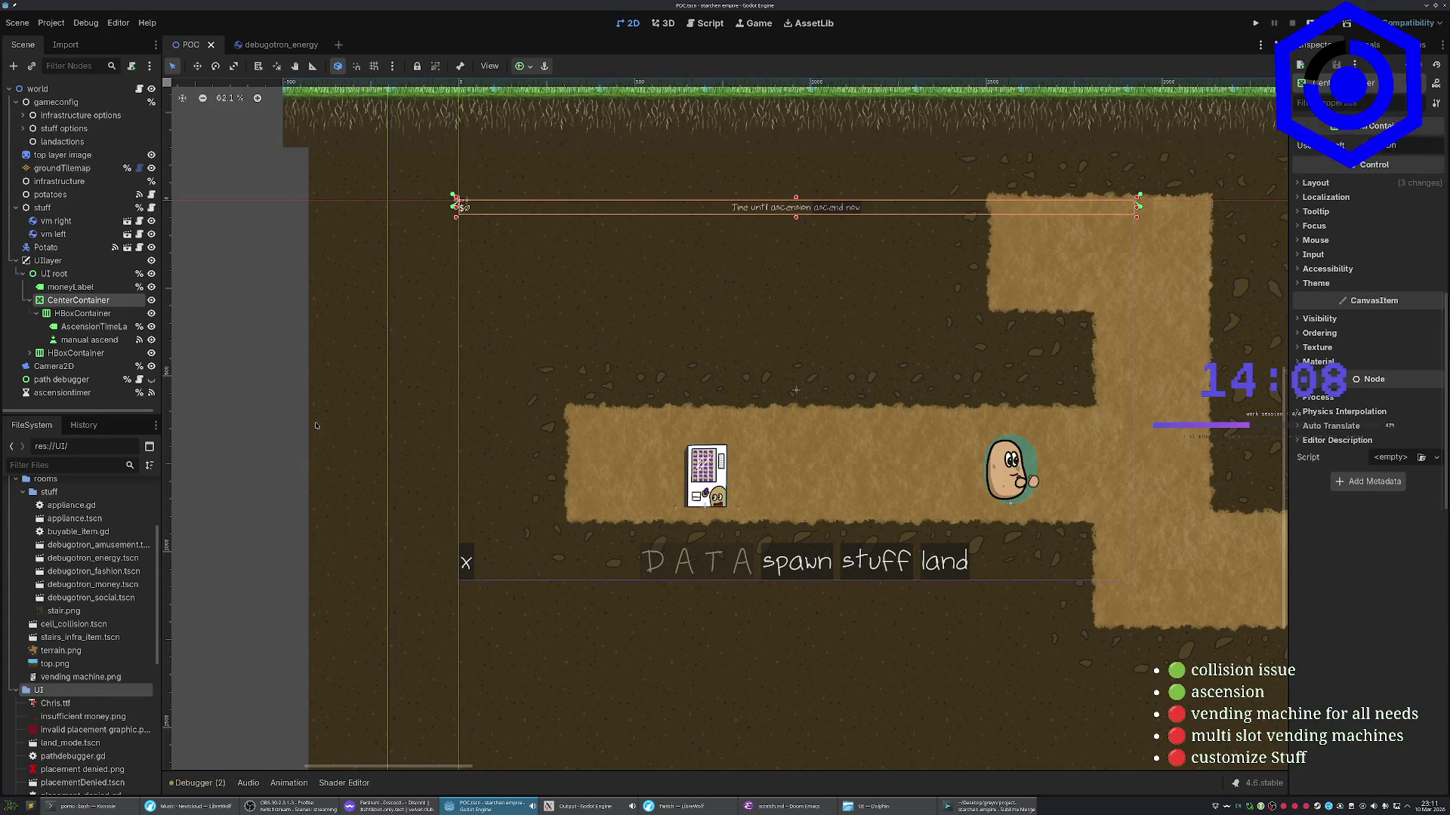
# Launch the game with F5 and briefly look at the vending machine shop
pyautogui.click(529, 438)
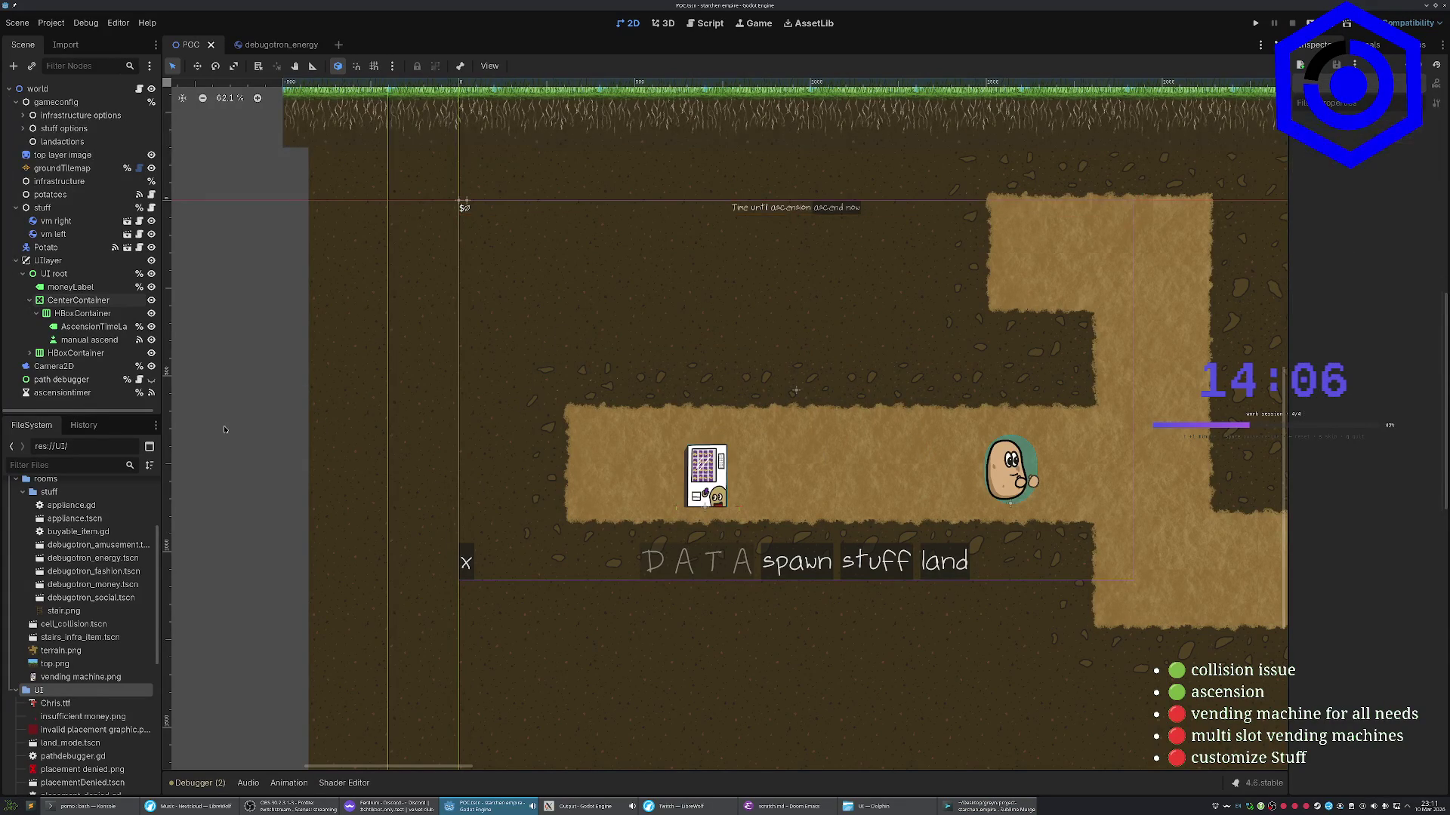
pyautogui.hscroll(5, 911, 470)
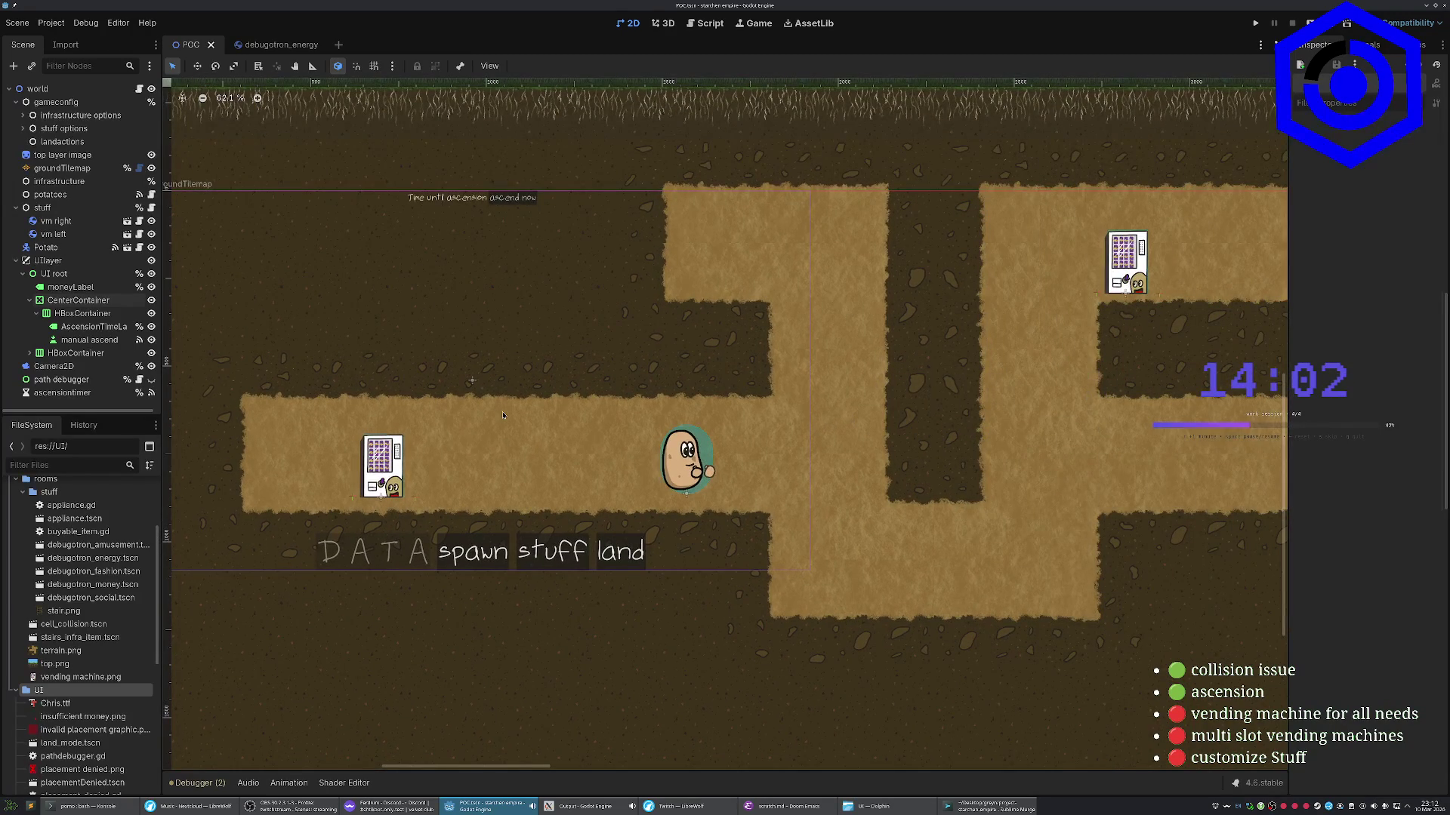
pyautogui.press('F5')
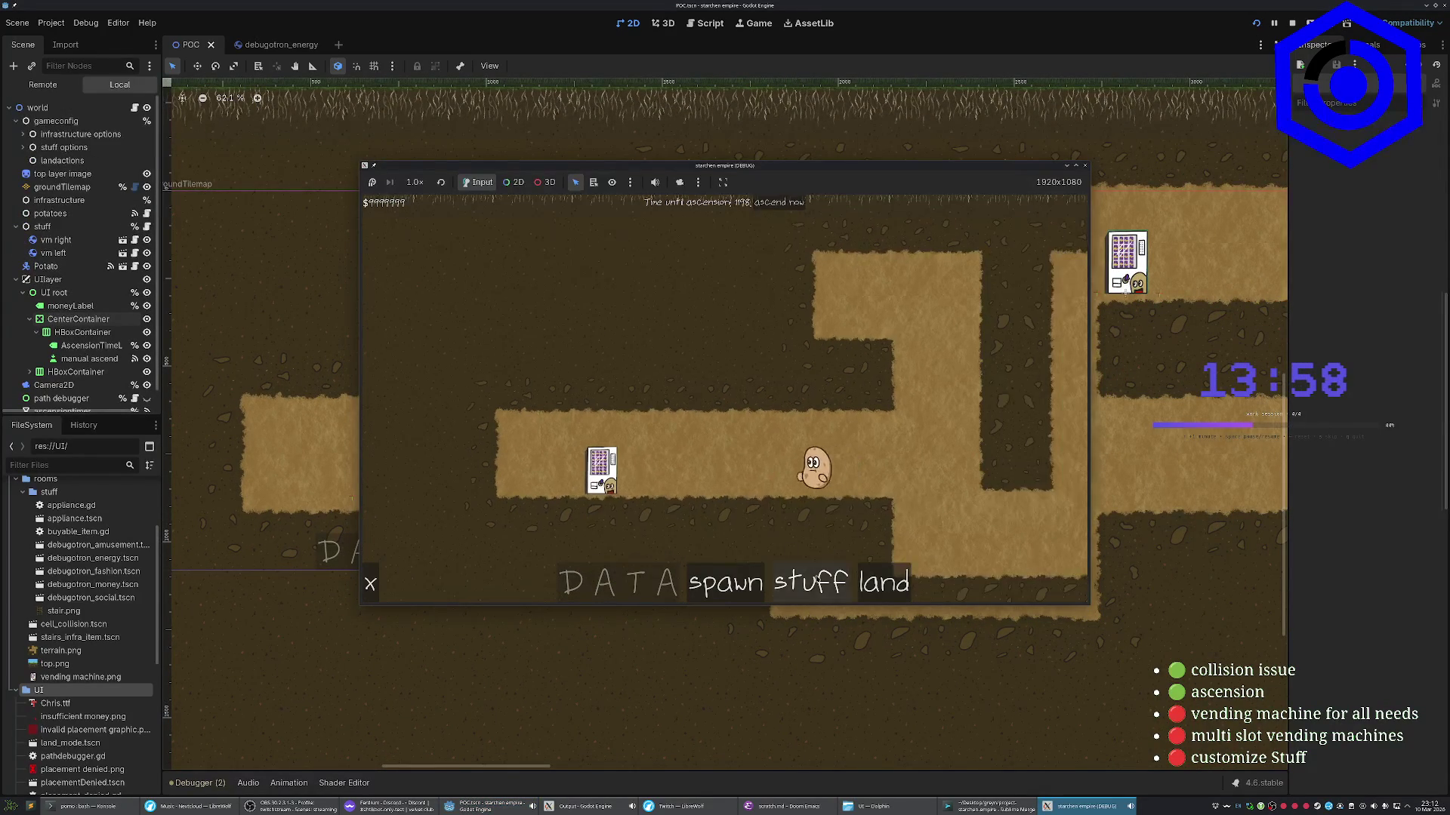
pyautogui.click(704, 456)
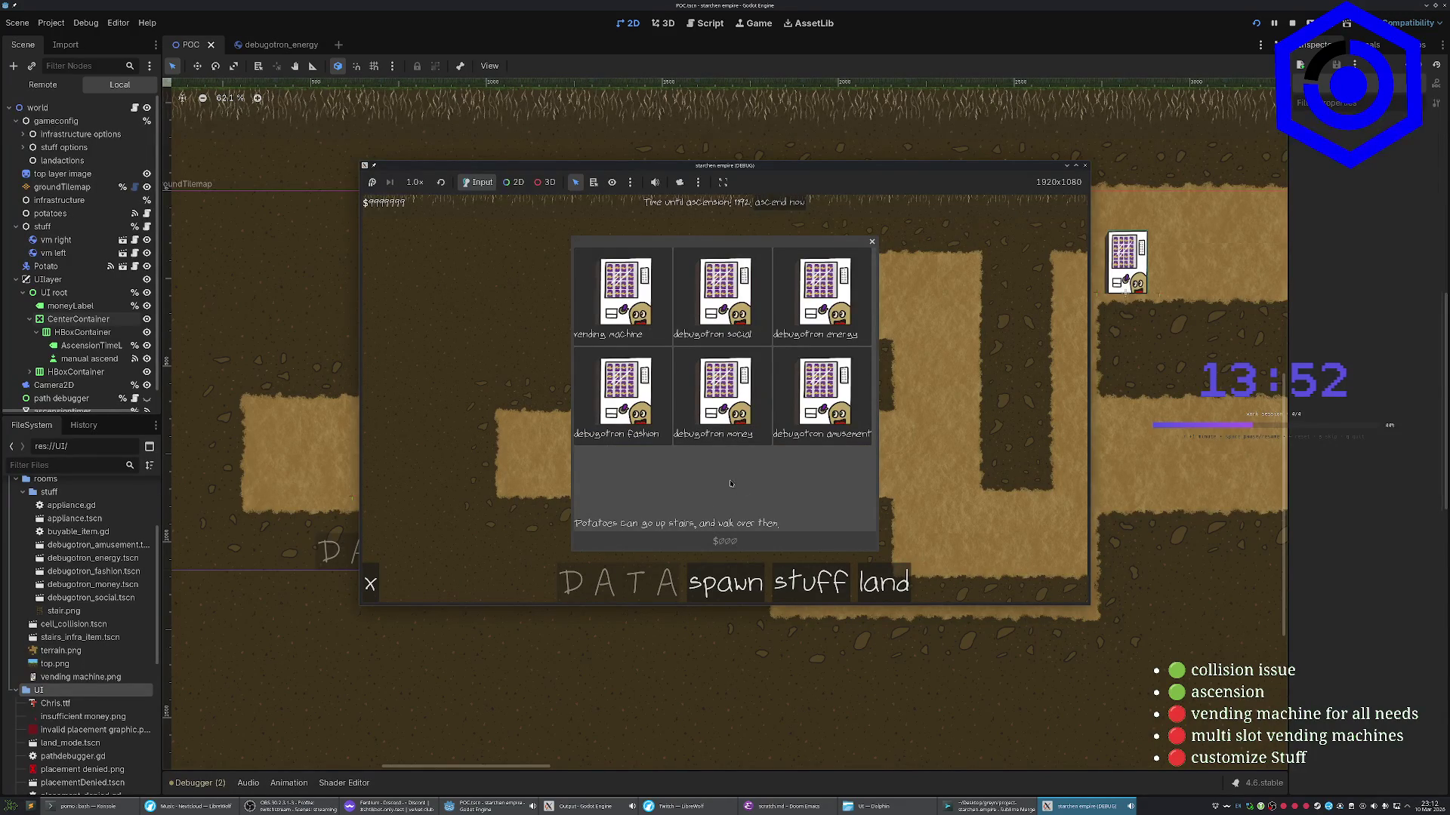
pyautogui.click(872, 244)
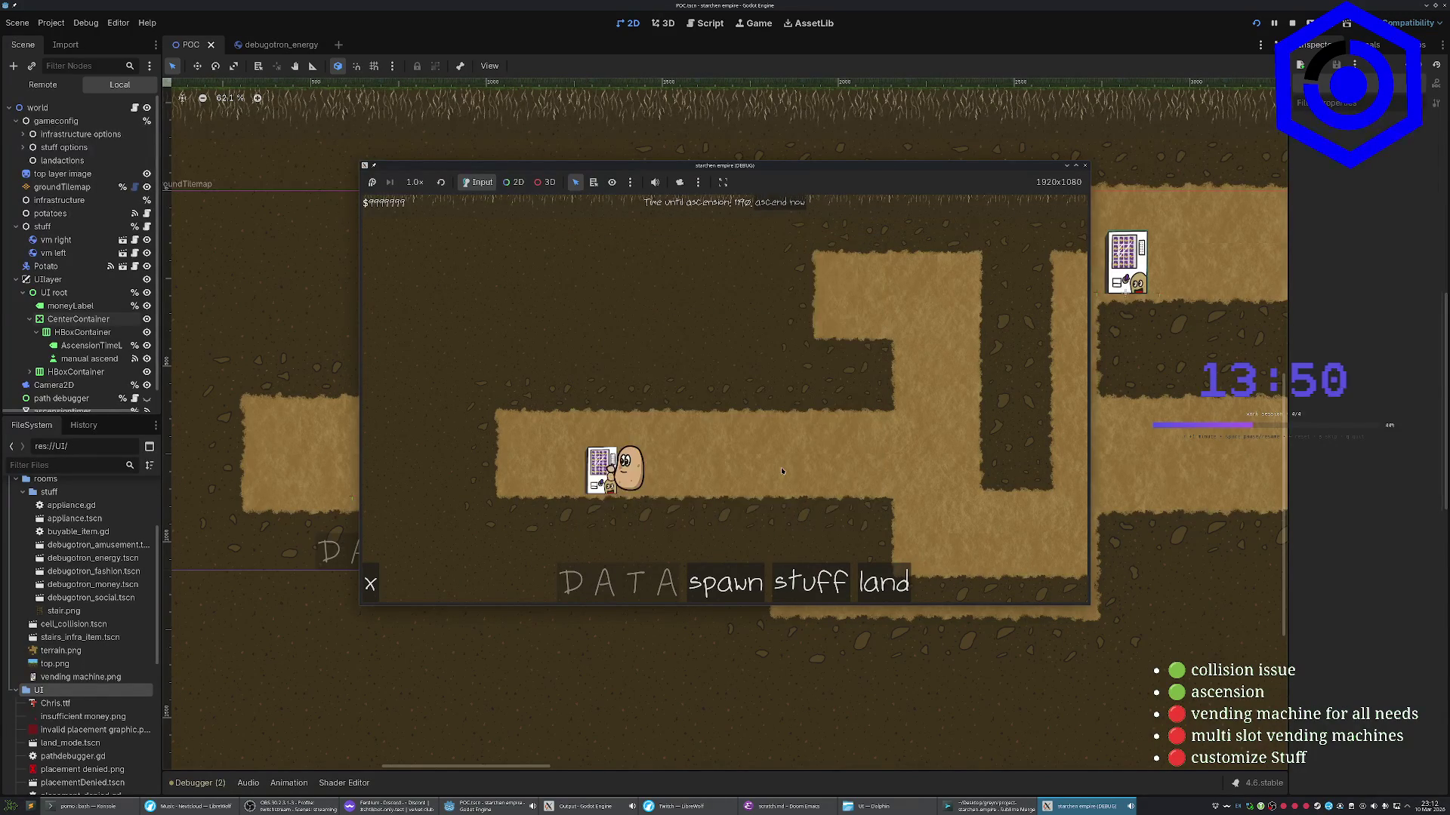
pyautogui.scroll(-4, 888, 457)
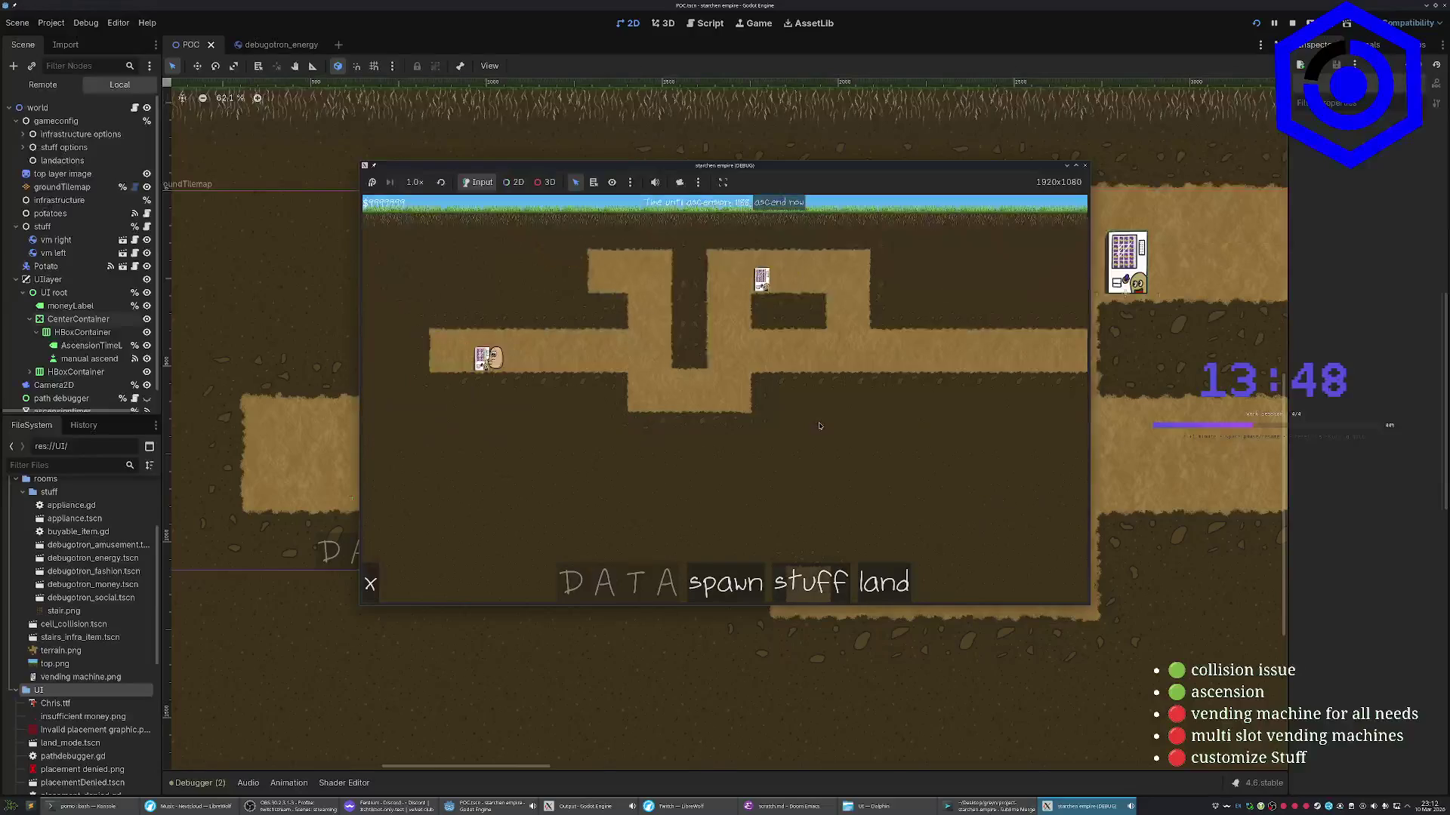
# Buy ladders from the infrastructure shop and place two side by side in the tunnel
pyautogui.click(883, 582)
pyautogui.click(1068, 472)
pyautogui.click(580, 278)
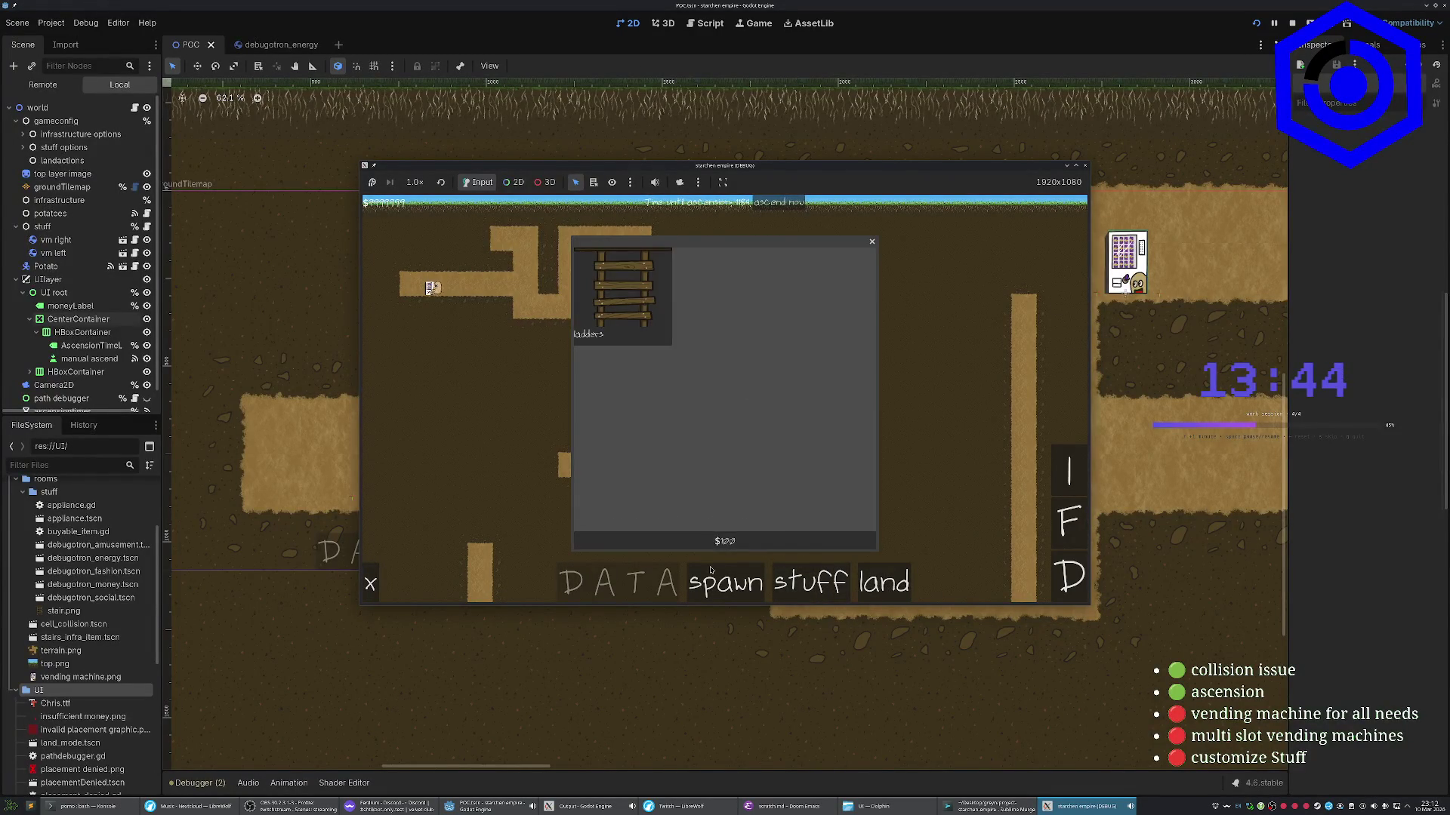
pyautogui.click(570, 306)
pyautogui.click(537, 307)
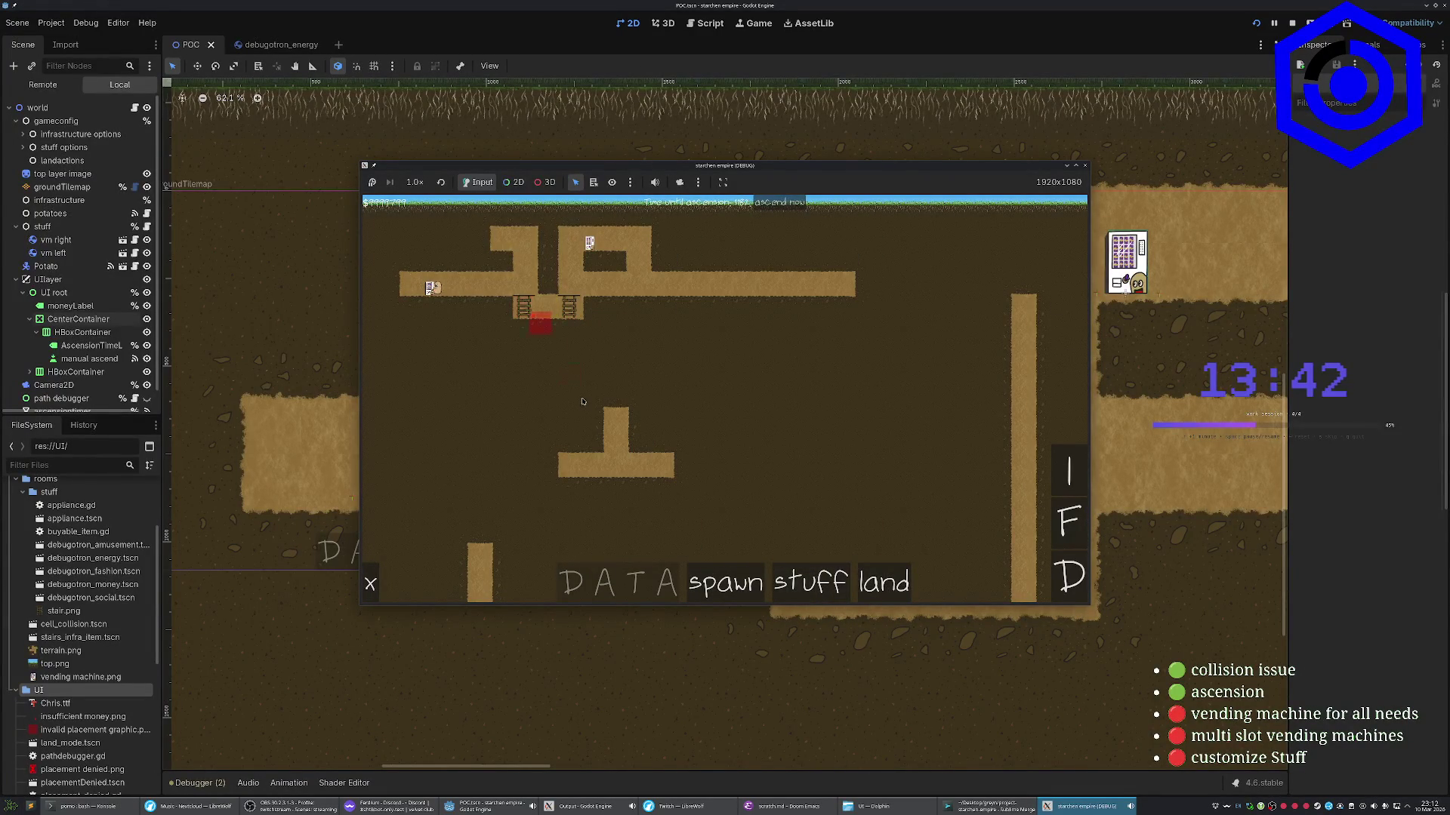
pyautogui.rightClick(559, 295)
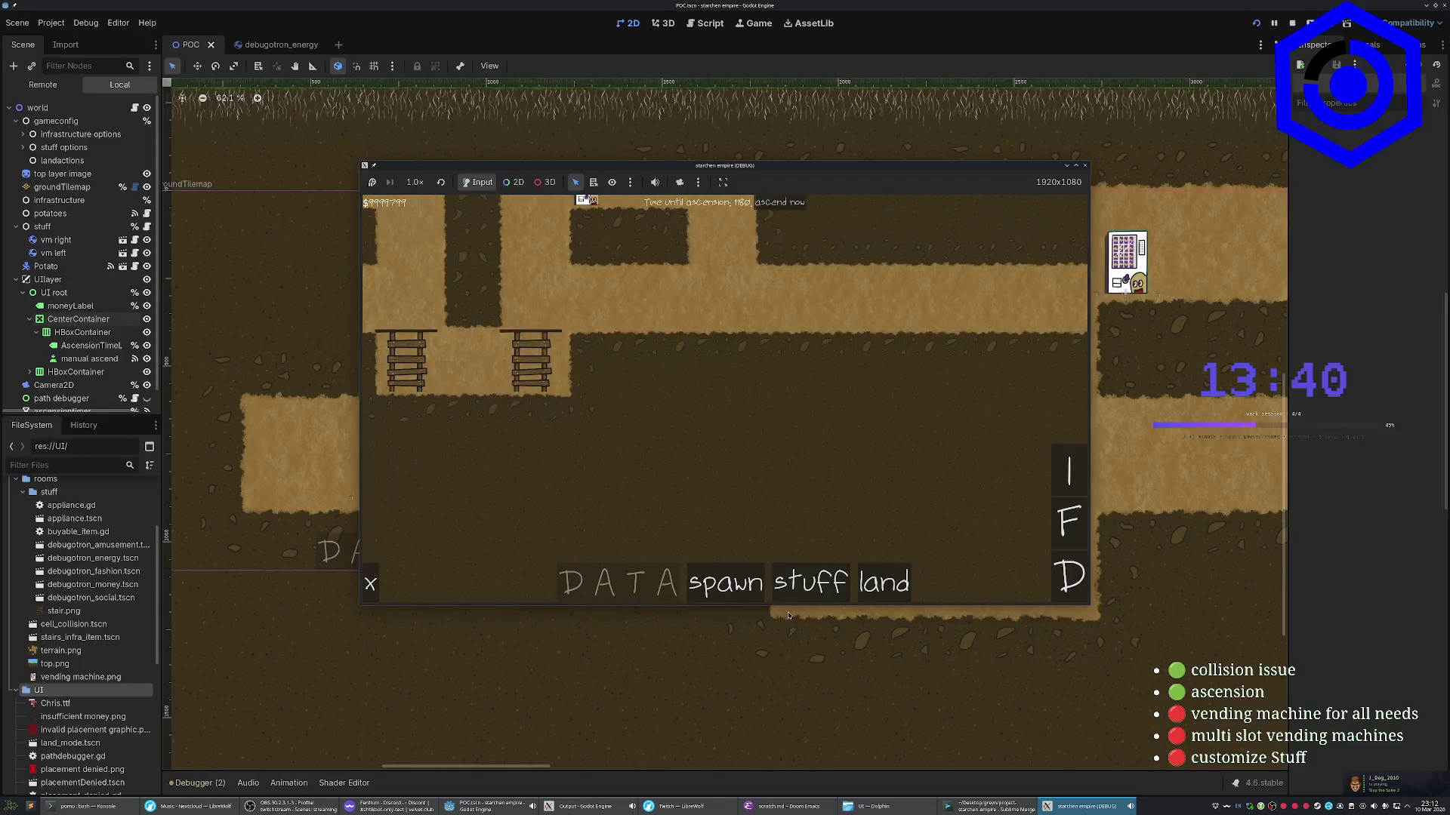
# Buy and place two vending machines in the upper corridor
pyautogui.click(814, 589)
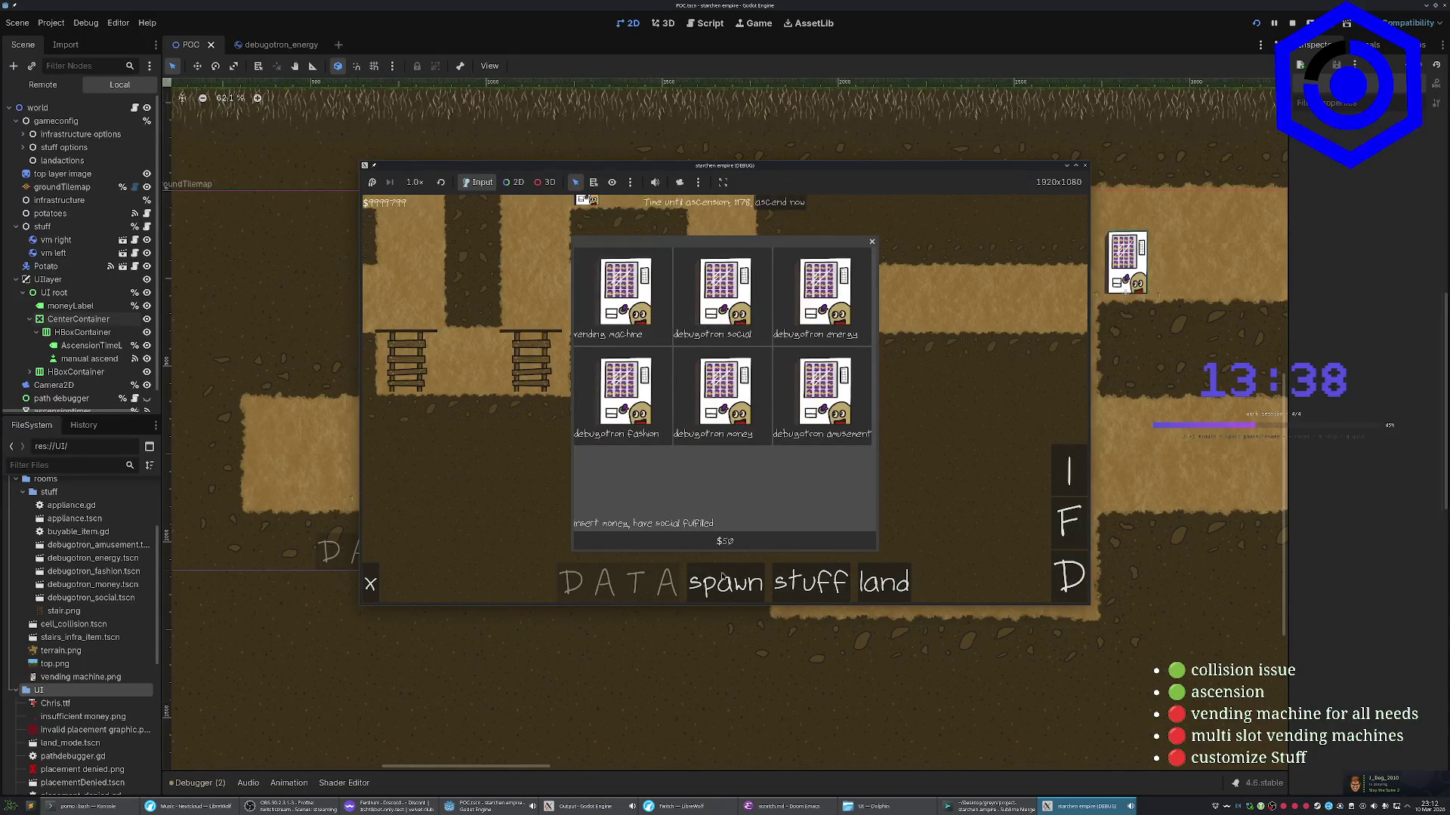
pyautogui.click(700, 542)
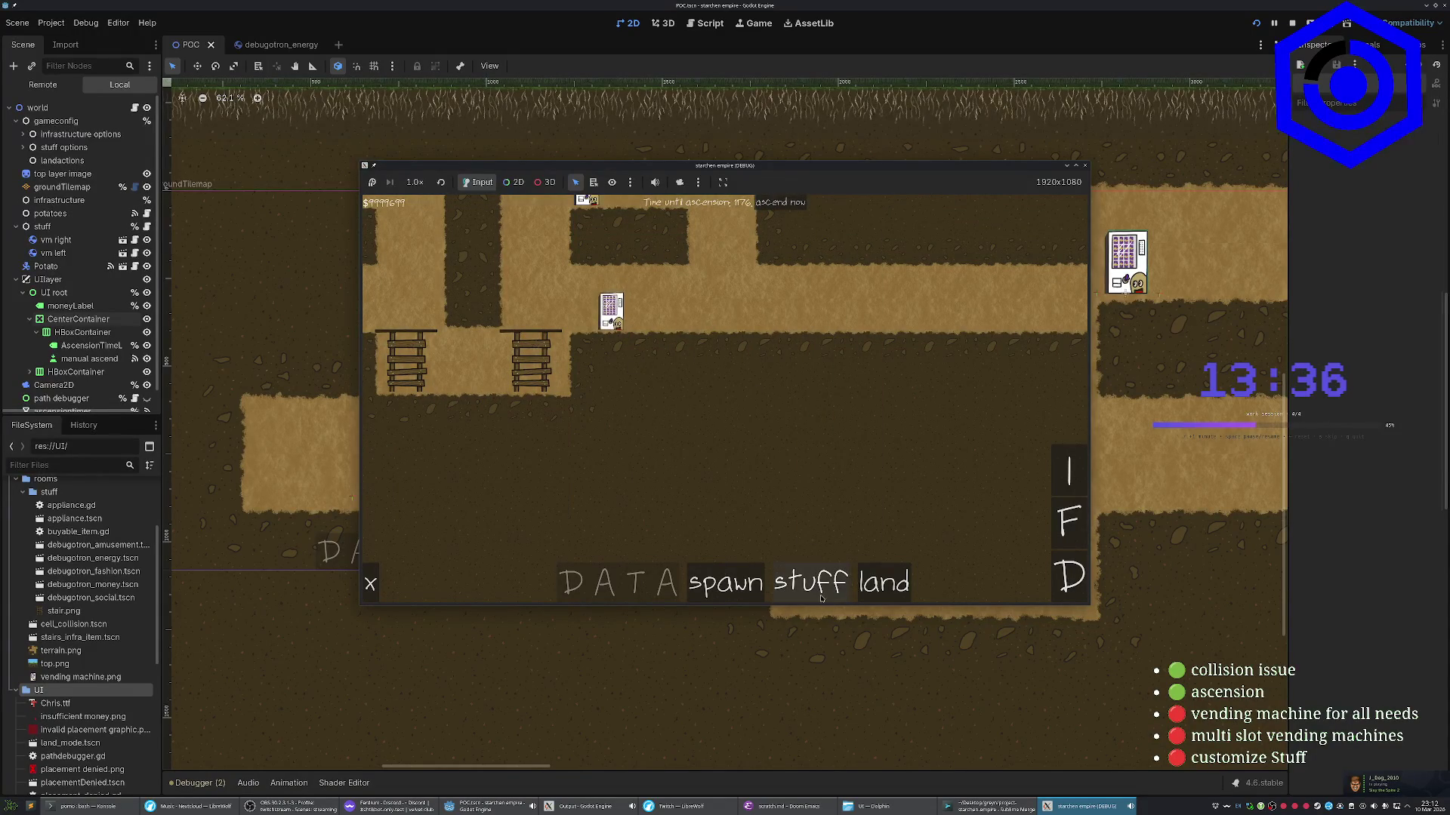
pyautogui.click(608, 302)
pyautogui.click(821, 298)
pyautogui.click(793, 545)
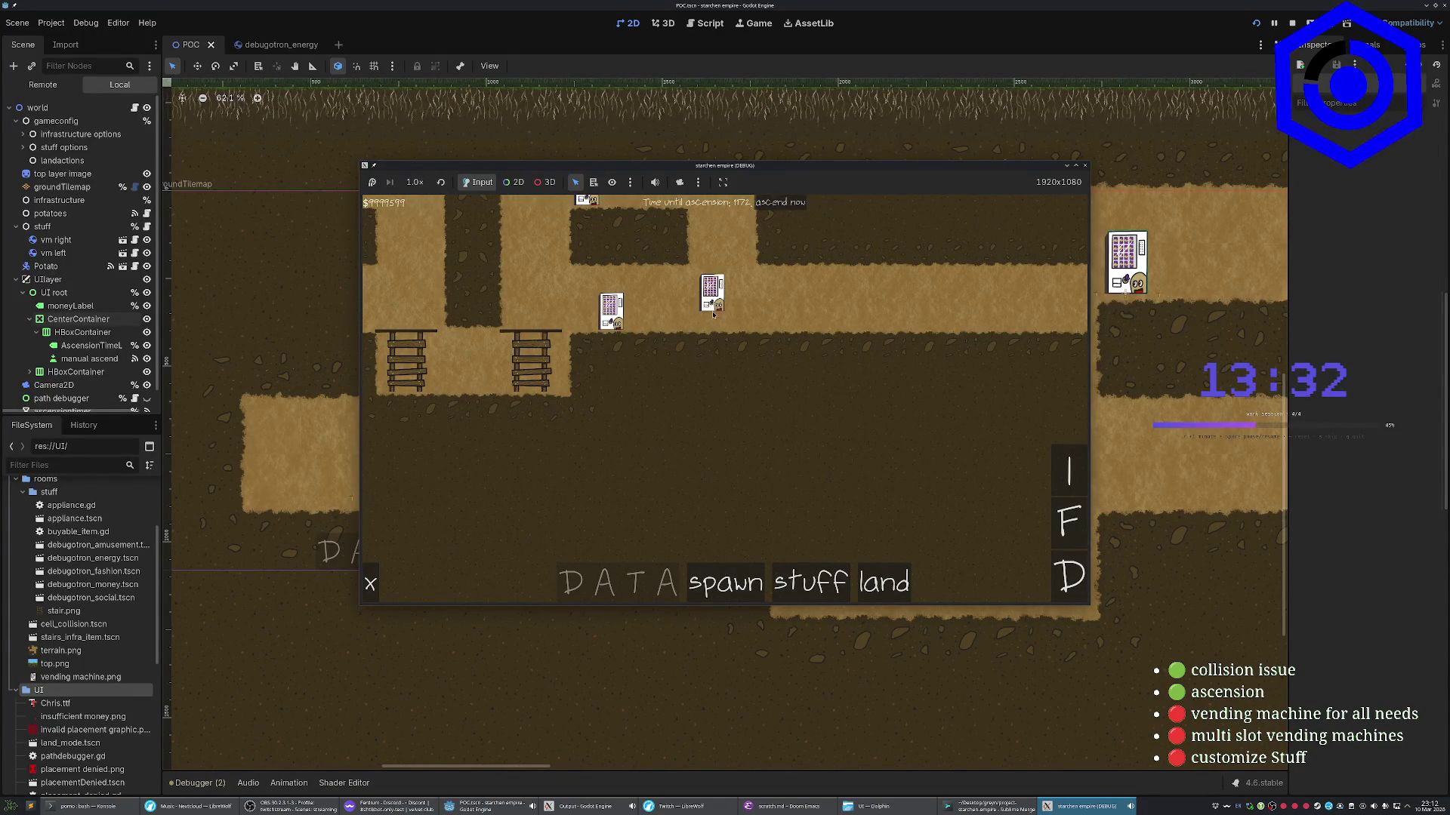
# Buy and place three more vending machines along the corridor
pyautogui.click(804, 569)
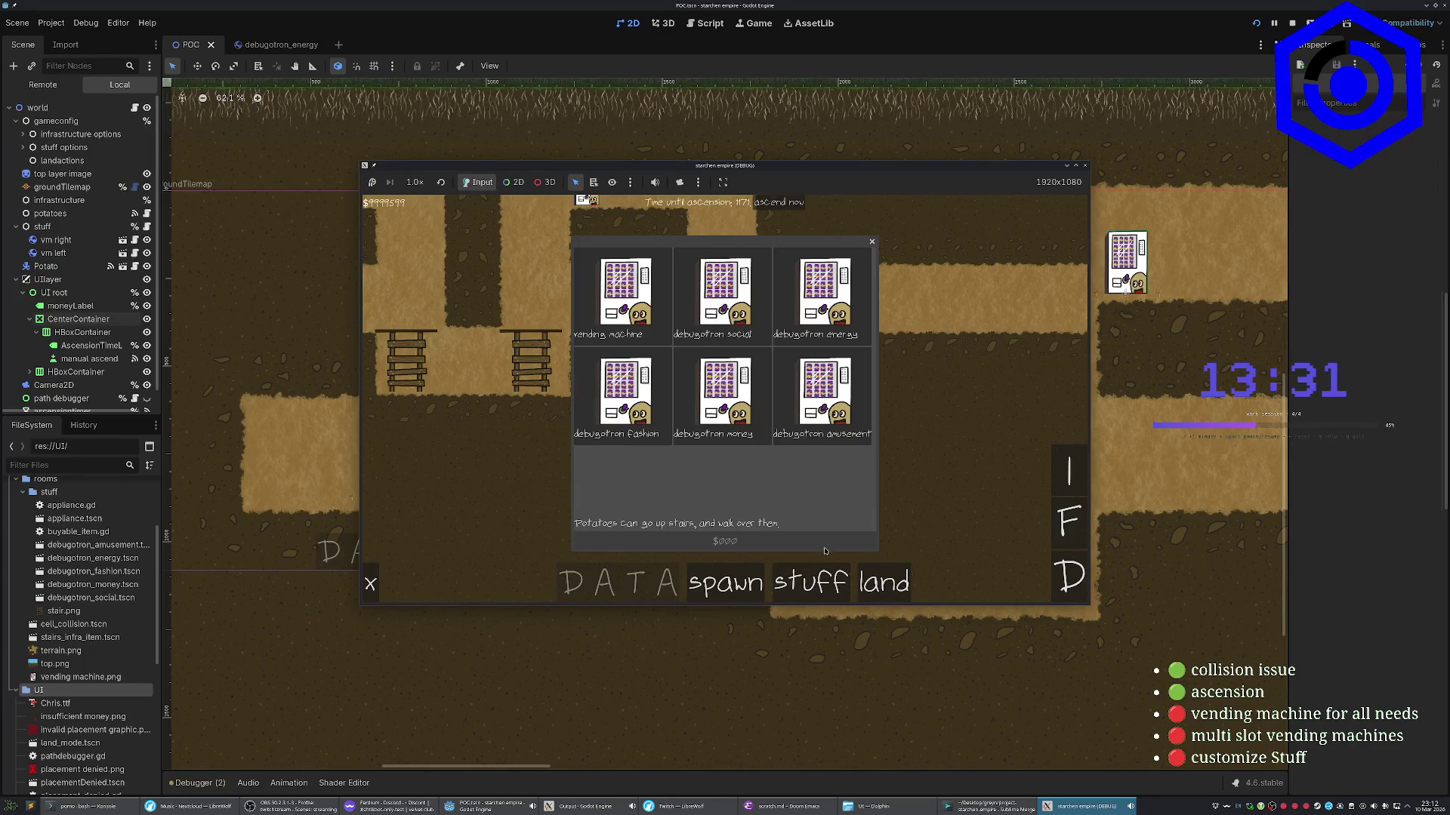
pyautogui.click(716, 543)
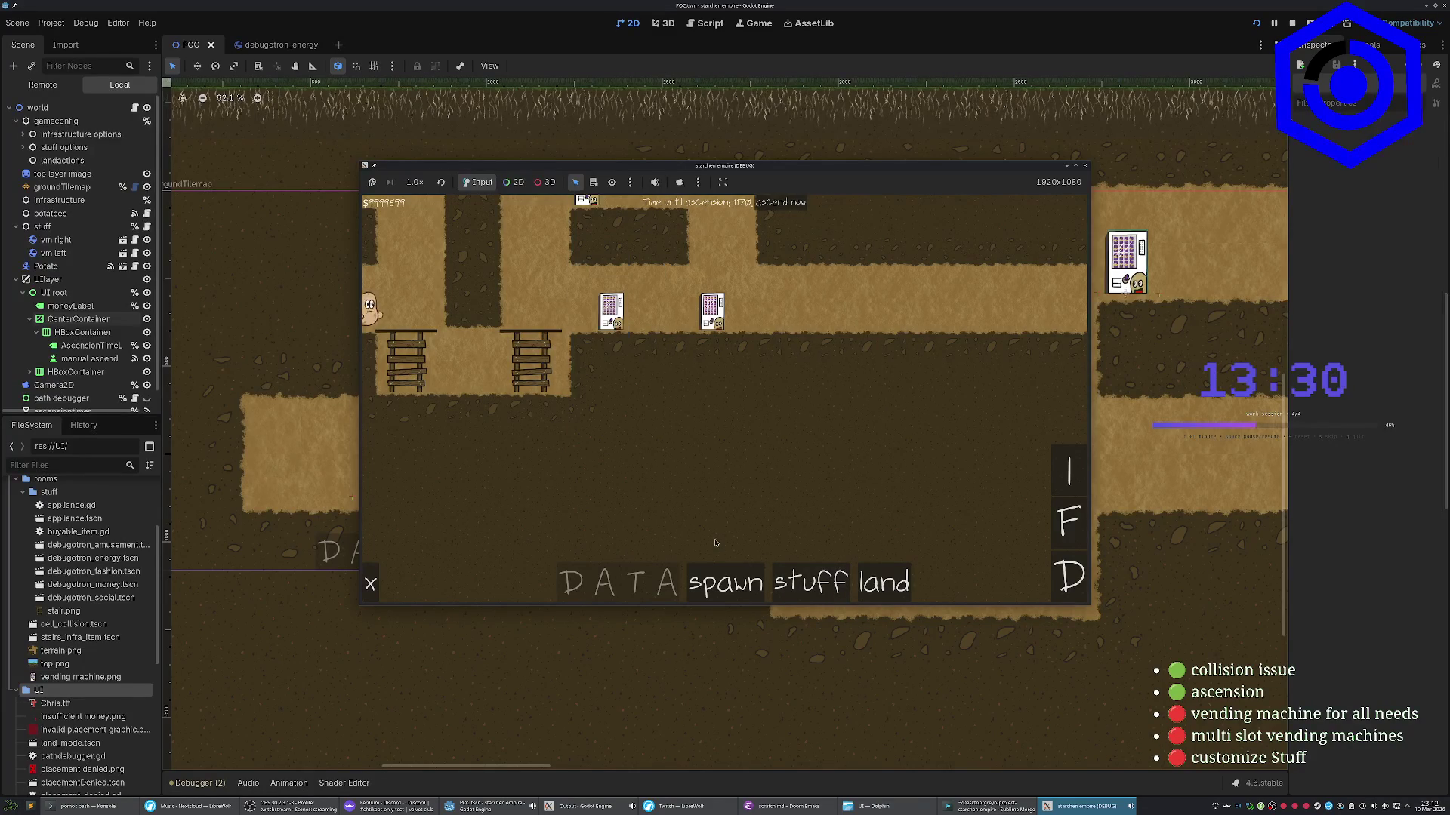
pyautogui.click(808, 581)
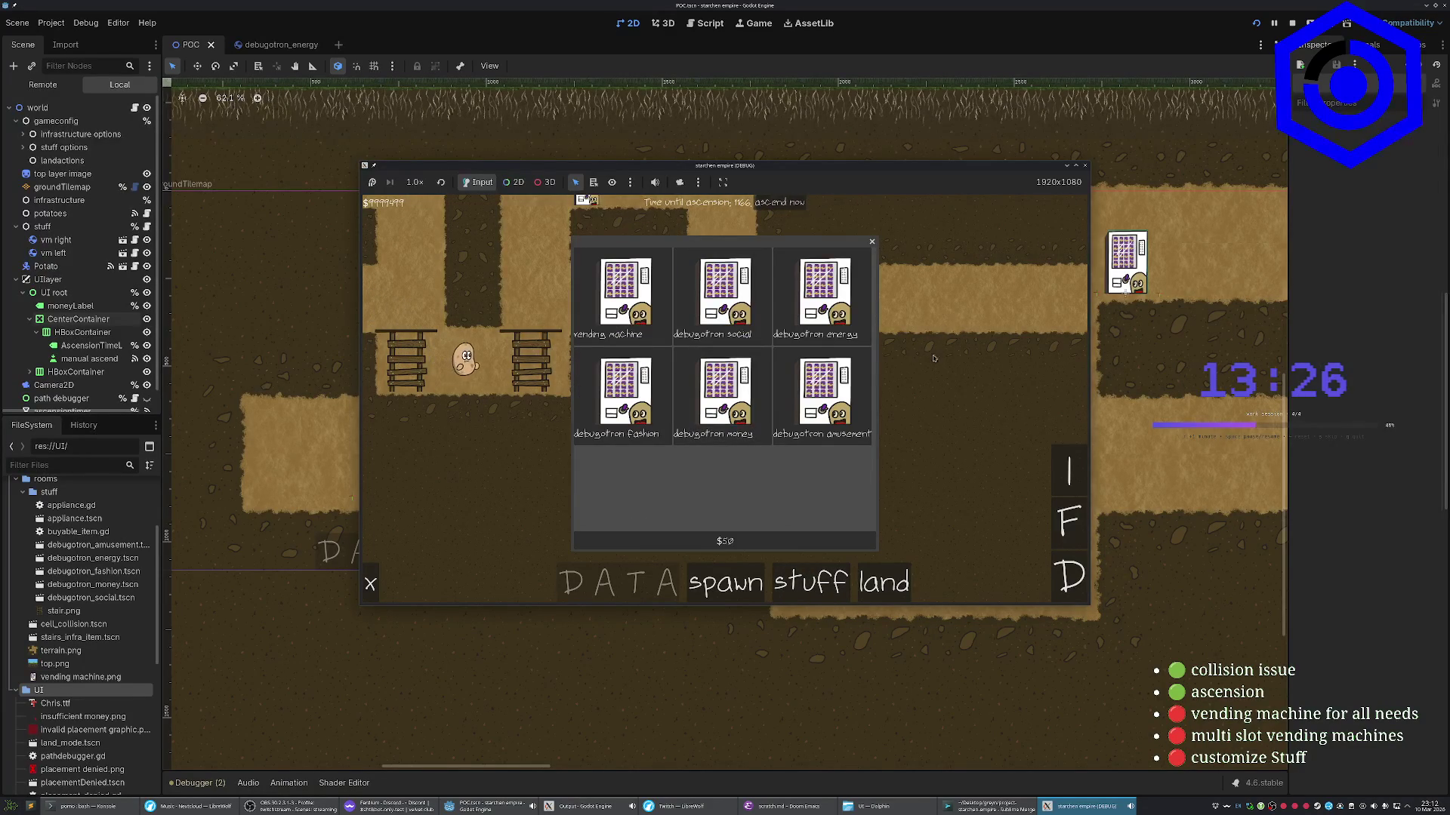
pyautogui.click(725, 541)
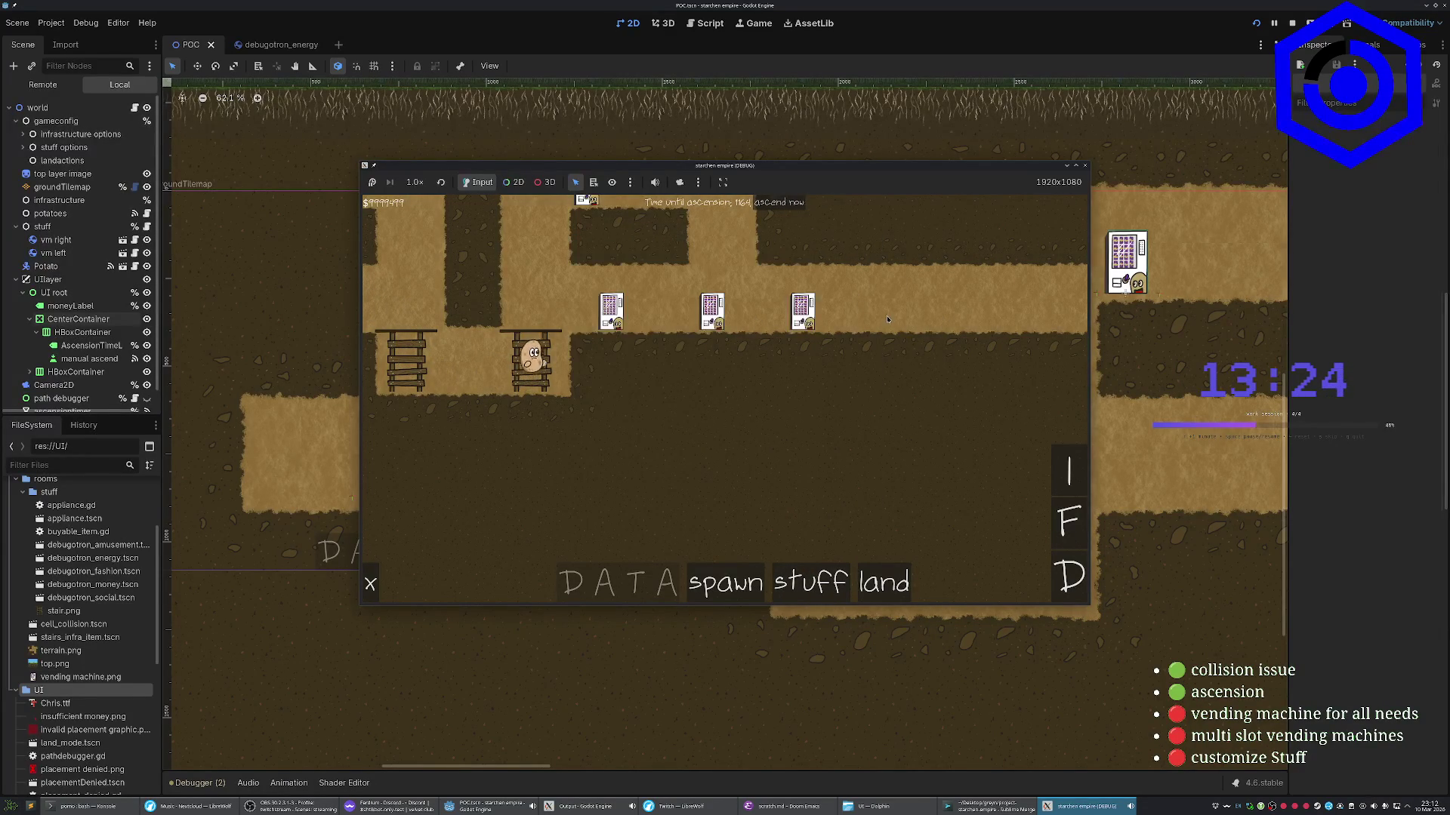
pyautogui.click(794, 577)
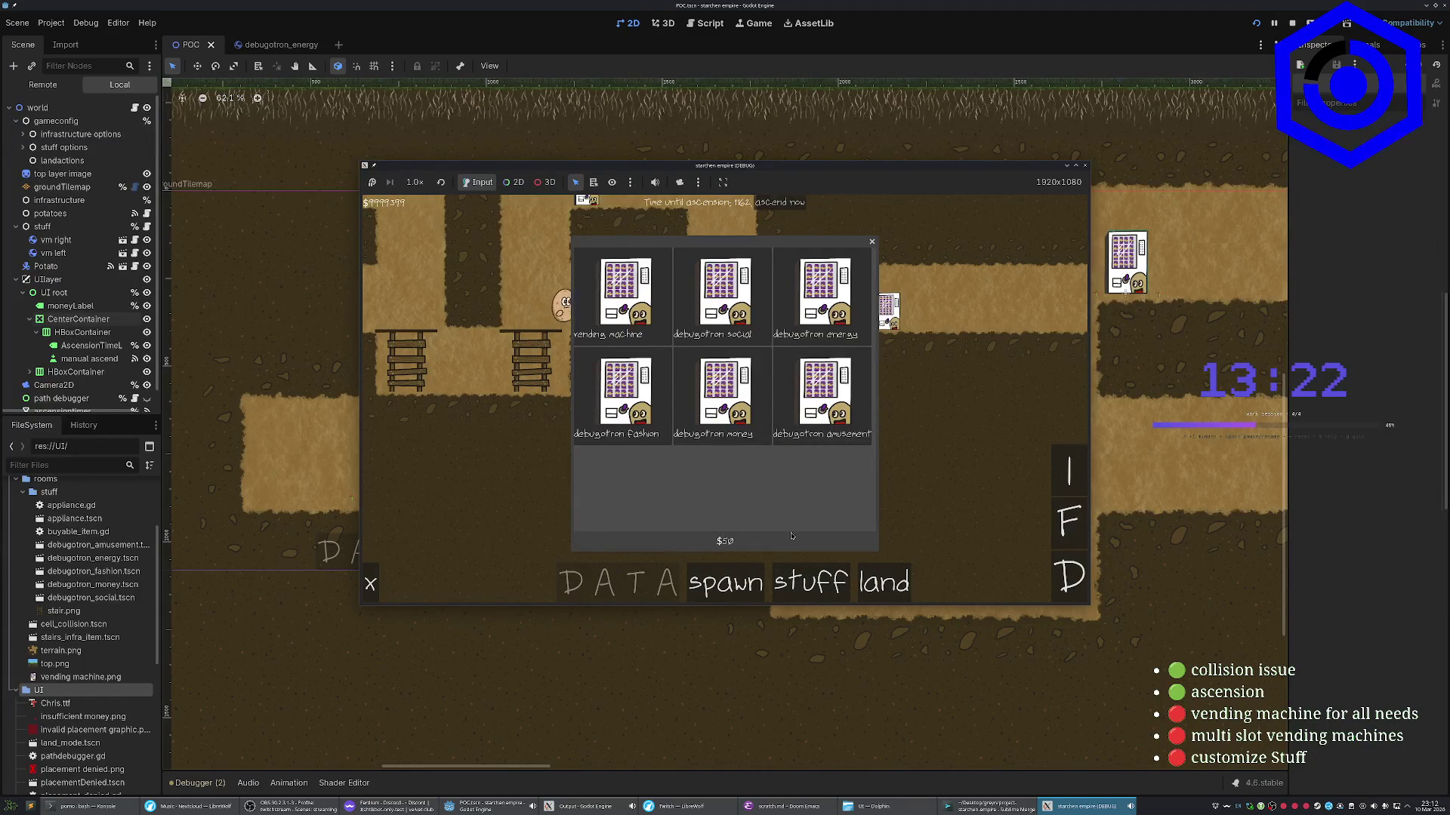
pyautogui.click(960, 320)
pyautogui.click(955, 316)
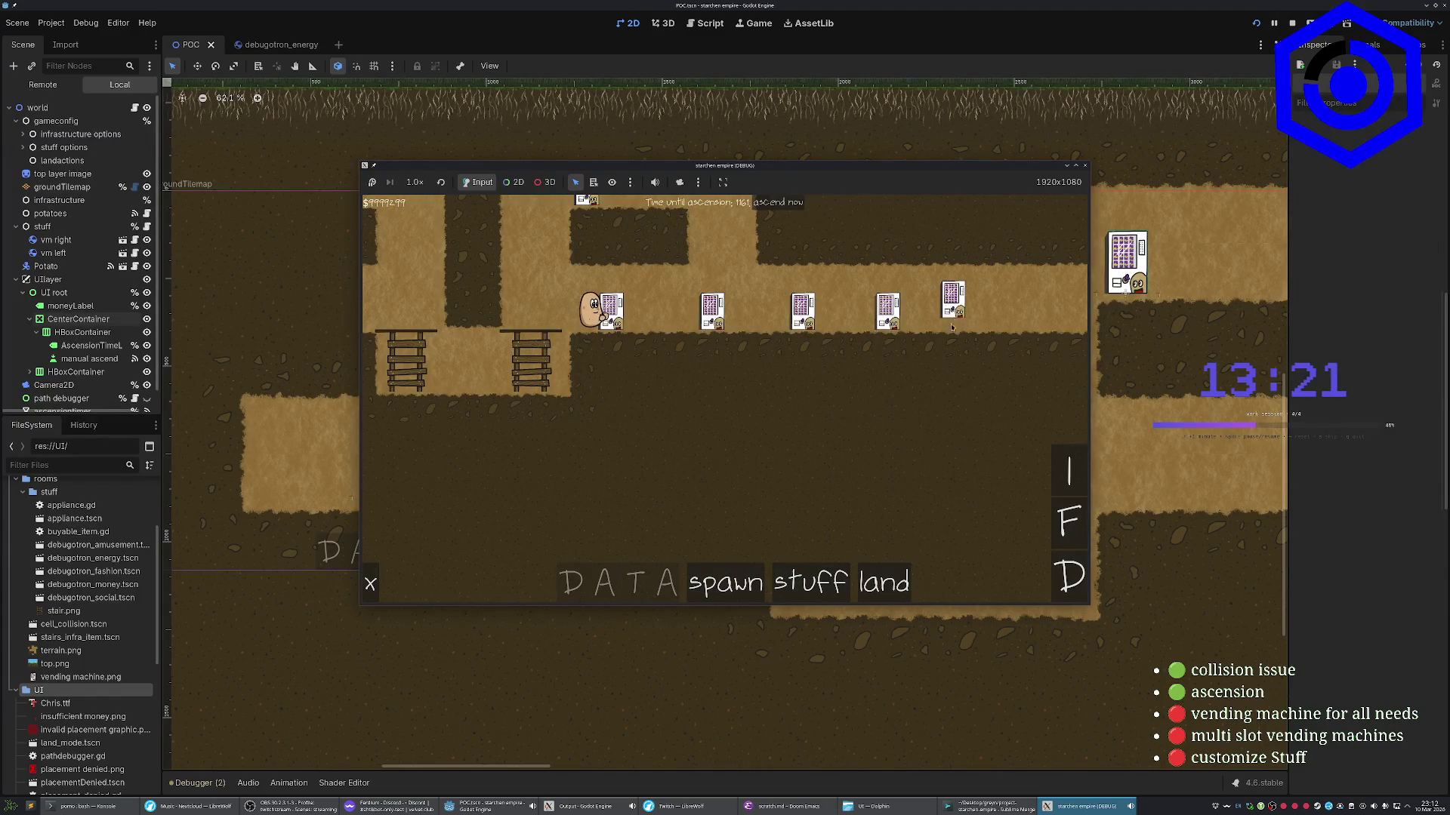
# Close the build side panel and open the potato's info panel
pyautogui.click(371, 585)
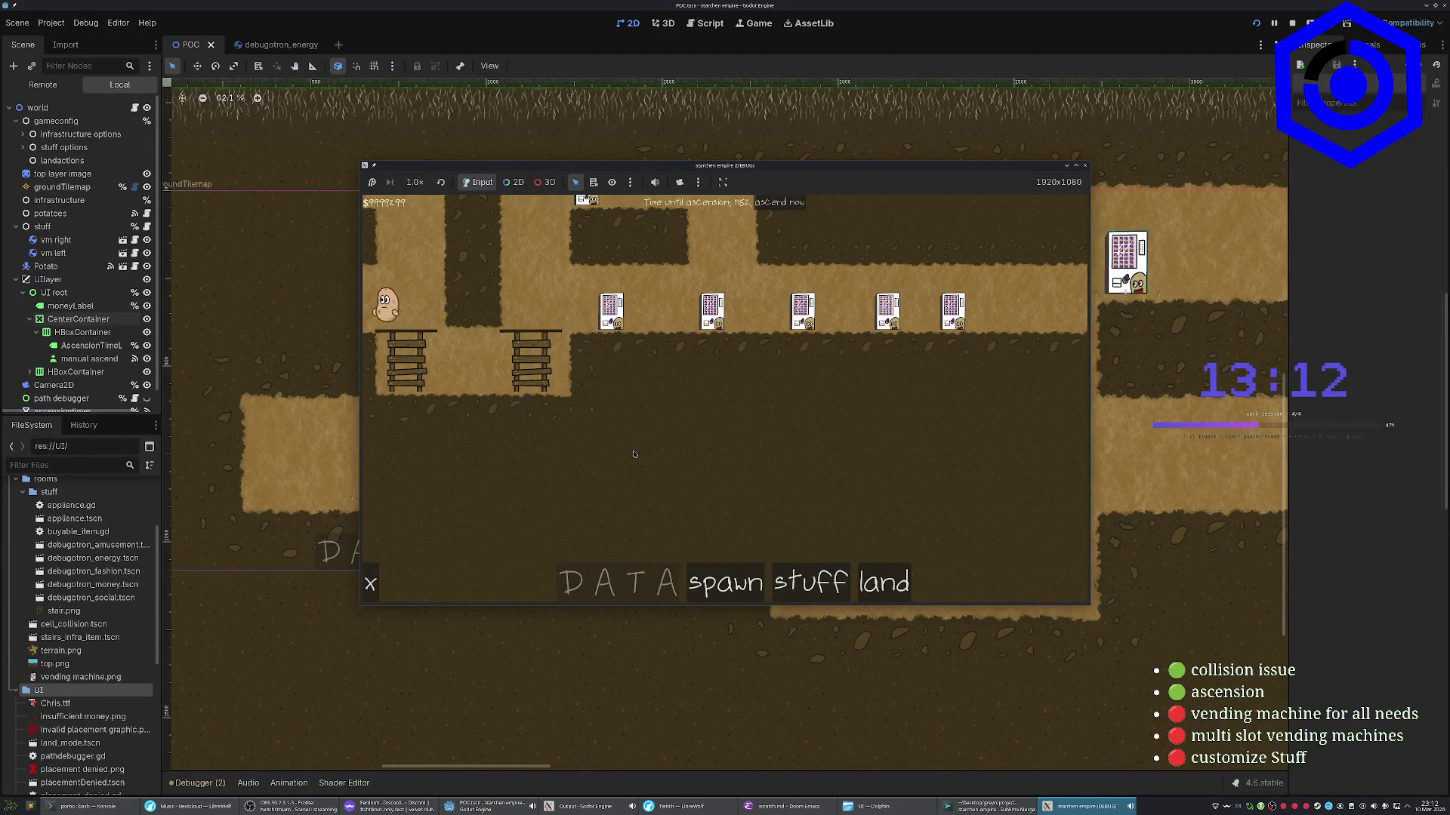
pyautogui.scroll(-2, 705, 445)
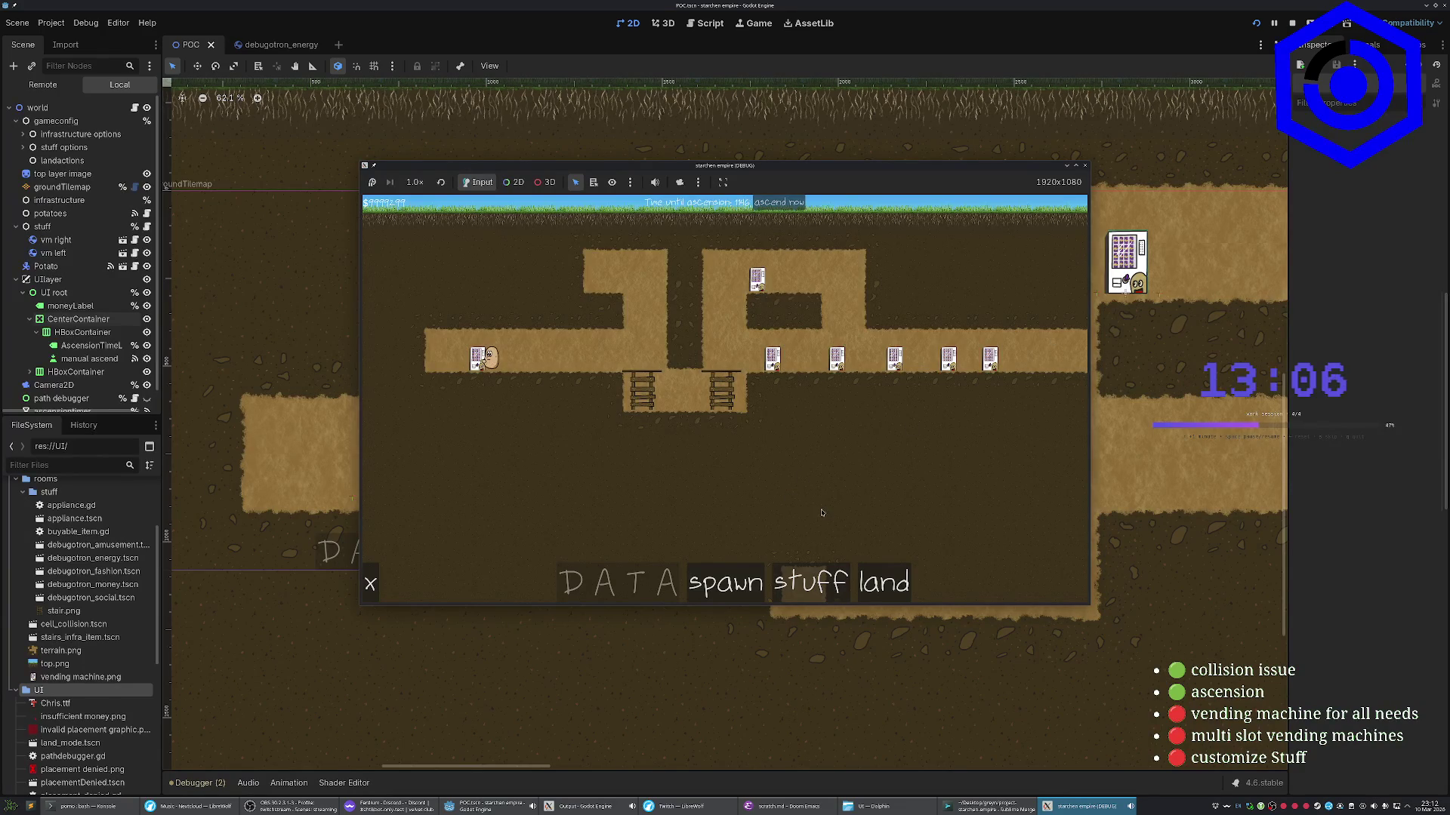
pyautogui.click(500, 345)
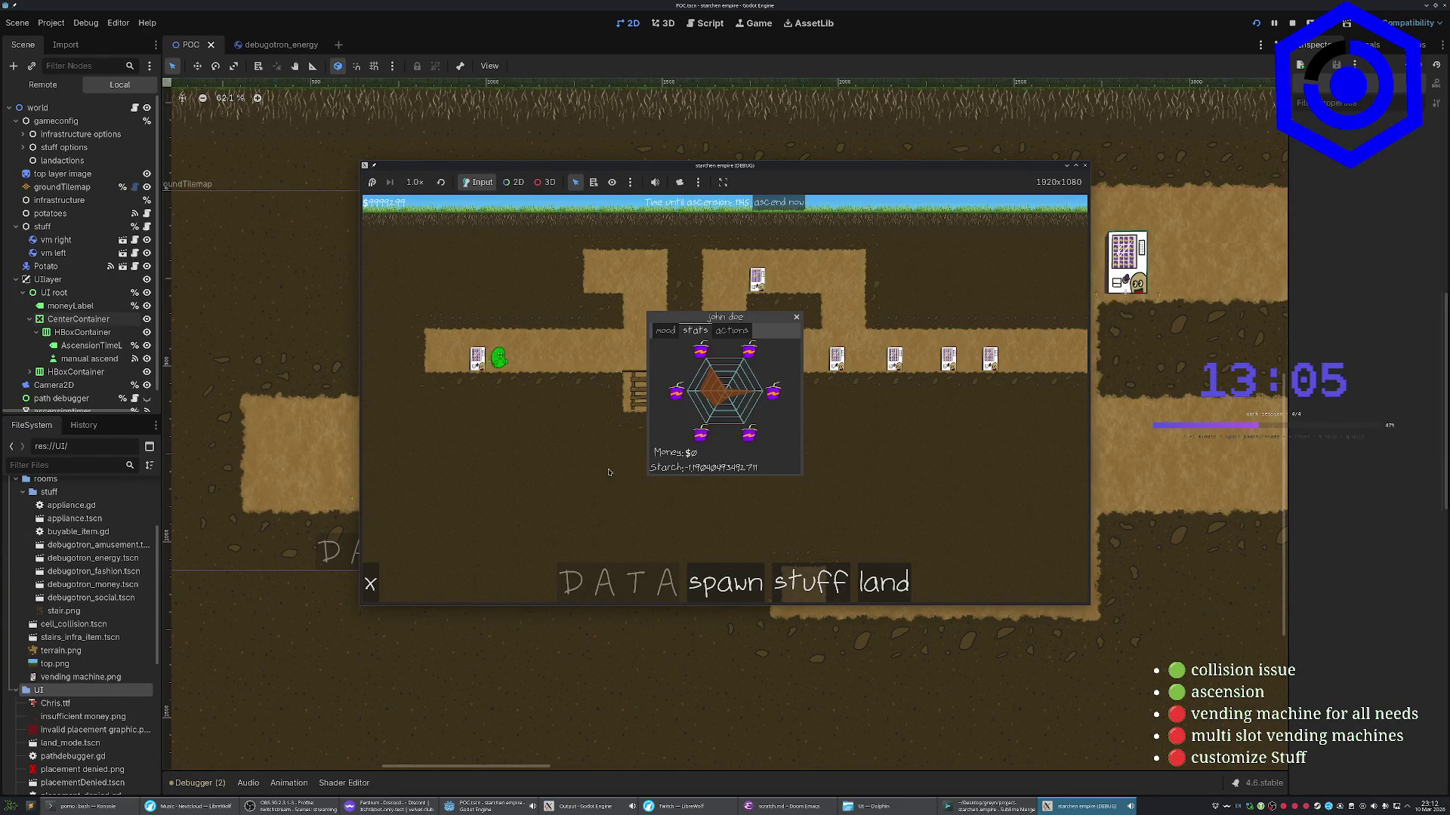
# Switch the potato panel's tab, then raise the Output log window from the taskbar
pyautogui.click(655, 330)
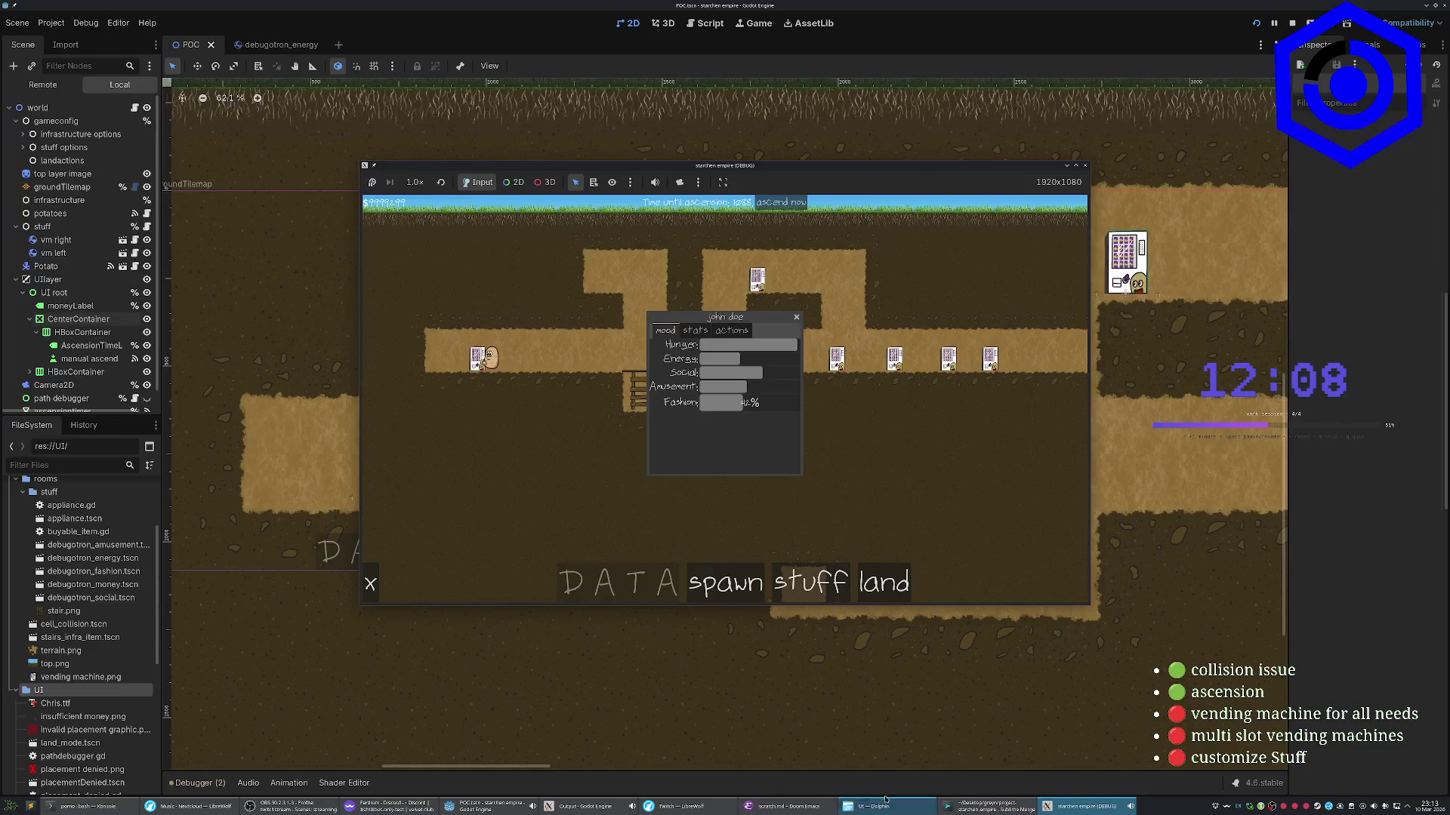
pyautogui.click(579, 806)
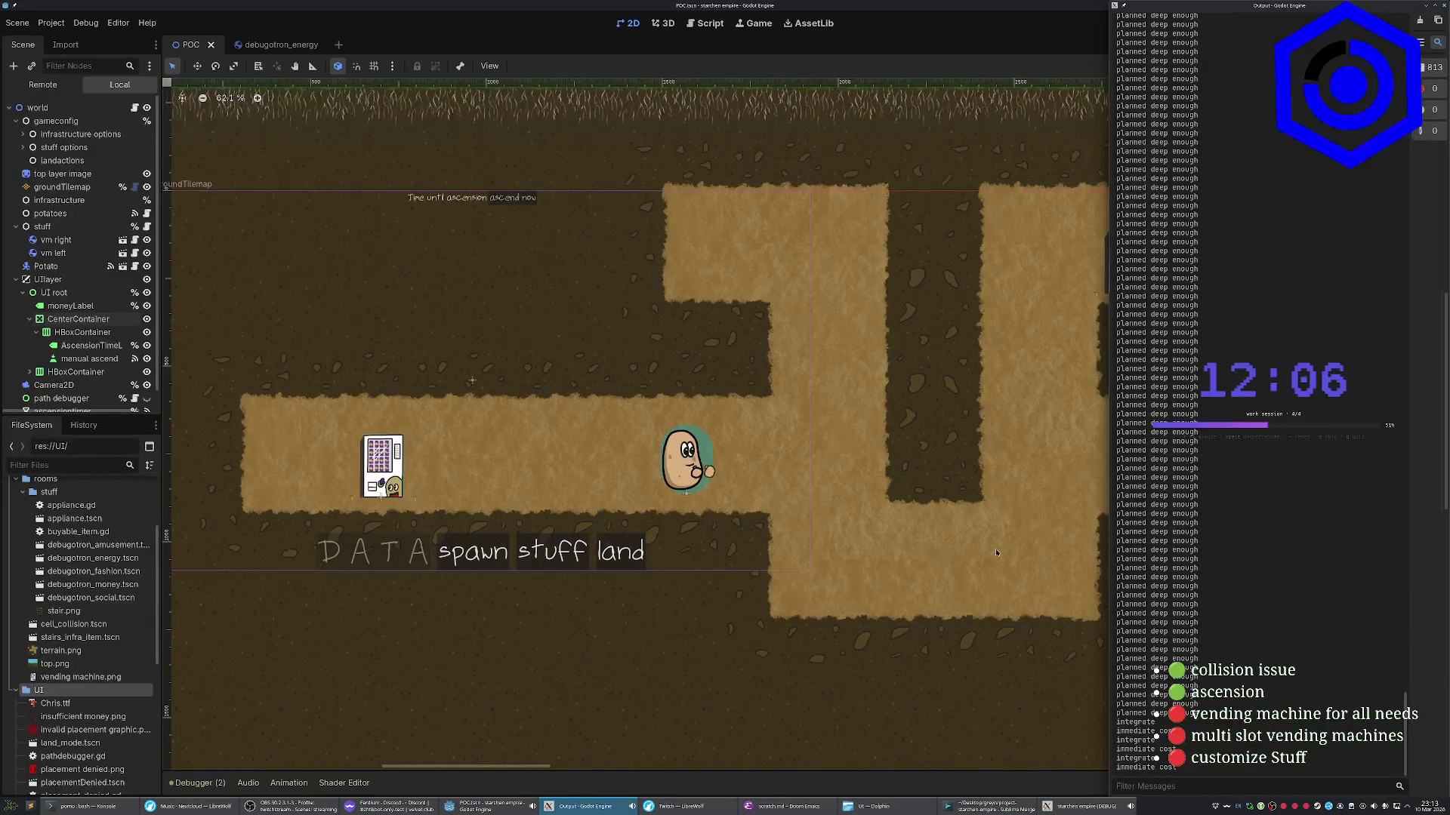
# Bring the game back and flip the potato panel between its stats chart and mood bars
pyautogui.click(1085, 807)
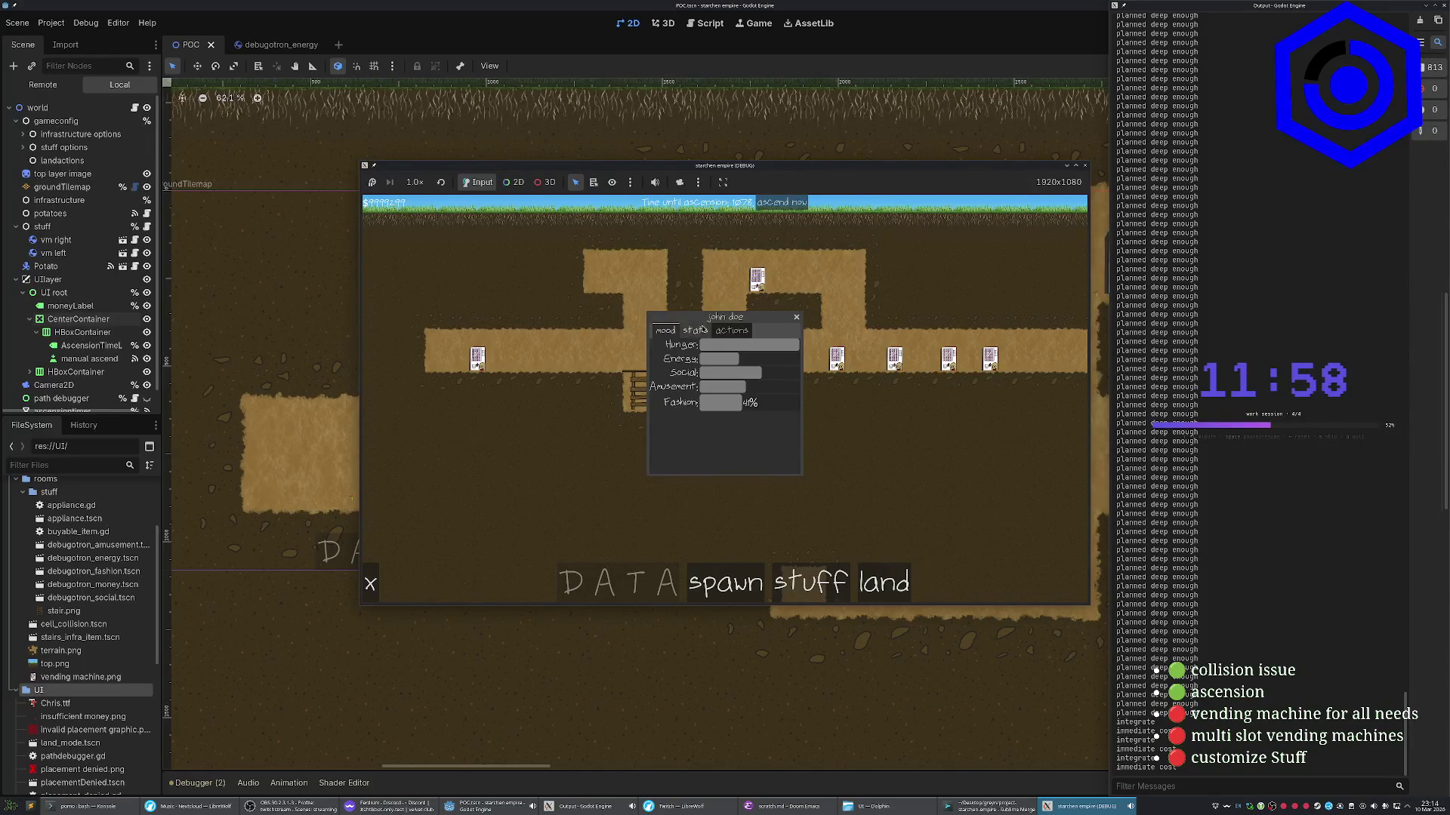
pyautogui.click(695, 330)
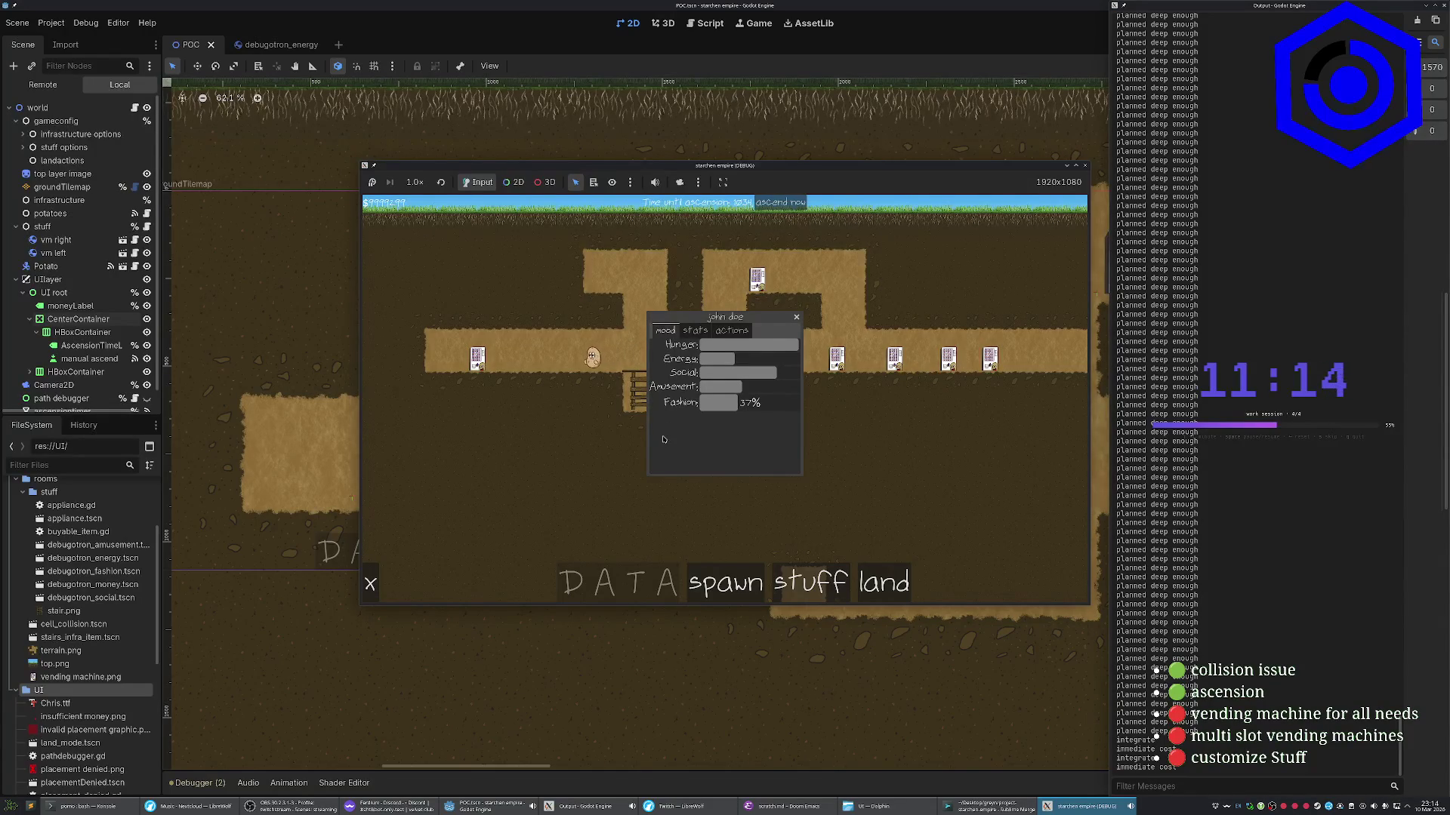
pyautogui.click(706, 333)
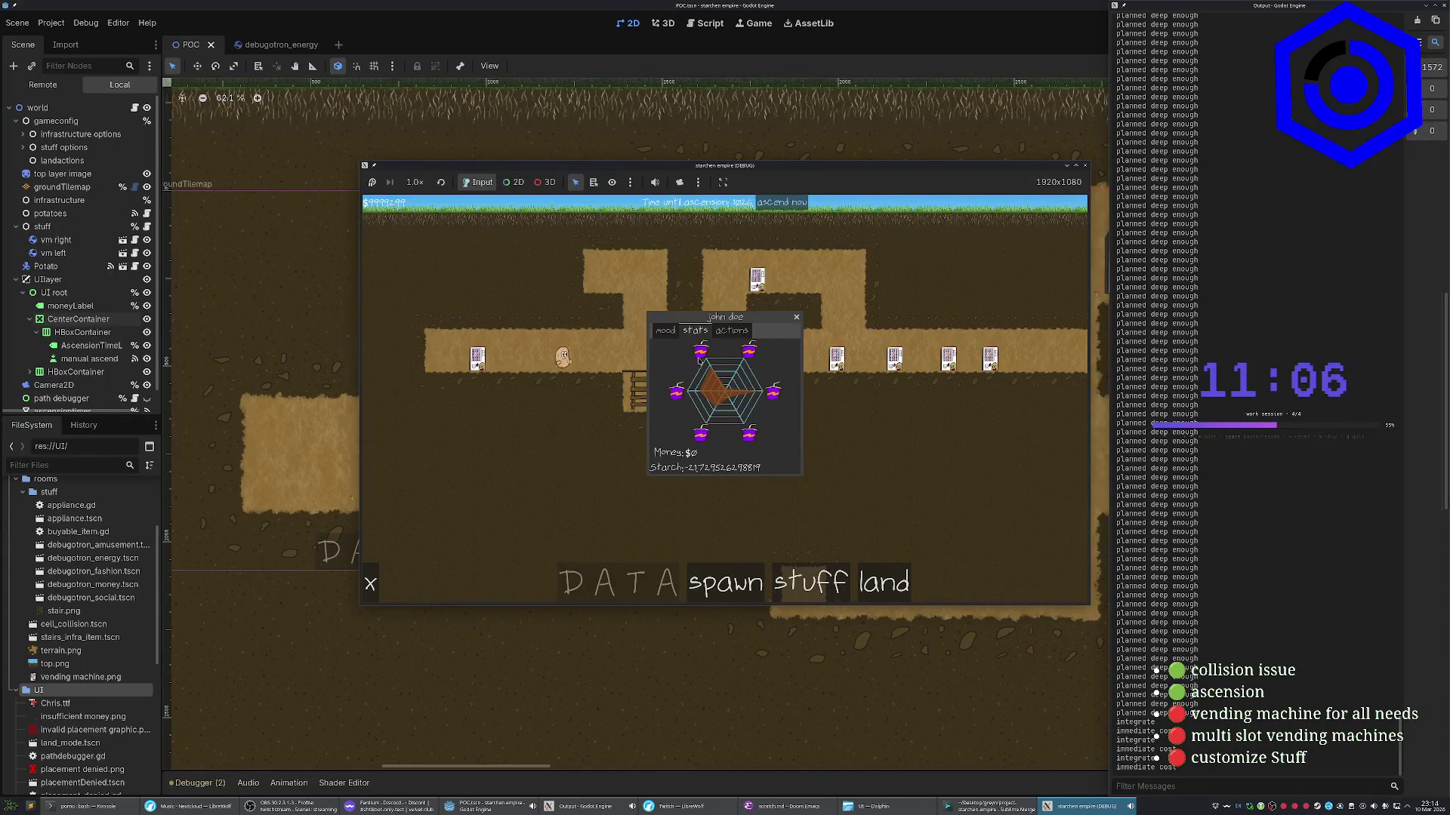
pyautogui.click(675, 336)
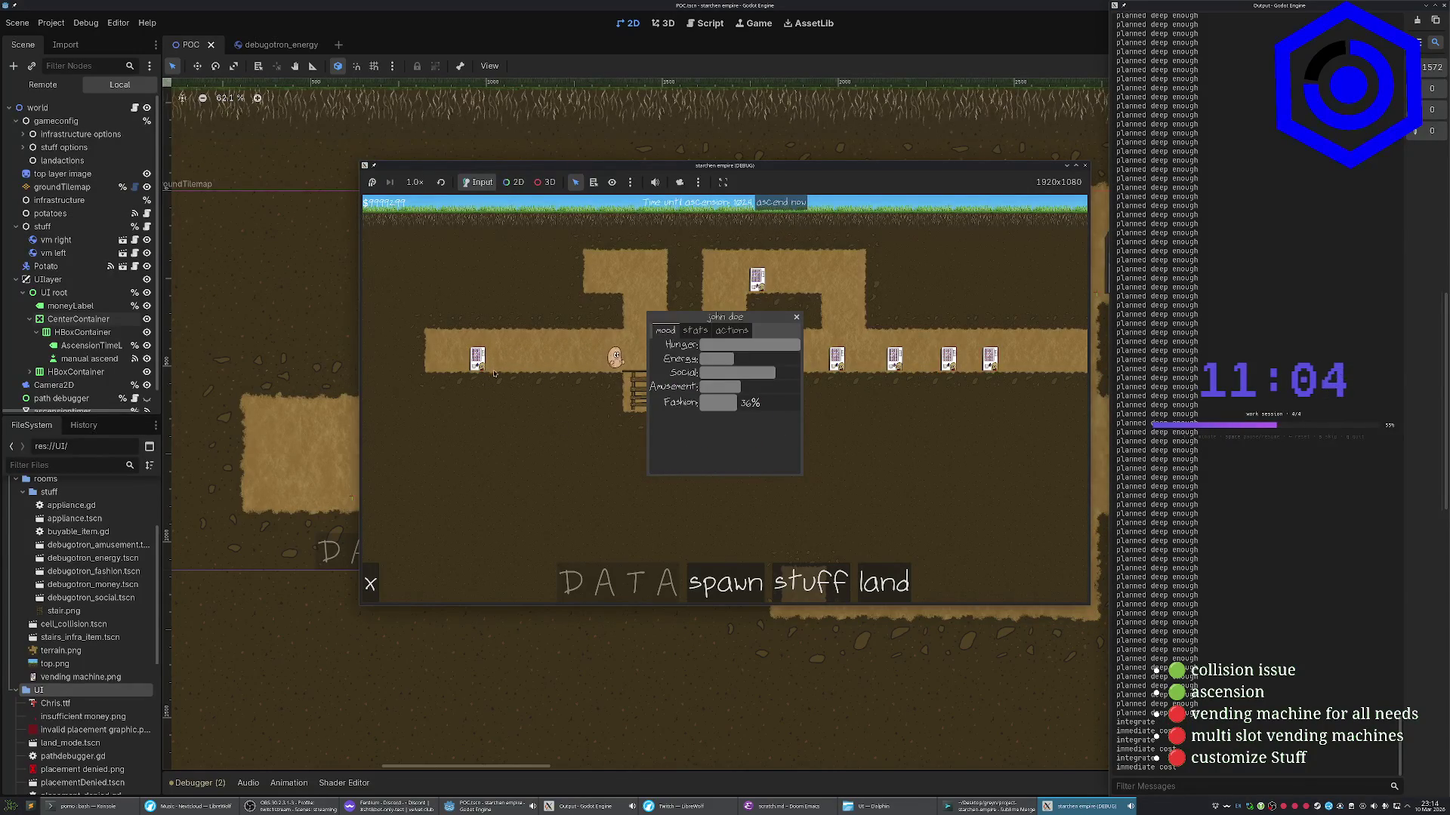
# Stop the game, inspect vm left's needs (hunger 10, money -5), then reopen the game window
pyautogui.press('F8')
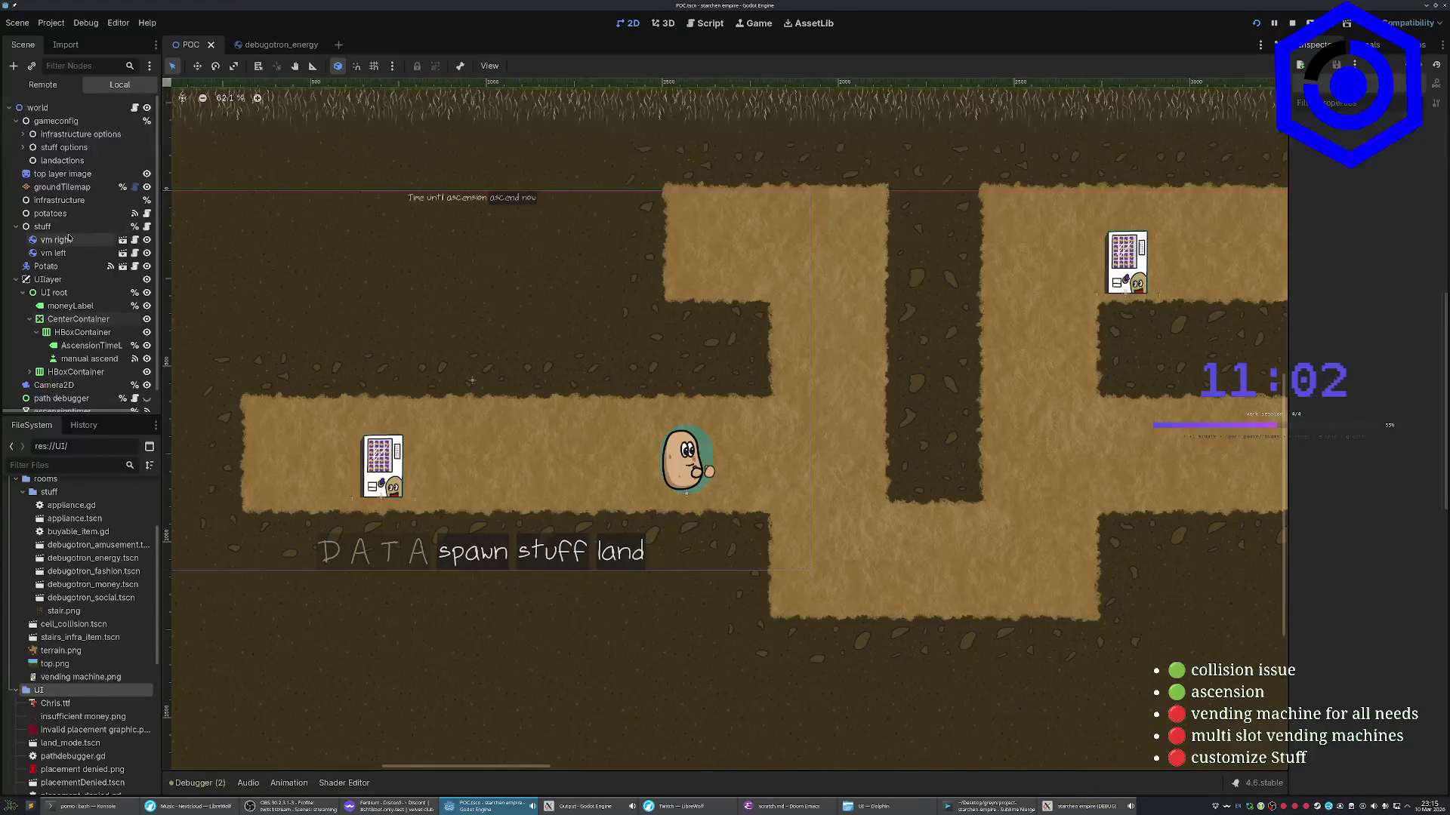
pyautogui.click(61, 252)
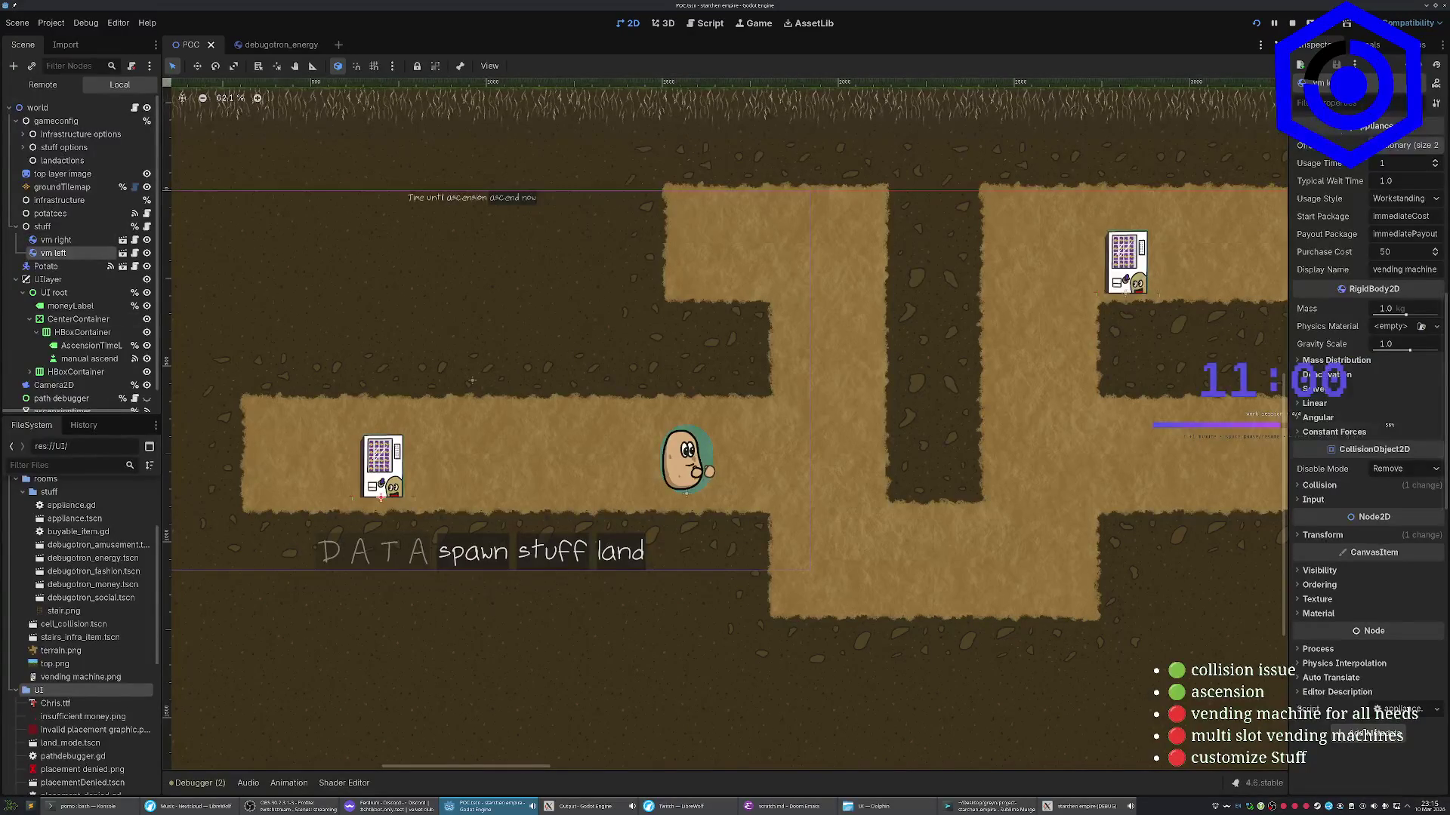
pyautogui.click(1390, 146)
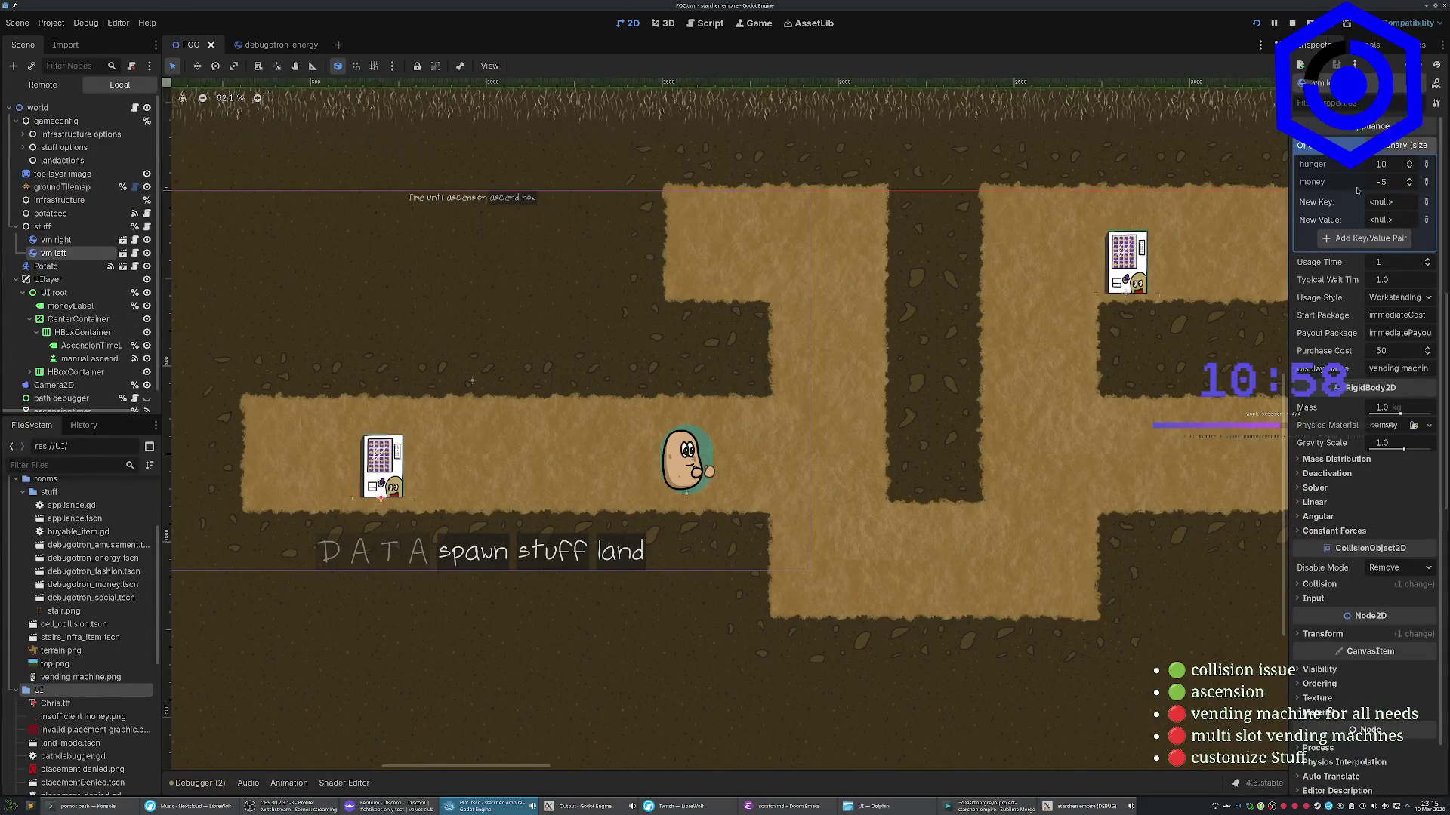
pyautogui.click(1067, 806)
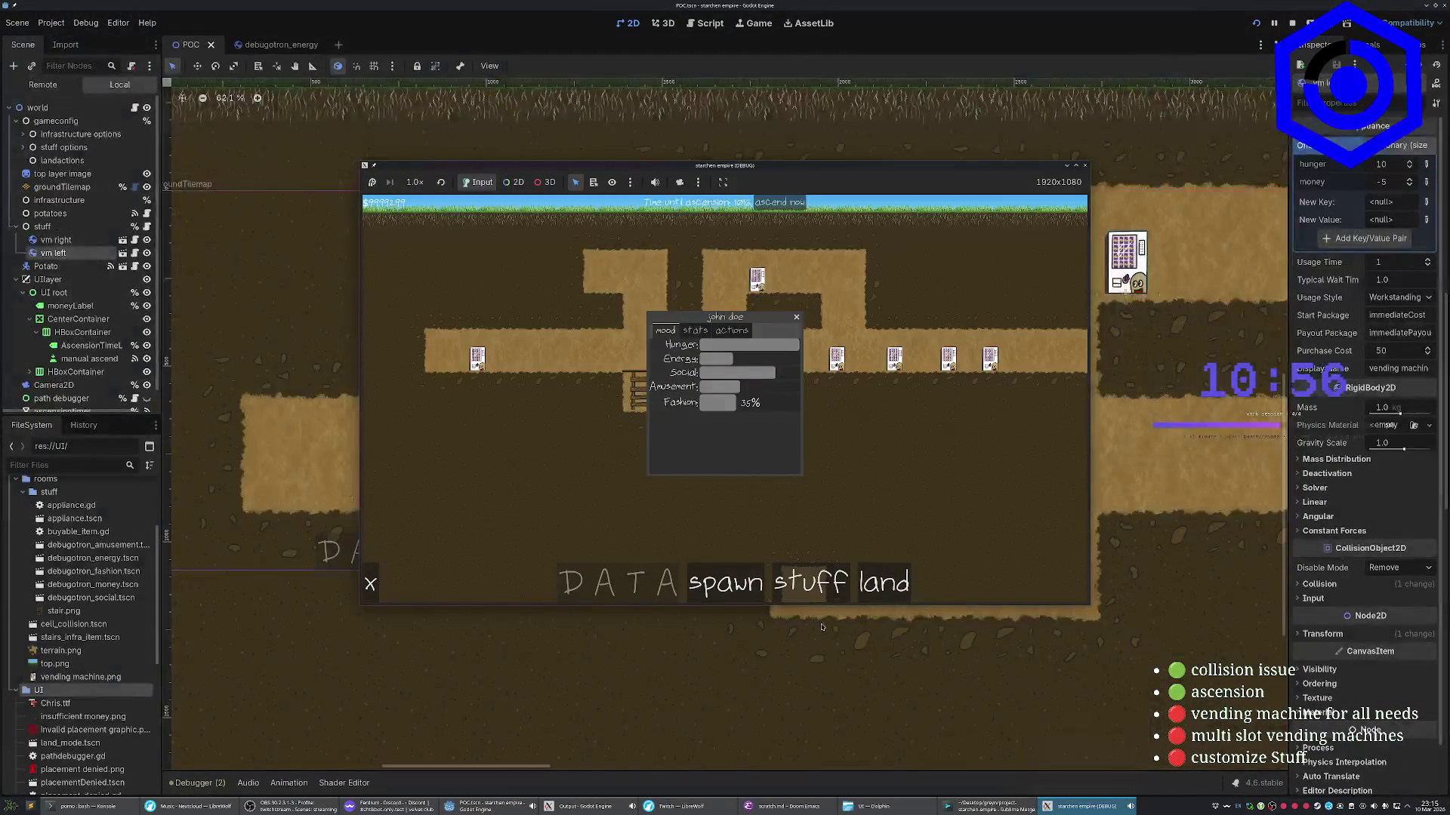
# Drag the potato's info panel down beside the potato, then bring the editor's live node tree forward
pyautogui.moveTo(721, 317)
pyautogui.mouseDown()
pyautogui.moveTo(771, 402)
pyautogui.moveTo(760, 394)
pyautogui.mouseUp()
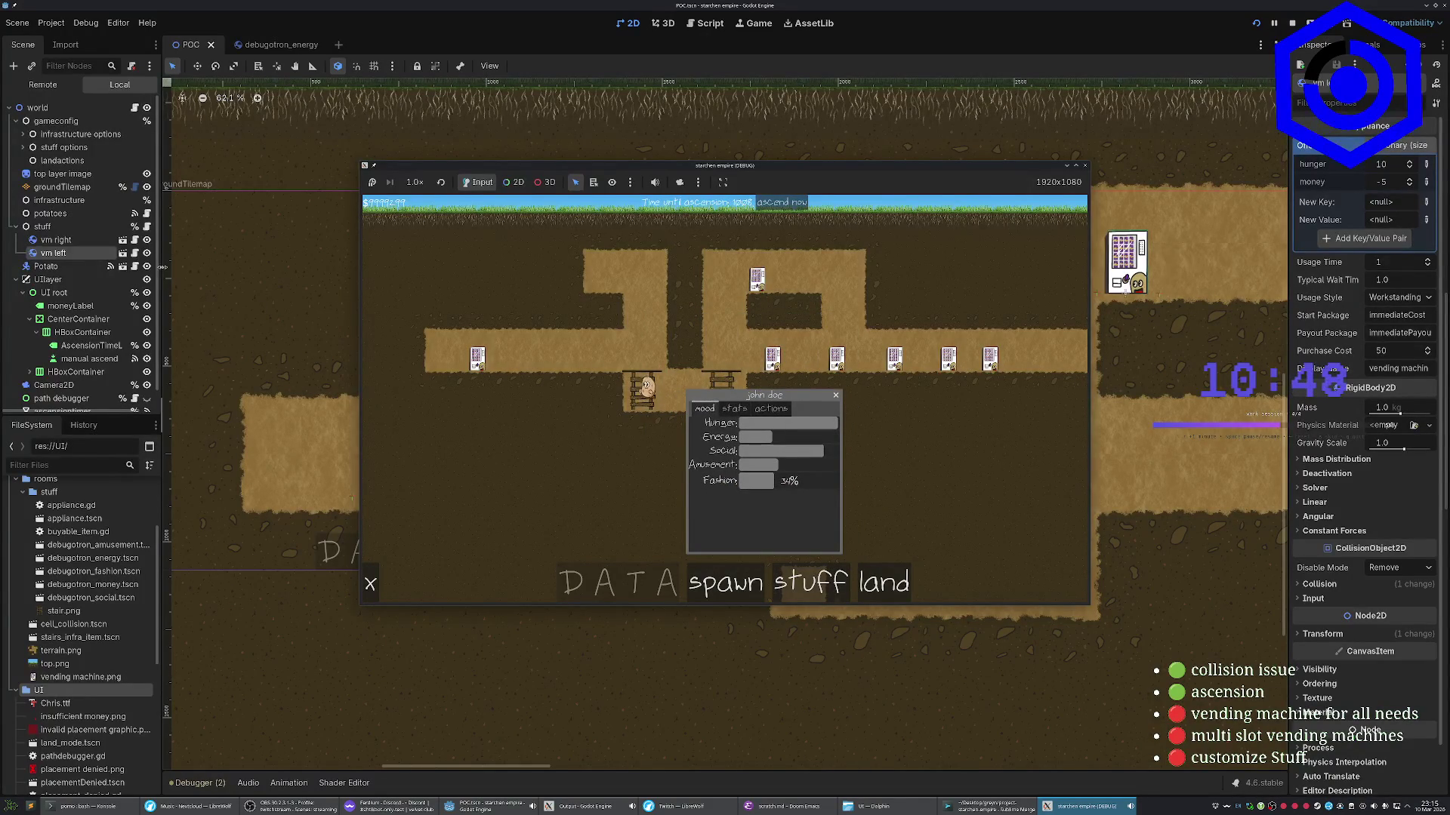
pyautogui.click(43, 85)
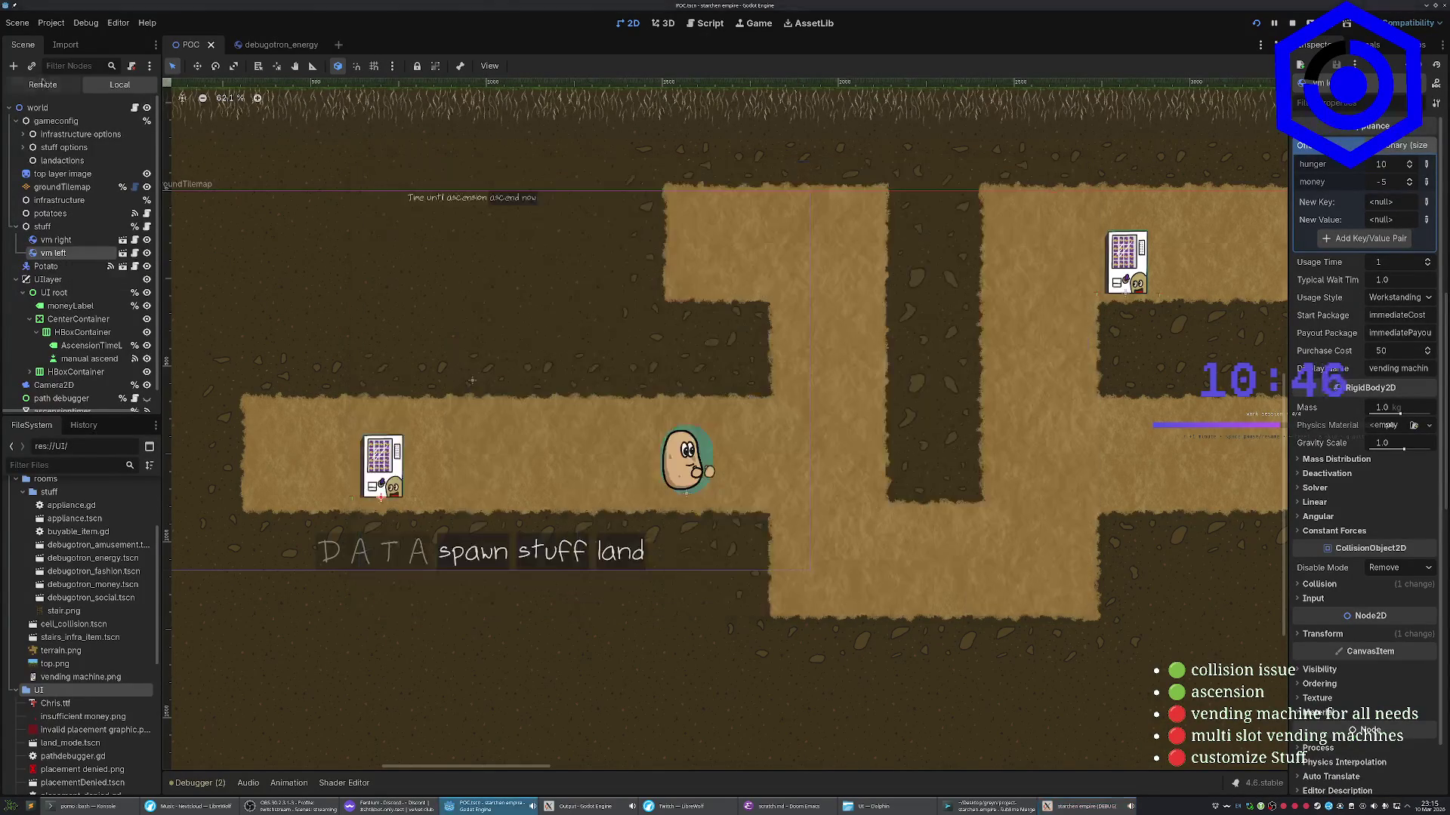
pyautogui.click(25, 123)
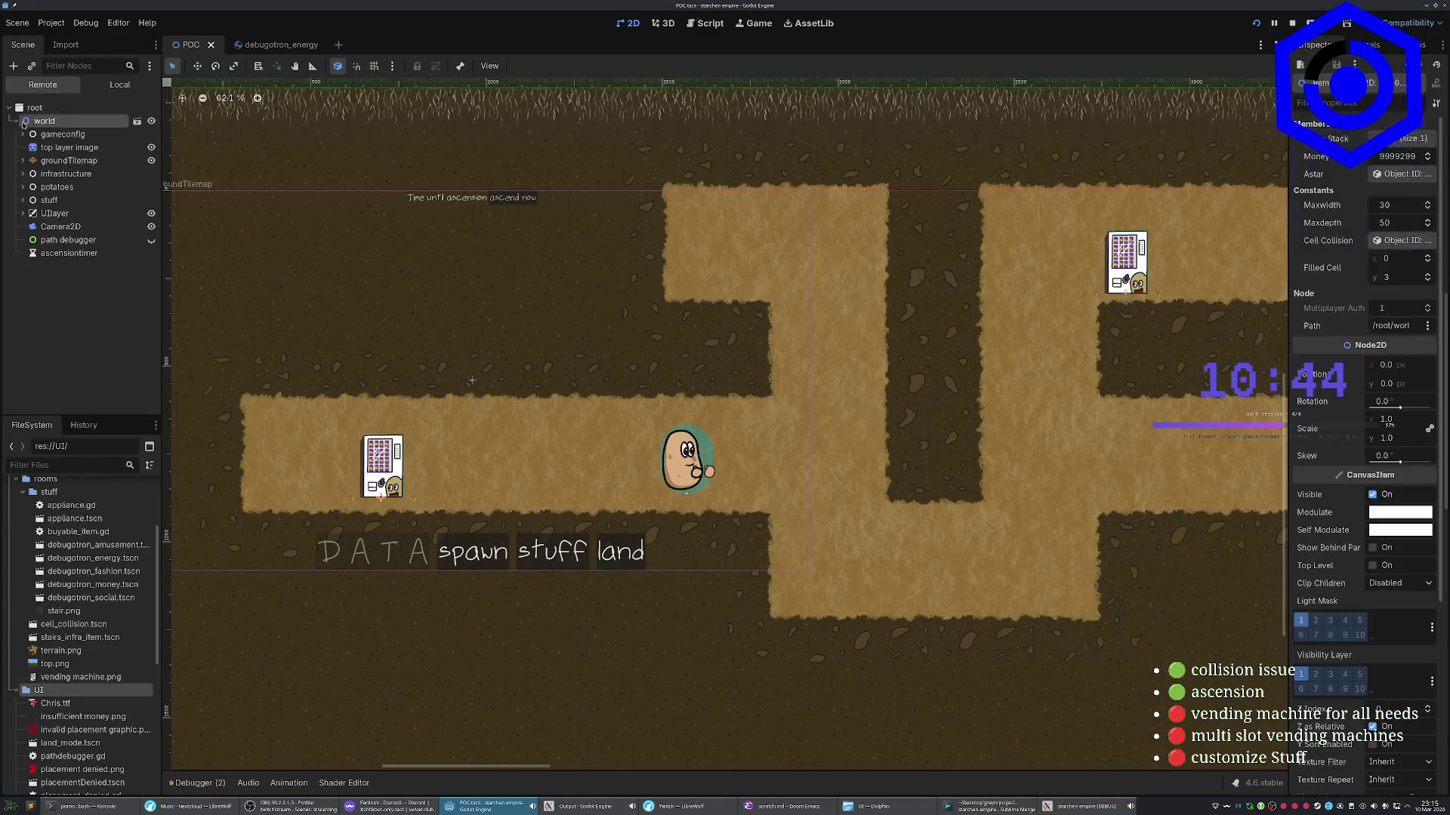
pyautogui.click(27, 201)
pyautogui.click(52, 240)
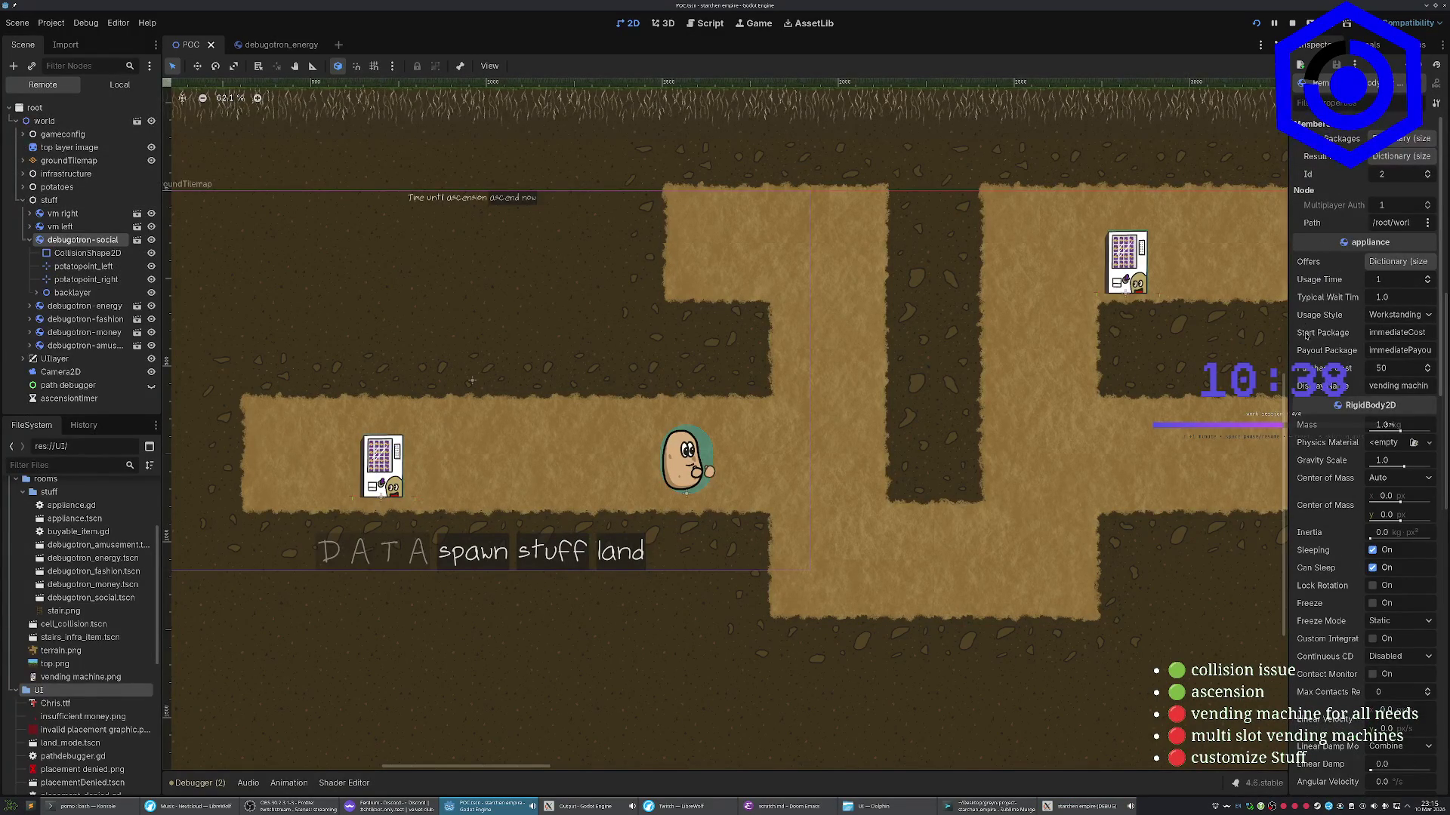
pyautogui.click(1398, 260)
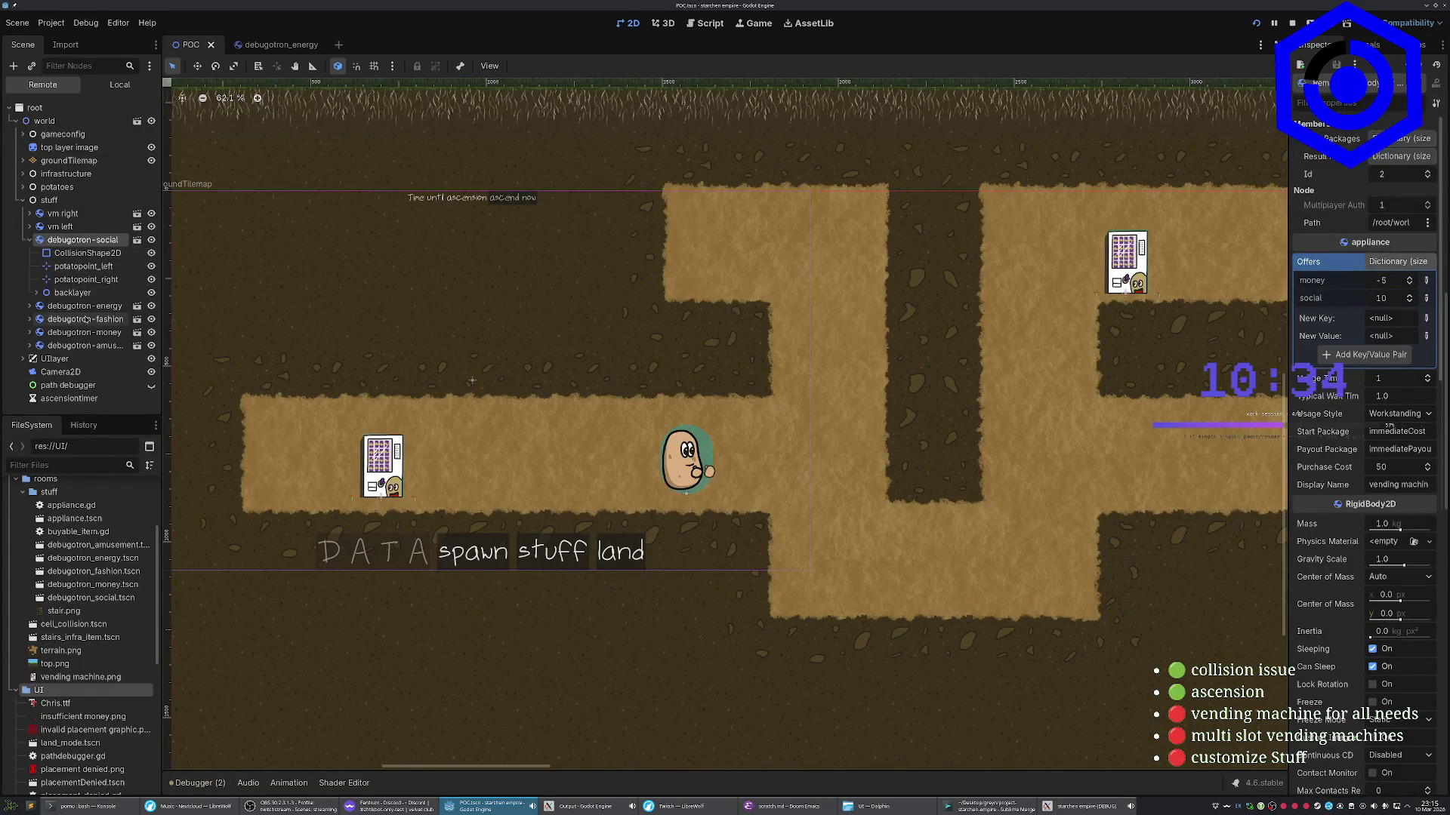
pyautogui.click(79, 346)
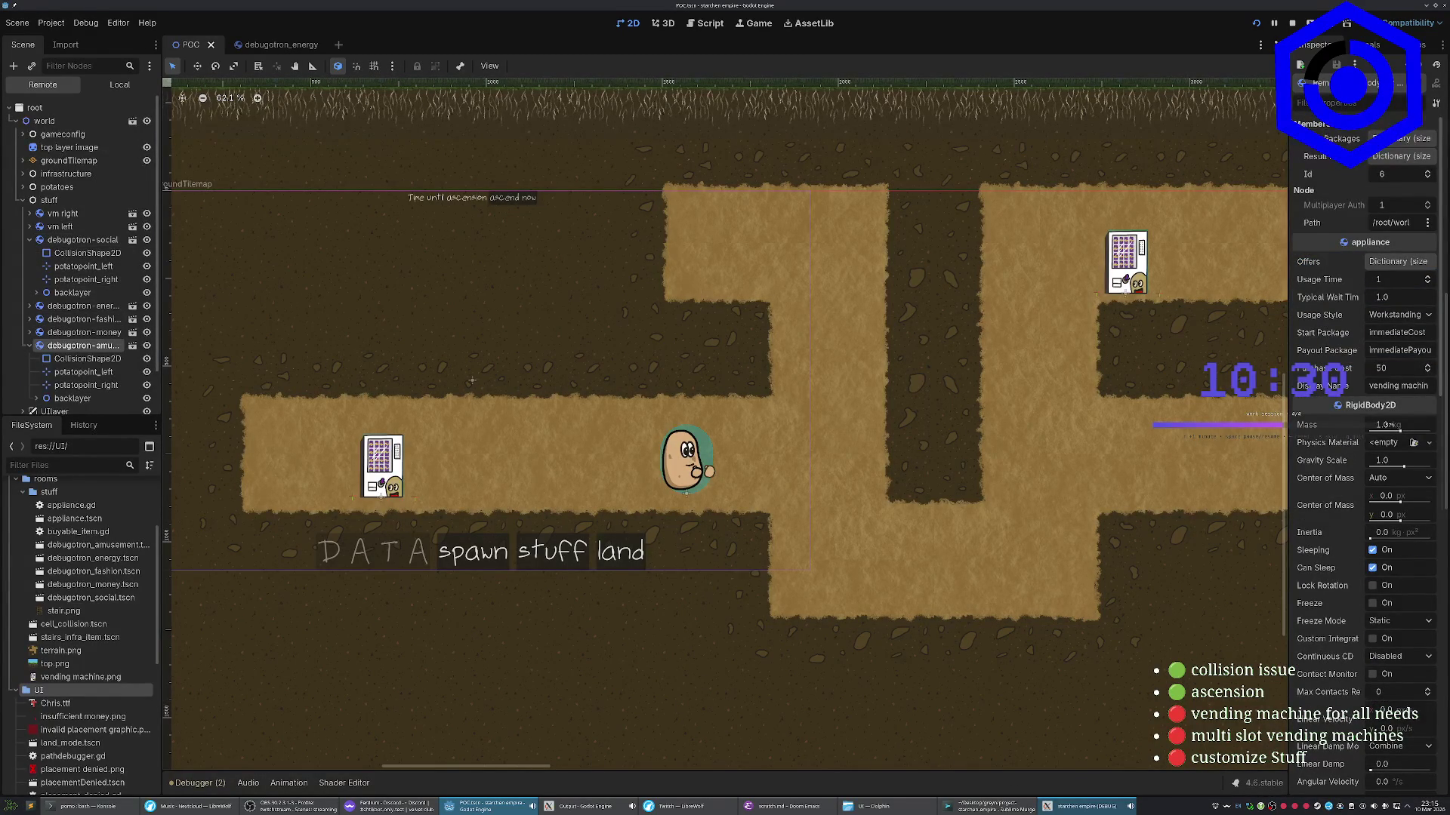
pyautogui.click(1081, 807)
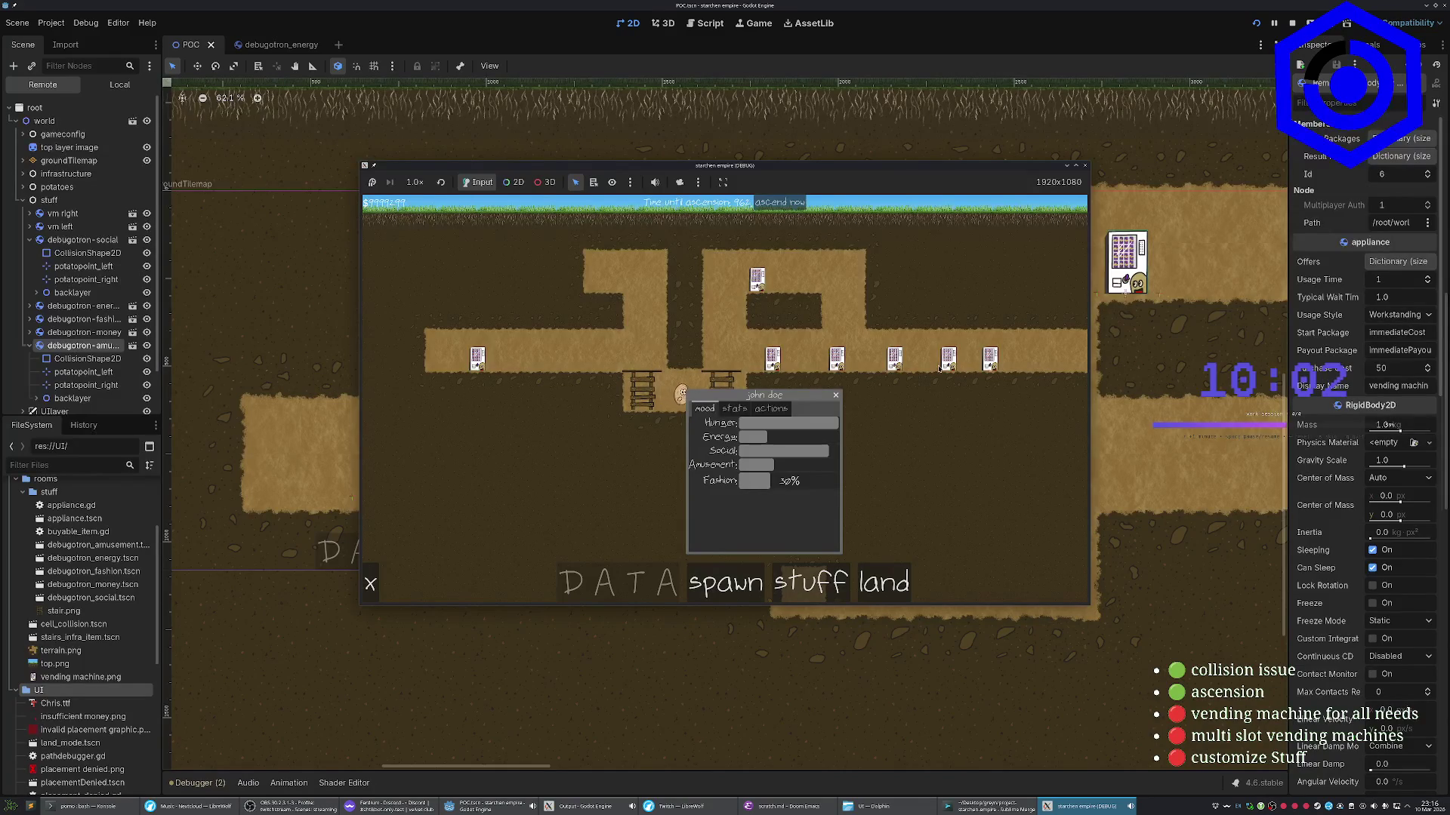
# Send the potato to visit a vending machine, check its stats, then stop the game with F8
pyautogui.click(772, 410)
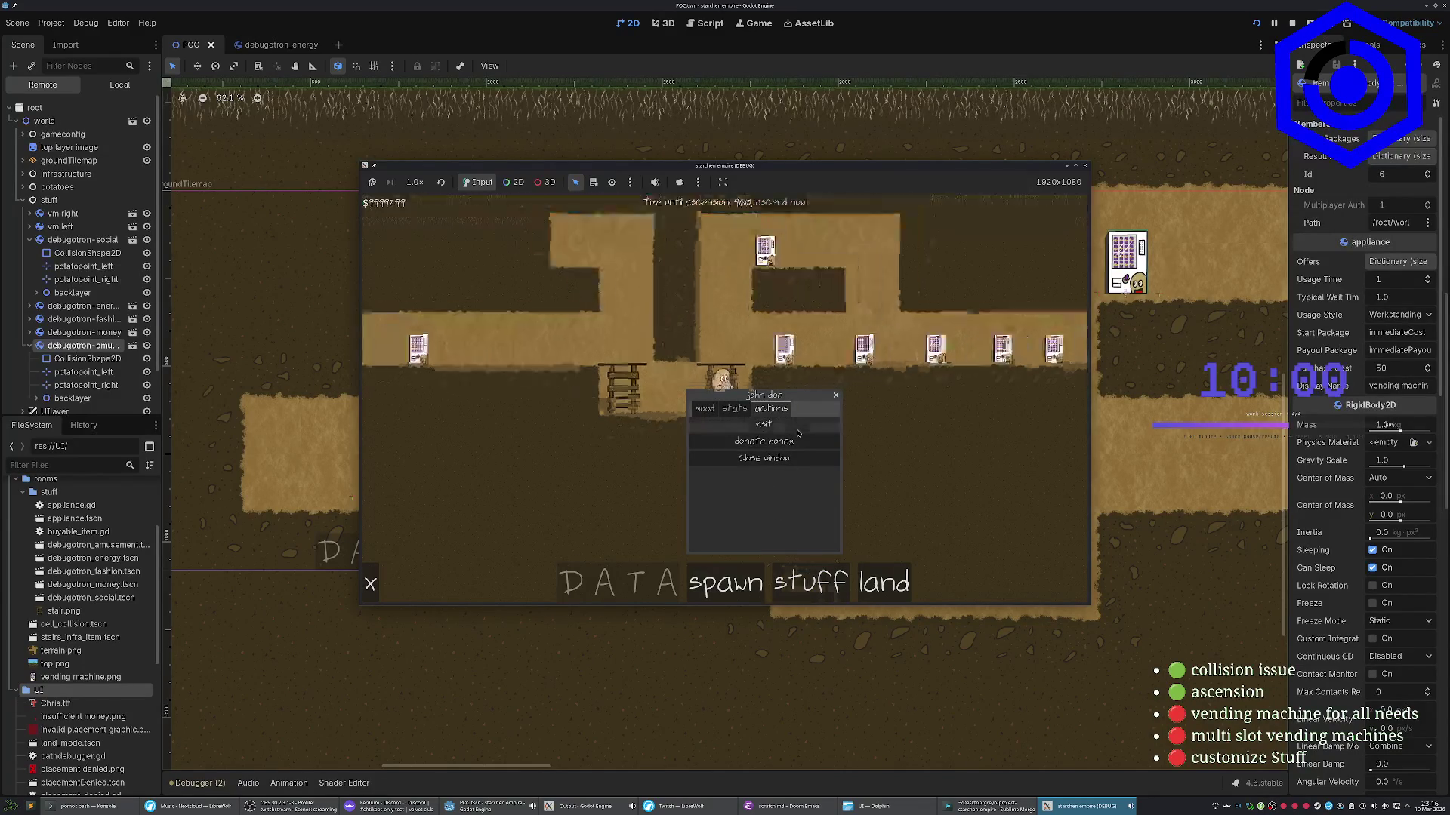
pyautogui.click(798, 442)
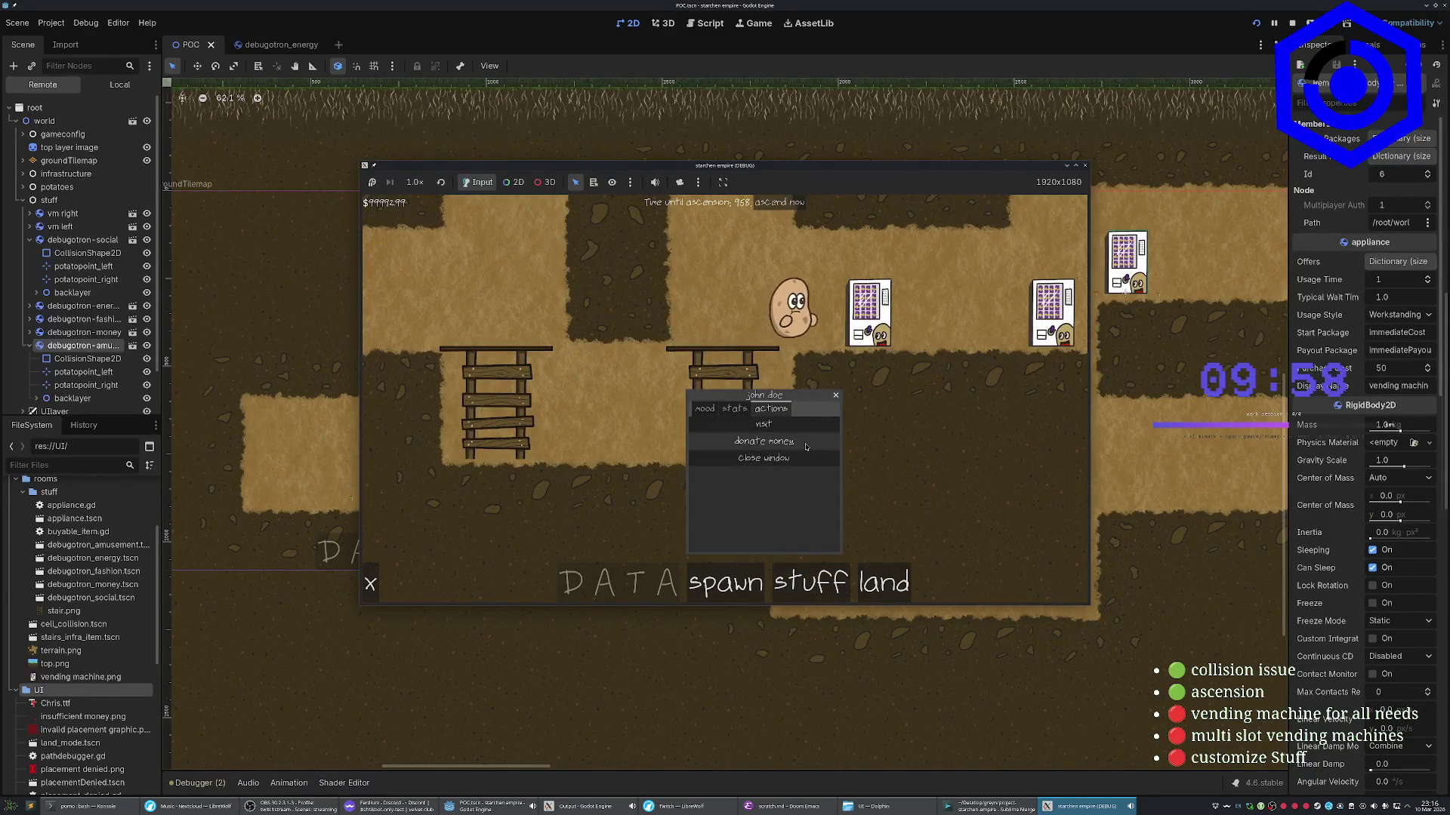
pyautogui.click(763, 458)
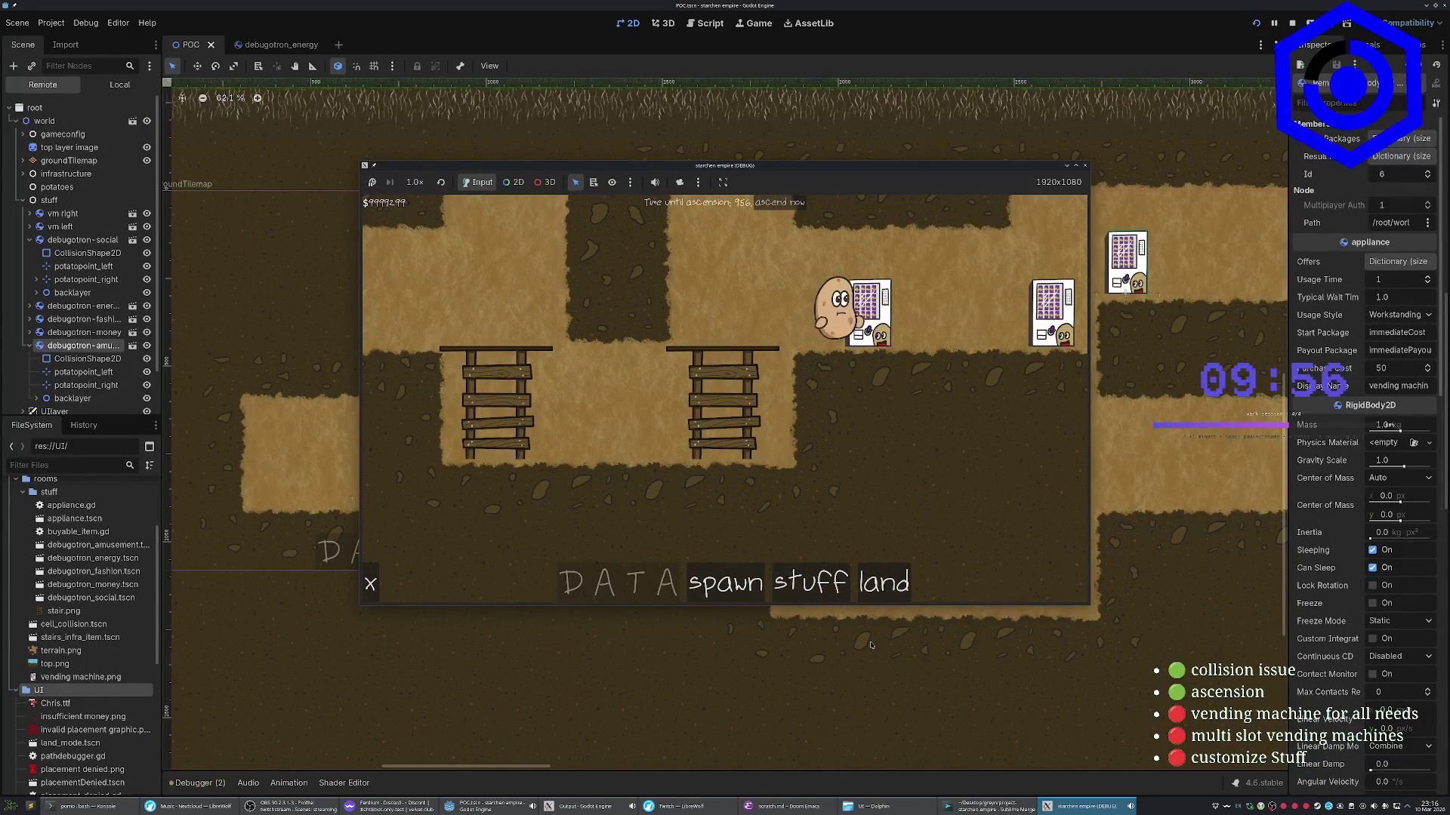
pyautogui.click(747, 332)
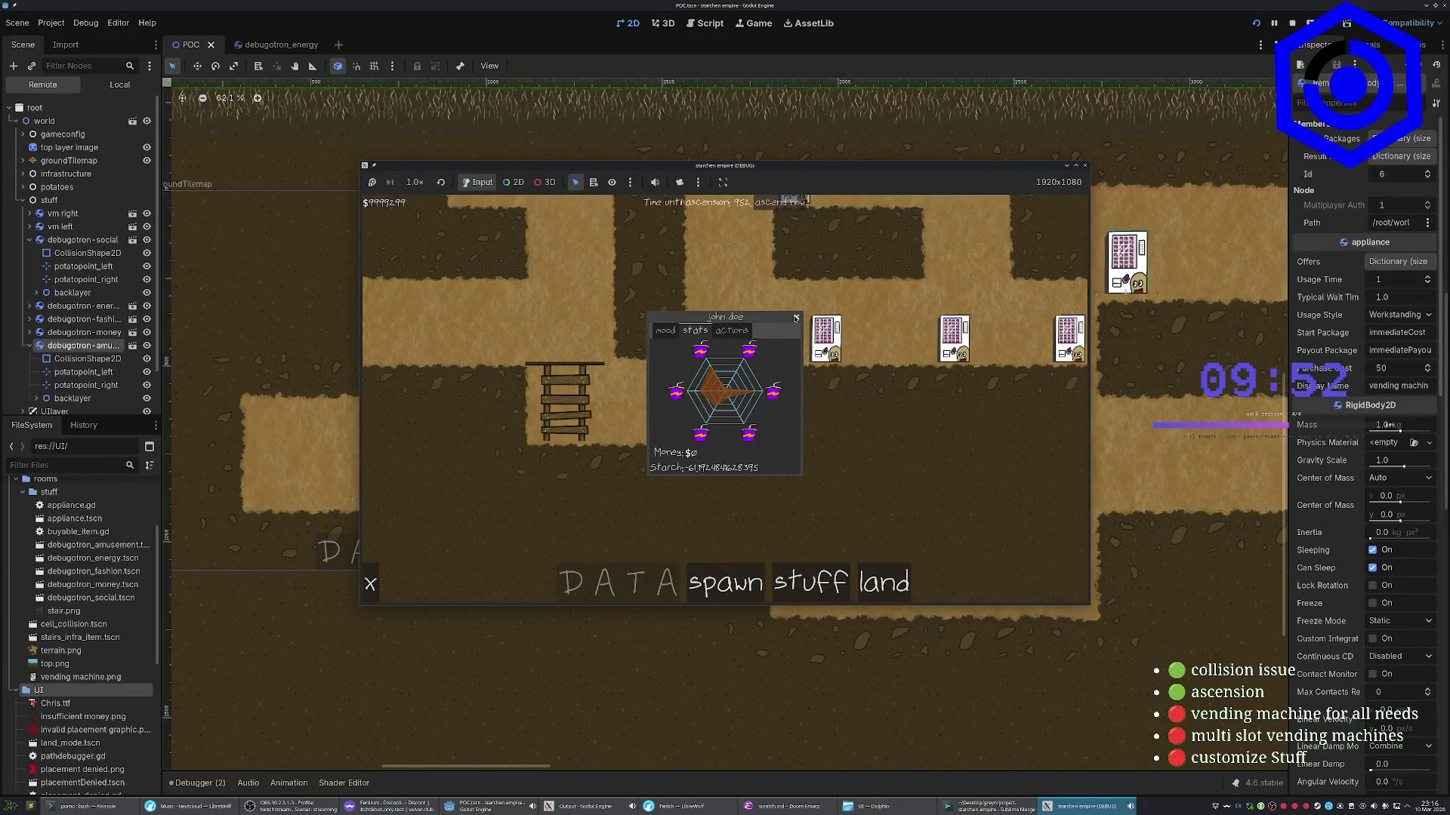
pyautogui.click(795, 318)
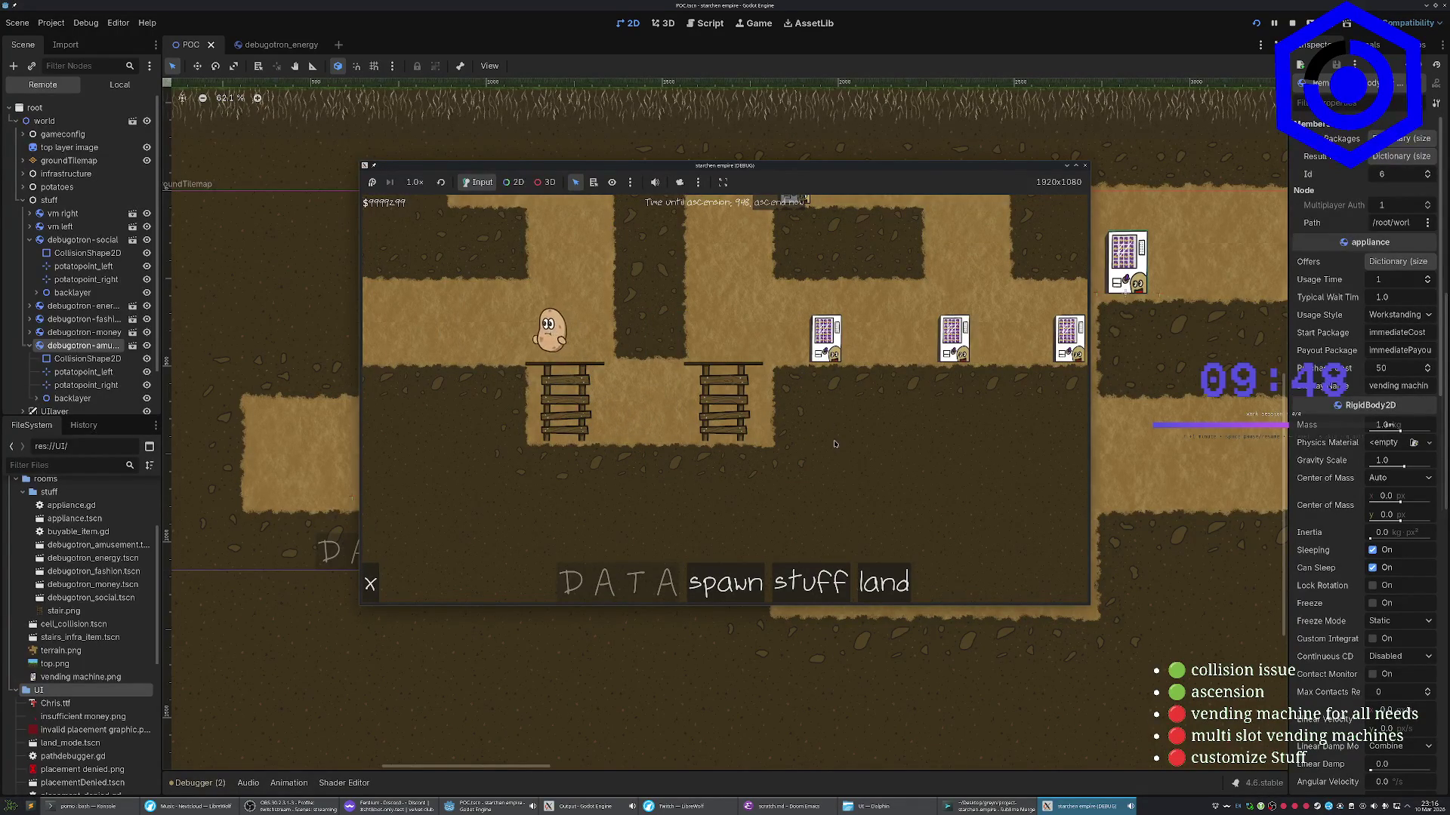
pyautogui.press('F8')
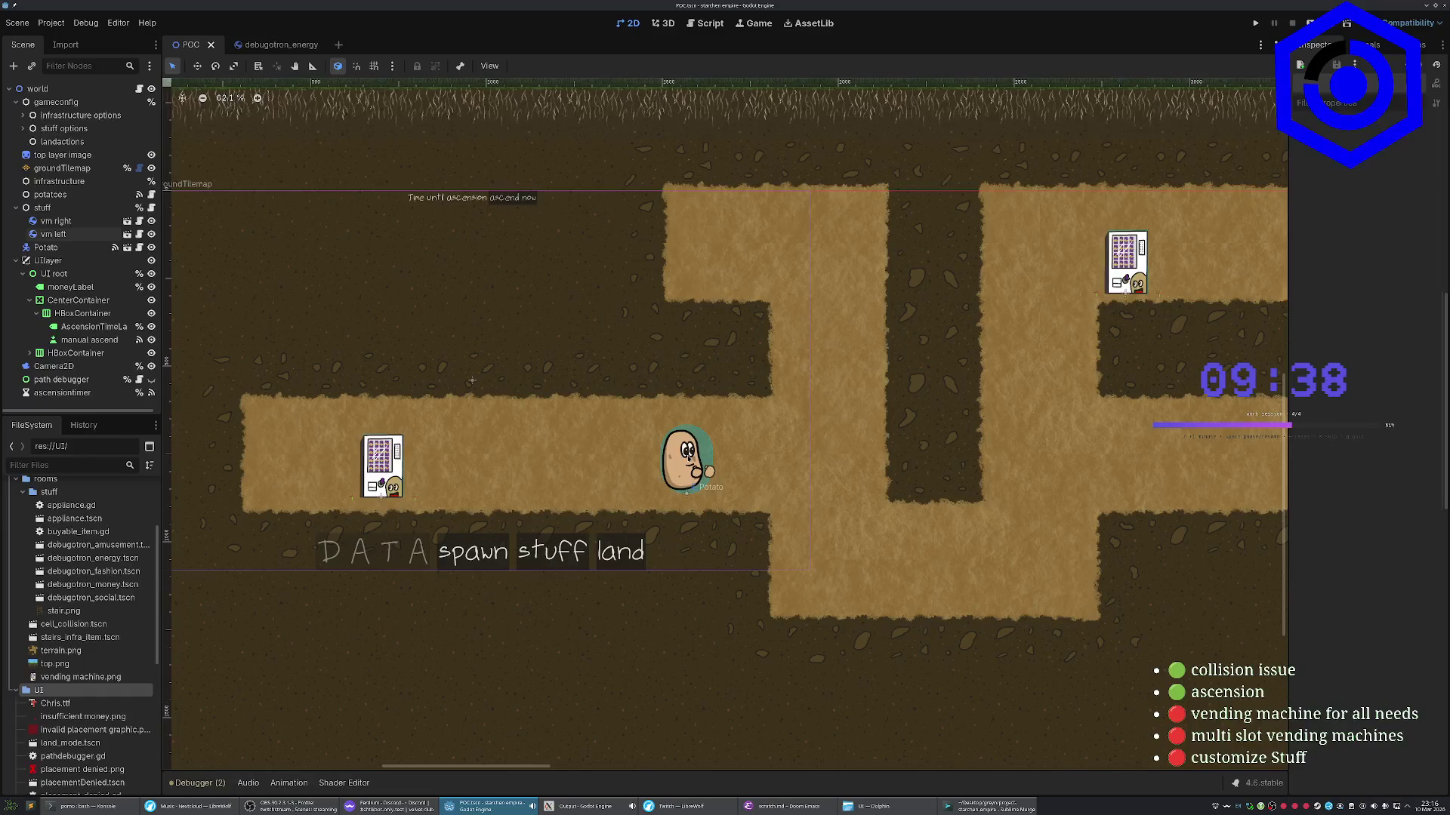
# Relaunch with F5 and toggle the potato panel between mood bars and stats chart
pyautogui.press('F5')
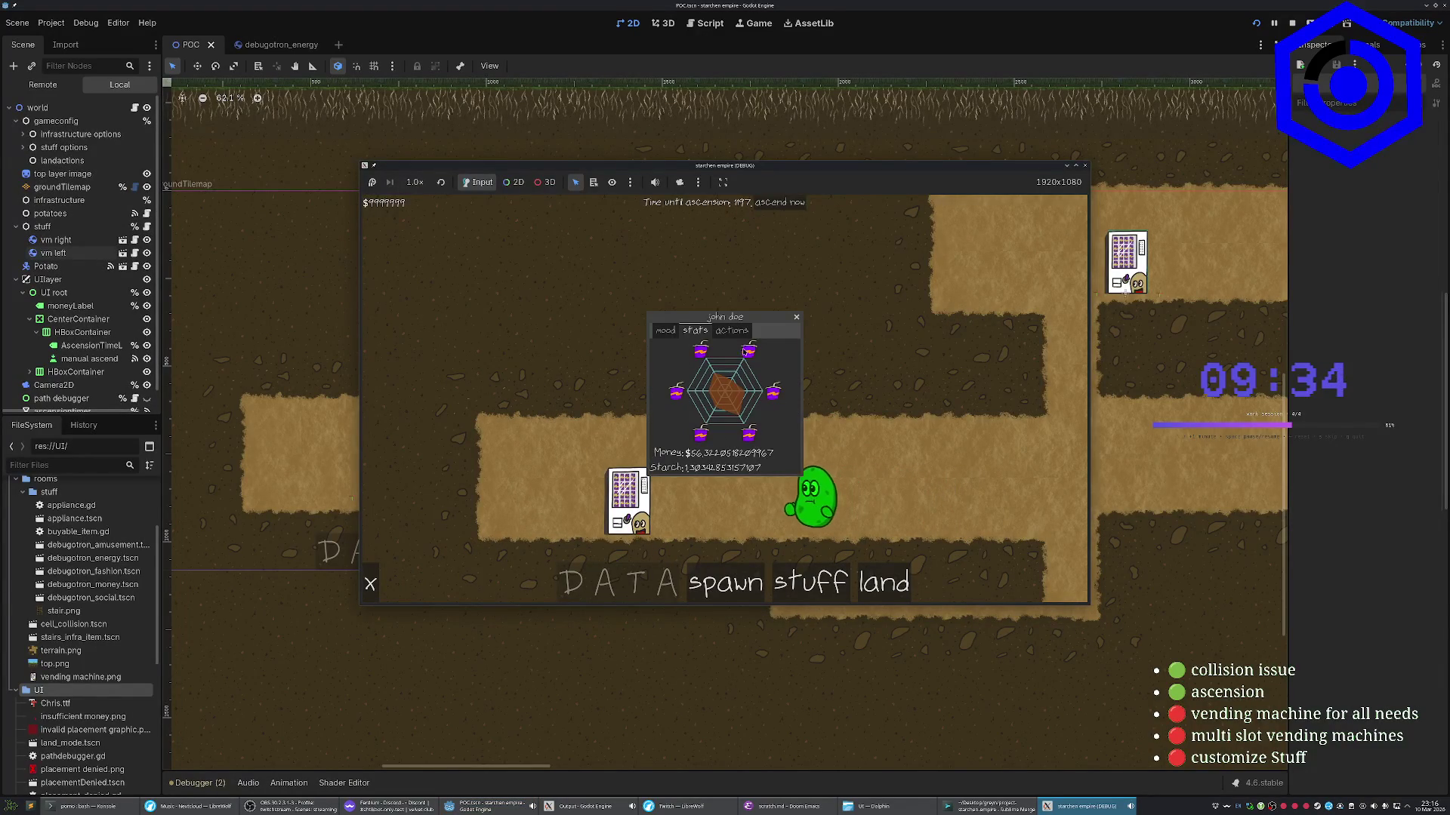
pyautogui.click(665, 330)
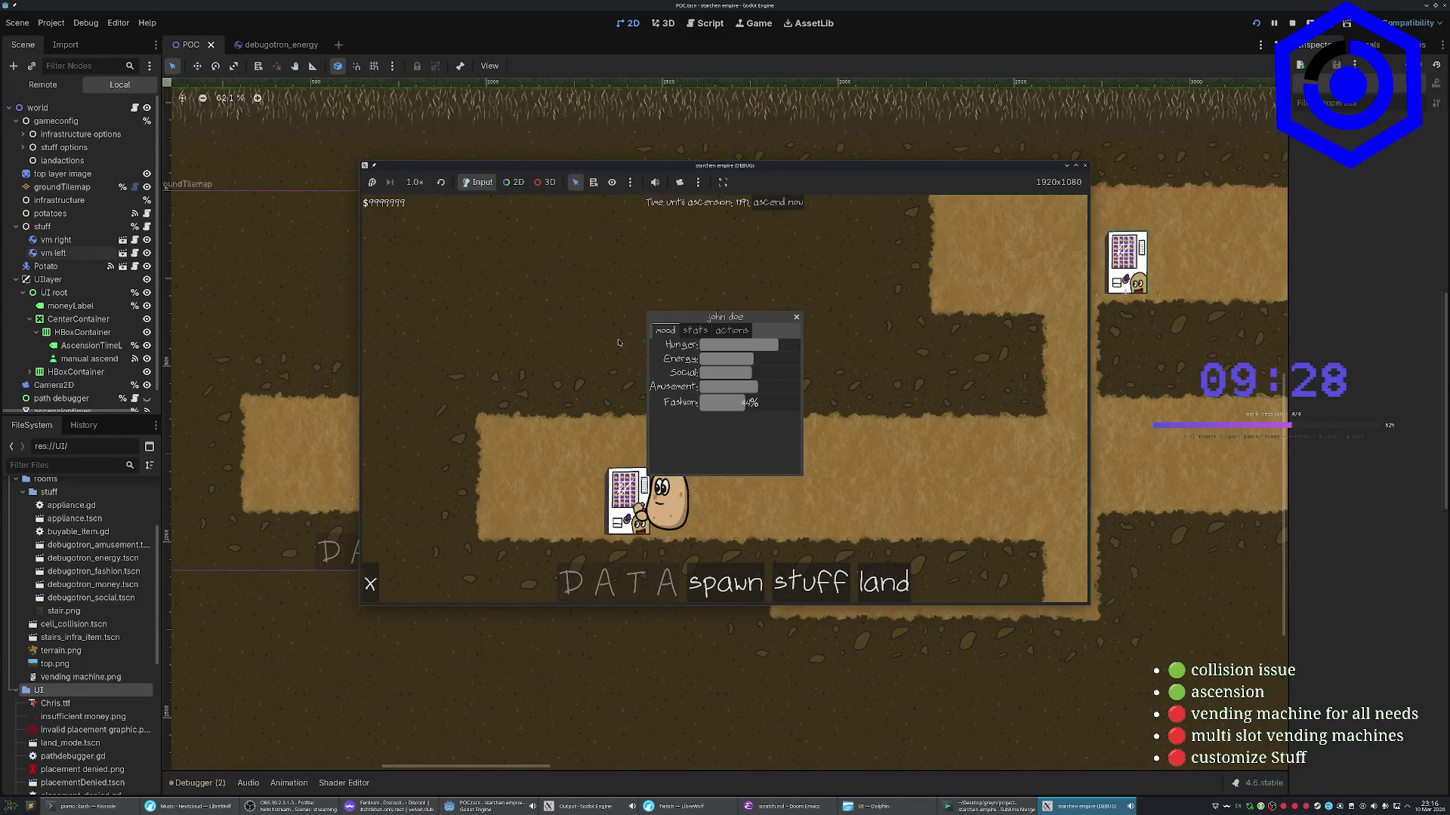
pyautogui.click(705, 333)
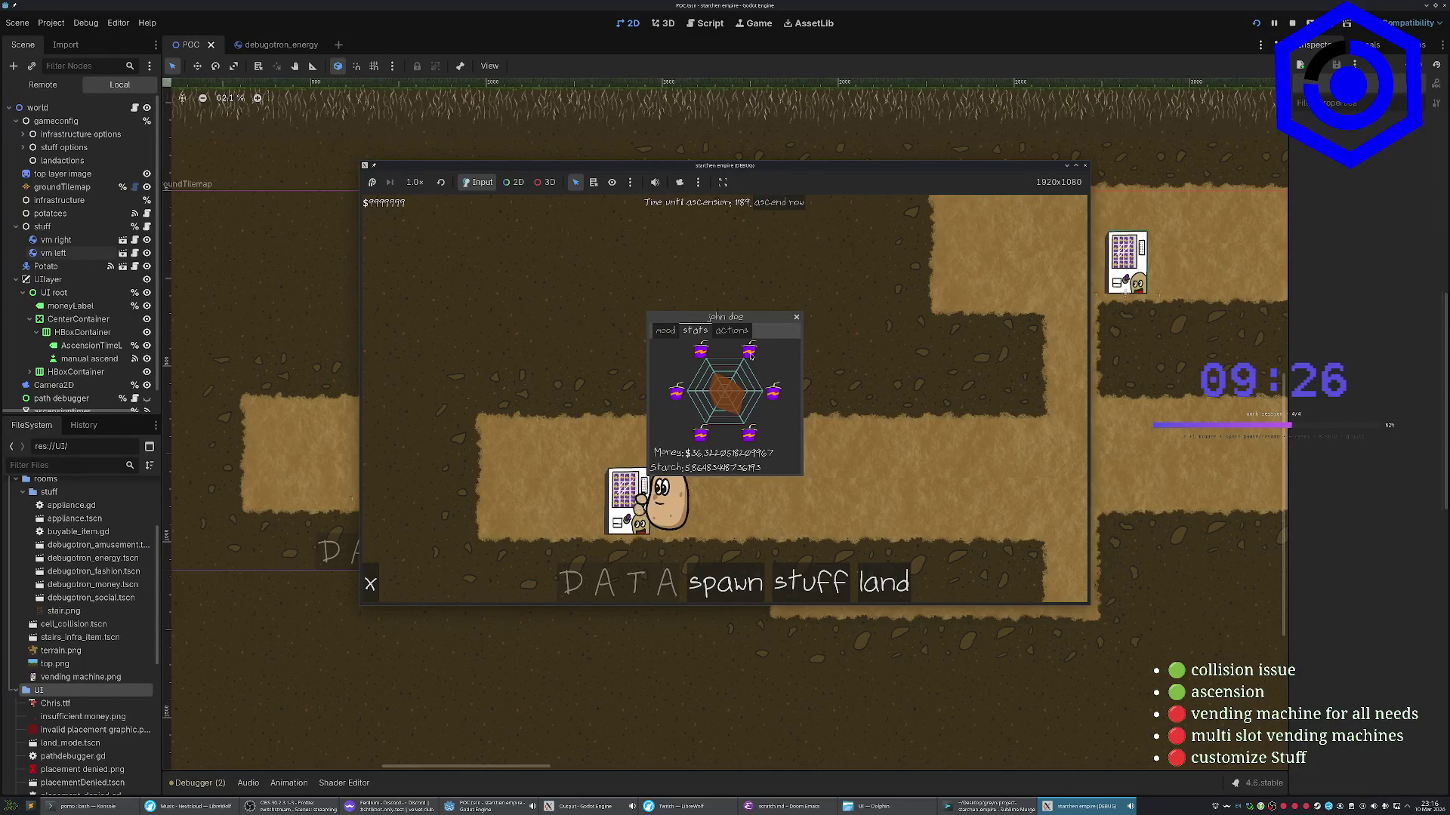
pyautogui.click(666, 331)
pyautogui.click(690, 332)
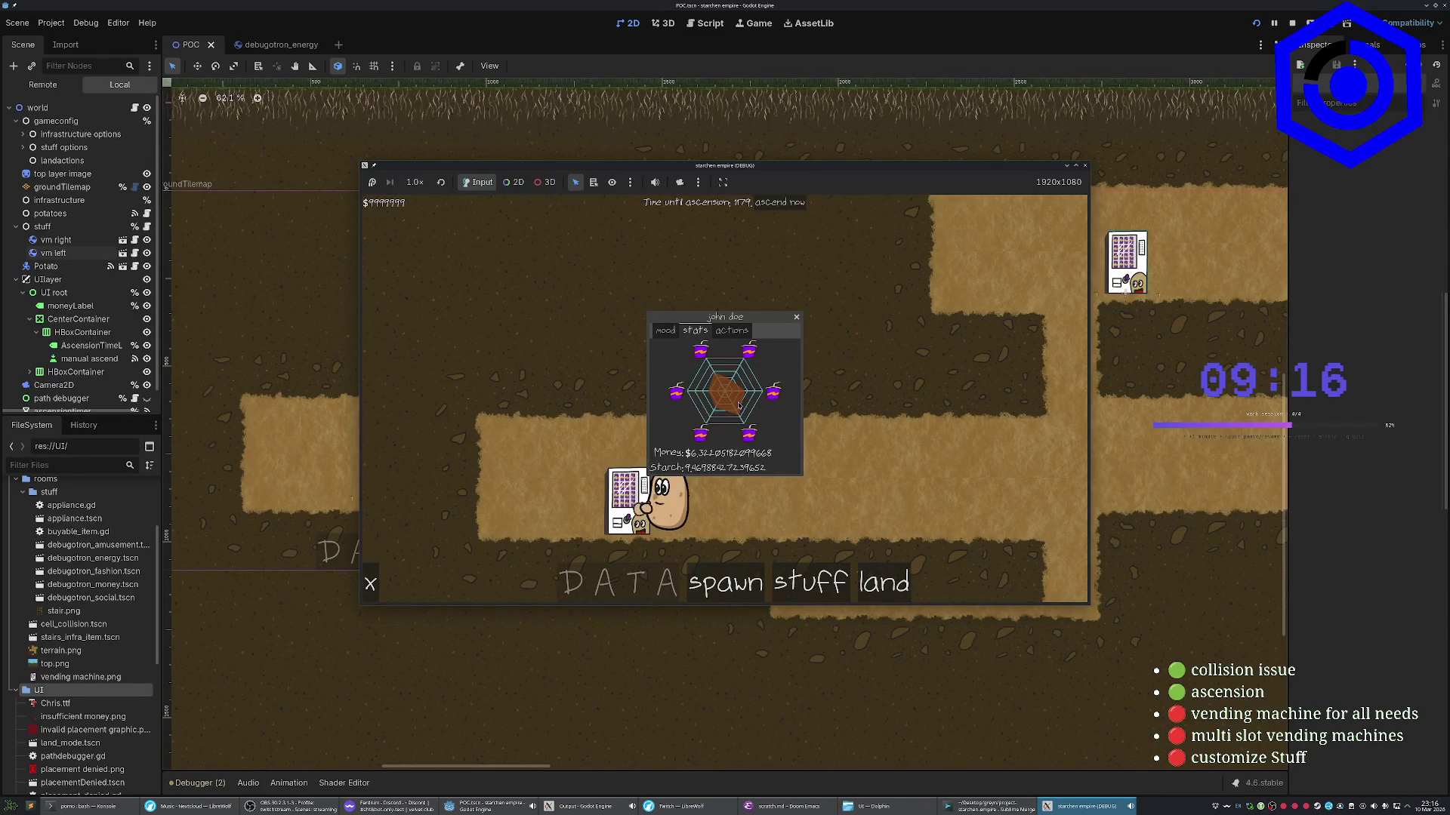
# Buy two $50 vending machines, place them in the lower tunnel, then open the potato's stats
pyautogui.click(797, 317)
pyautogui.click(809, 577)
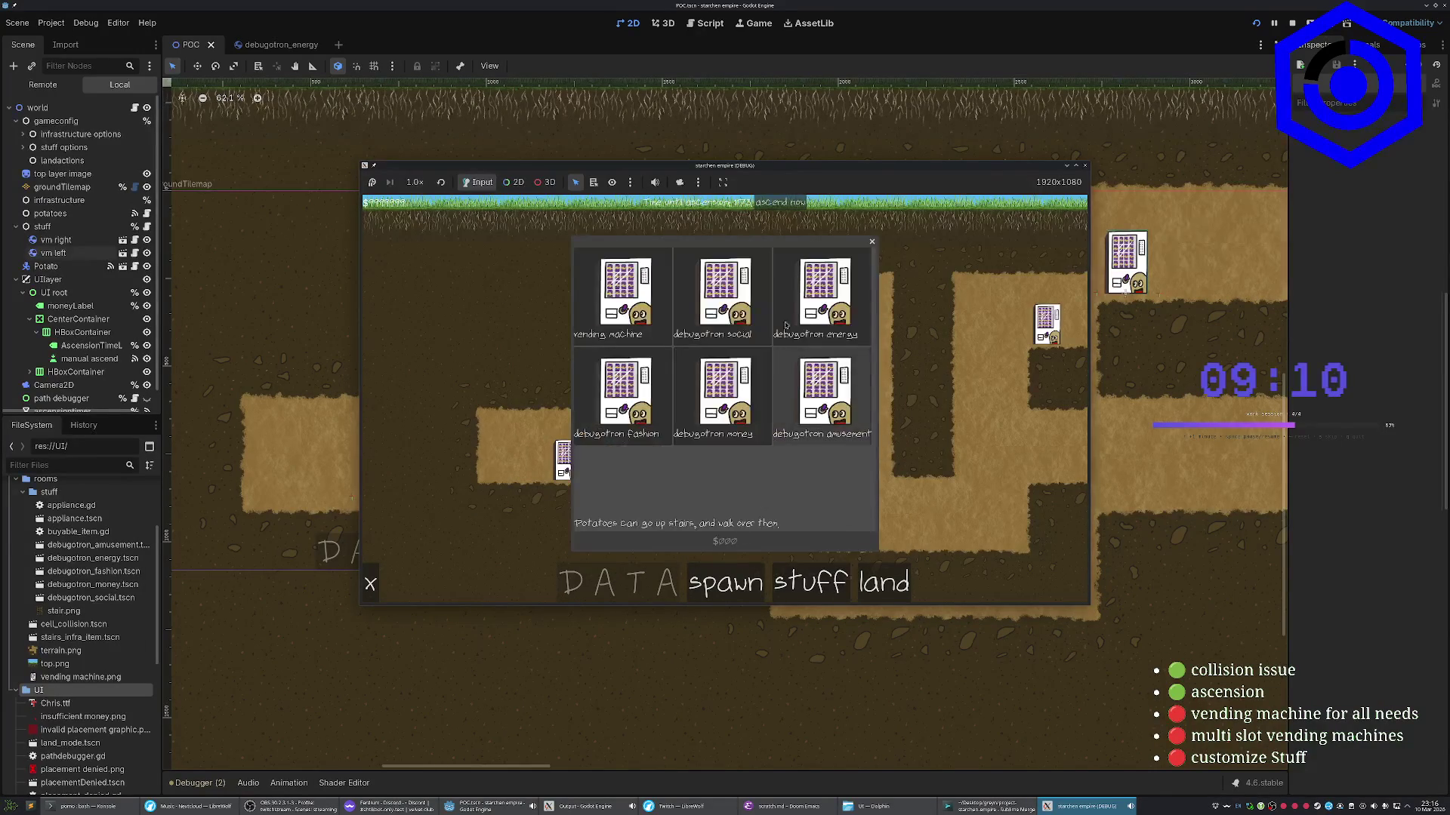
pyautogui.click(750, 542)
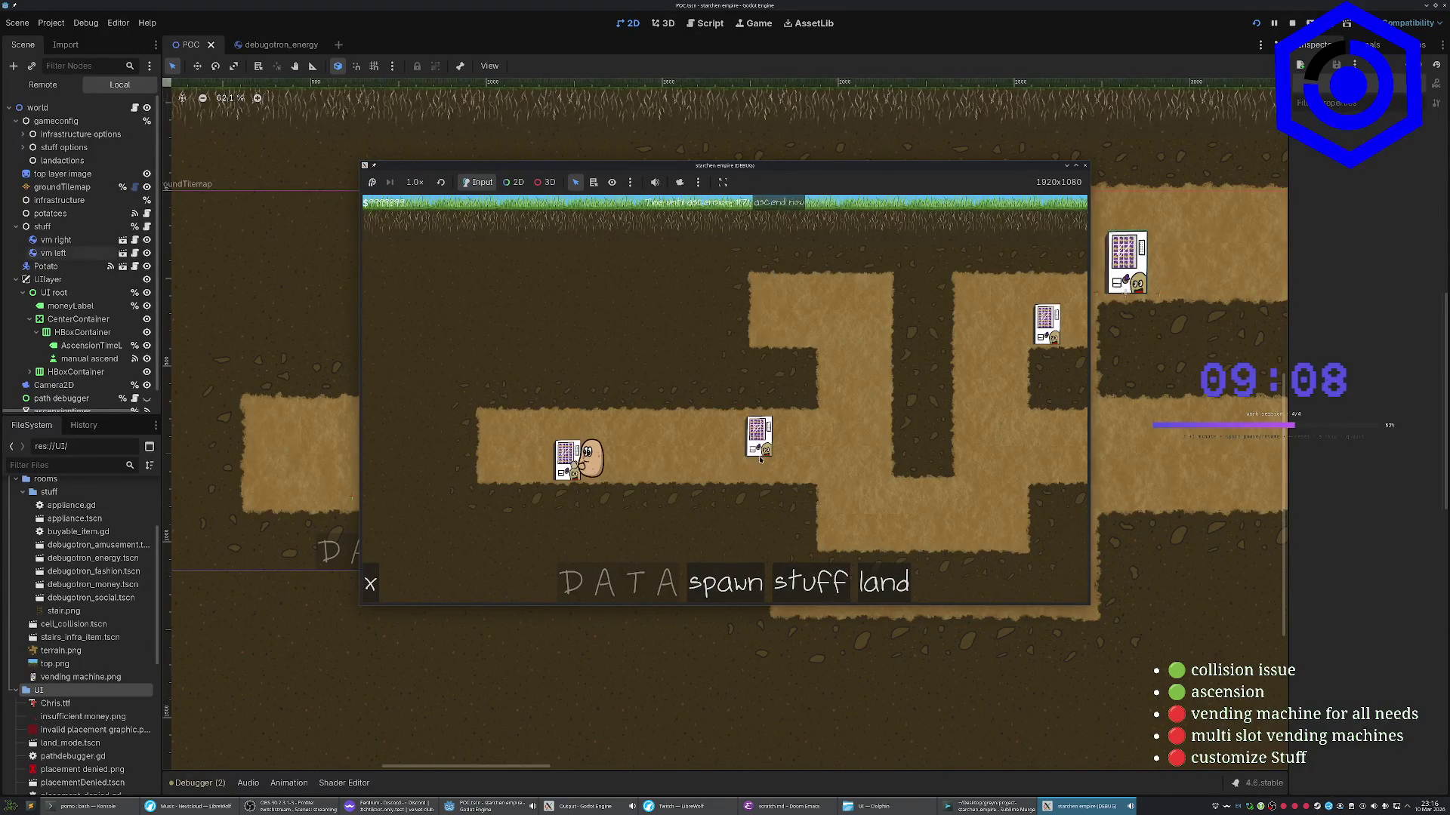
pyautogui.click(814, 592)
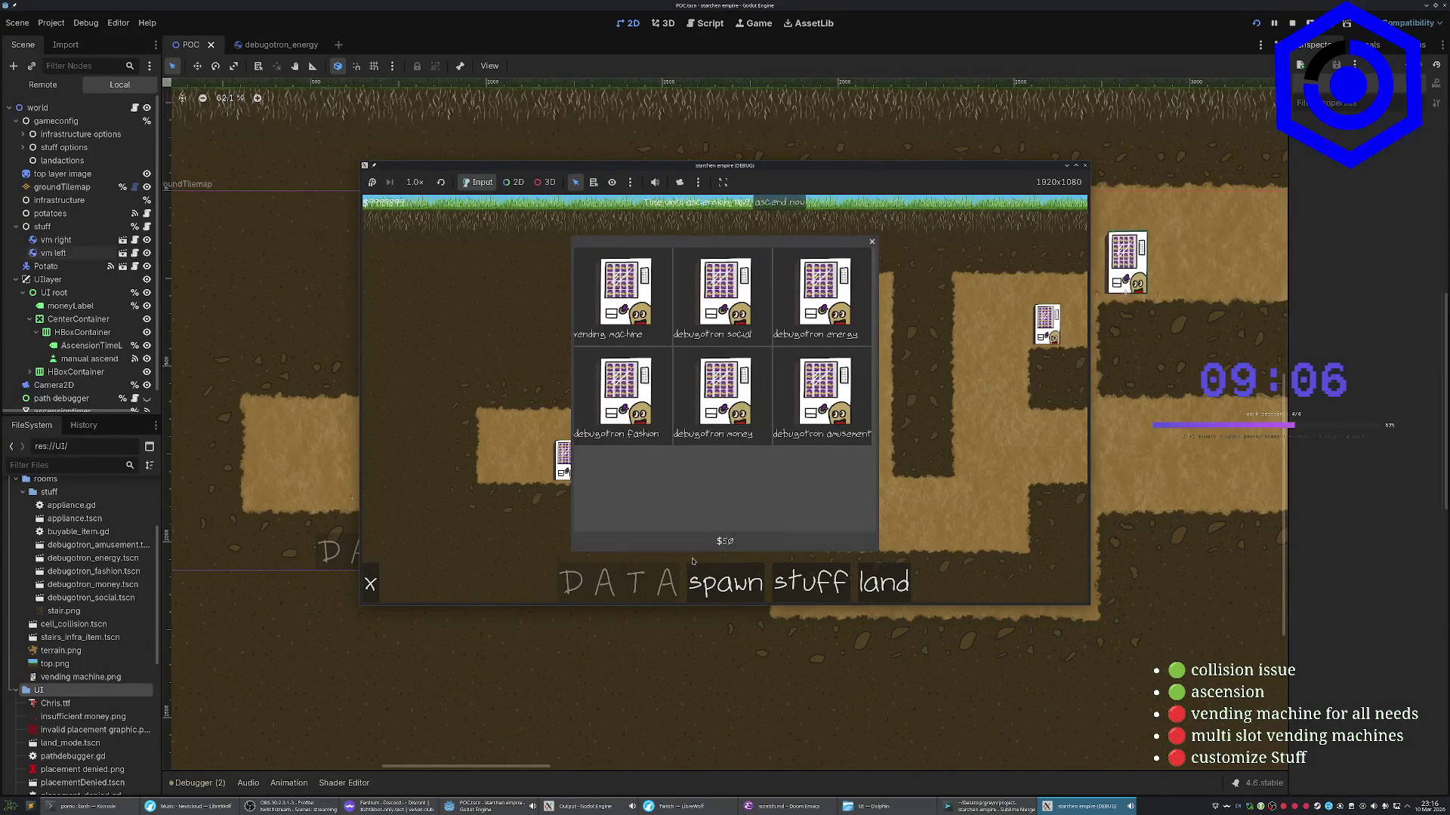
pyautogui.click(646, 458)
pyautogui.click(646, 458)
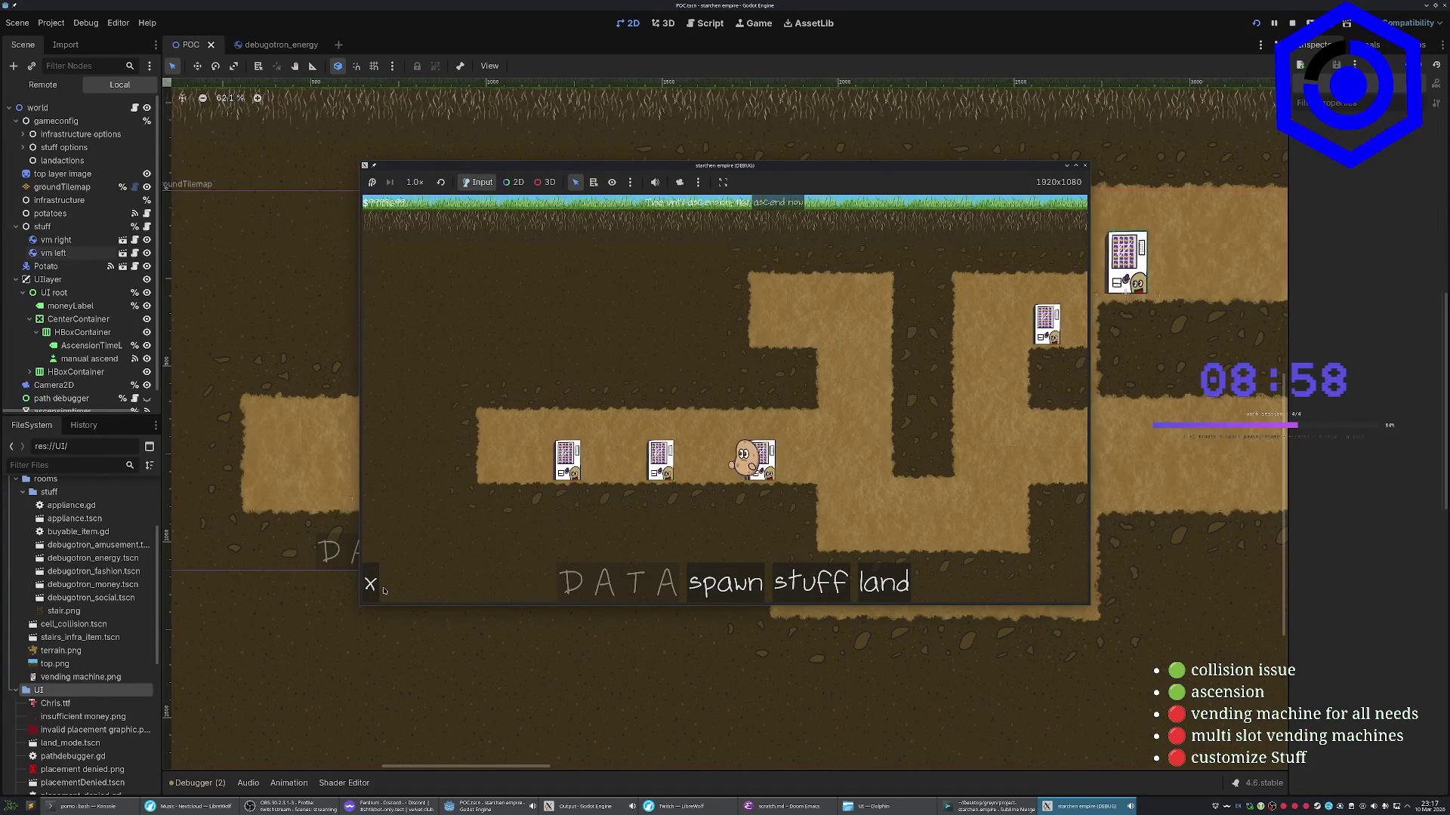
pyautogui.click(673, 455)
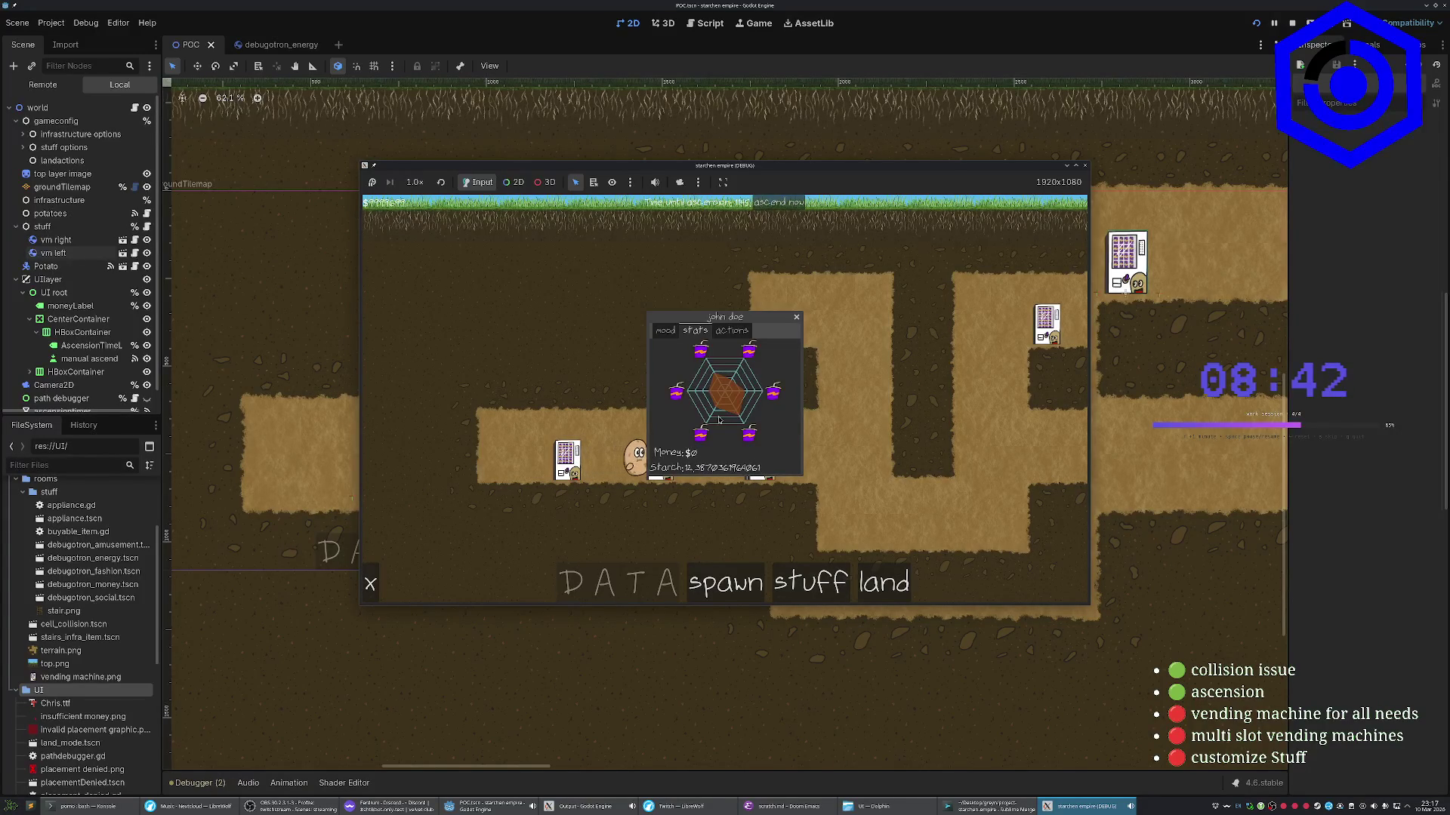
pyautogui.click(665, 332)
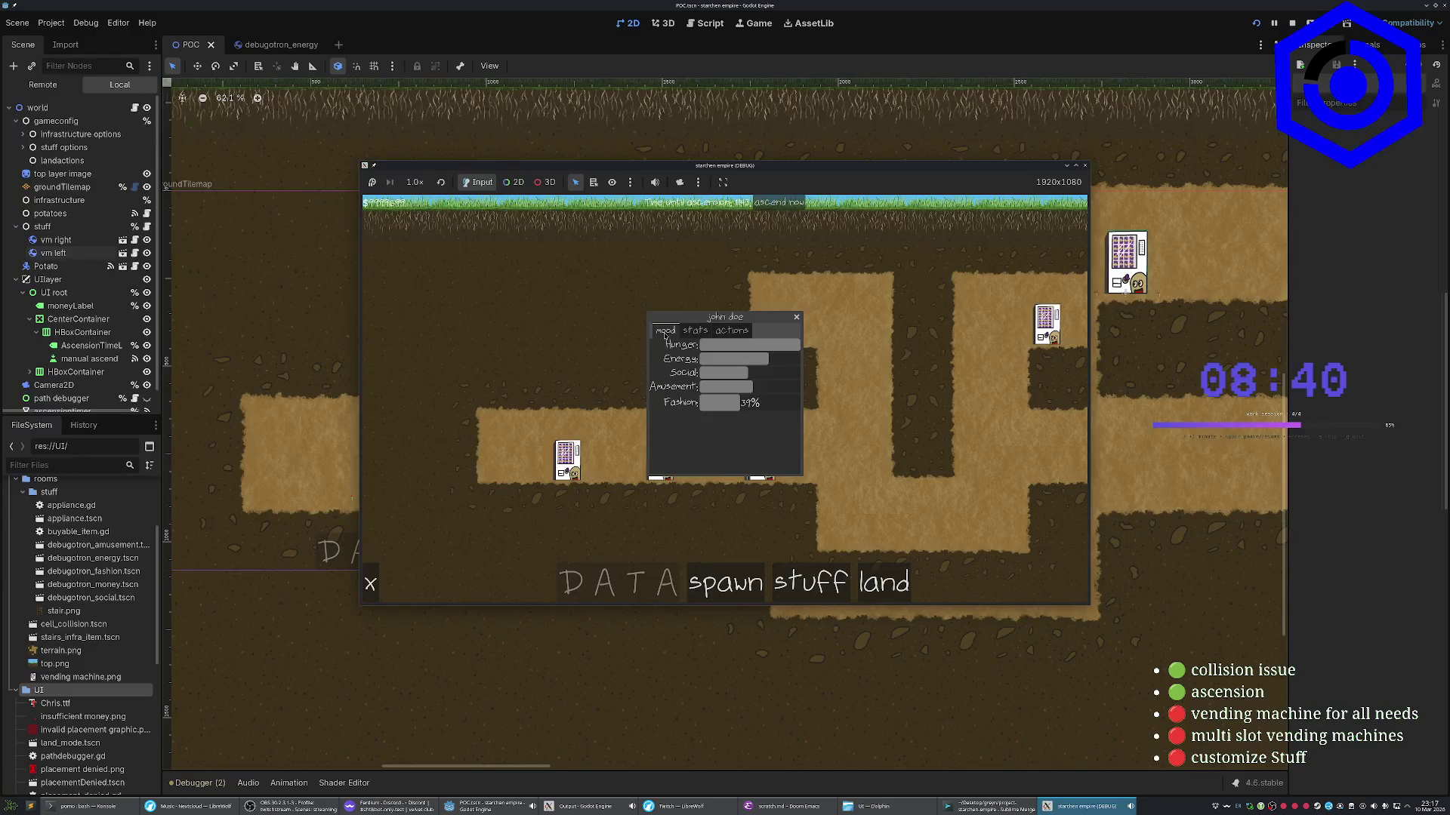
pyautogui.click(694, 331)
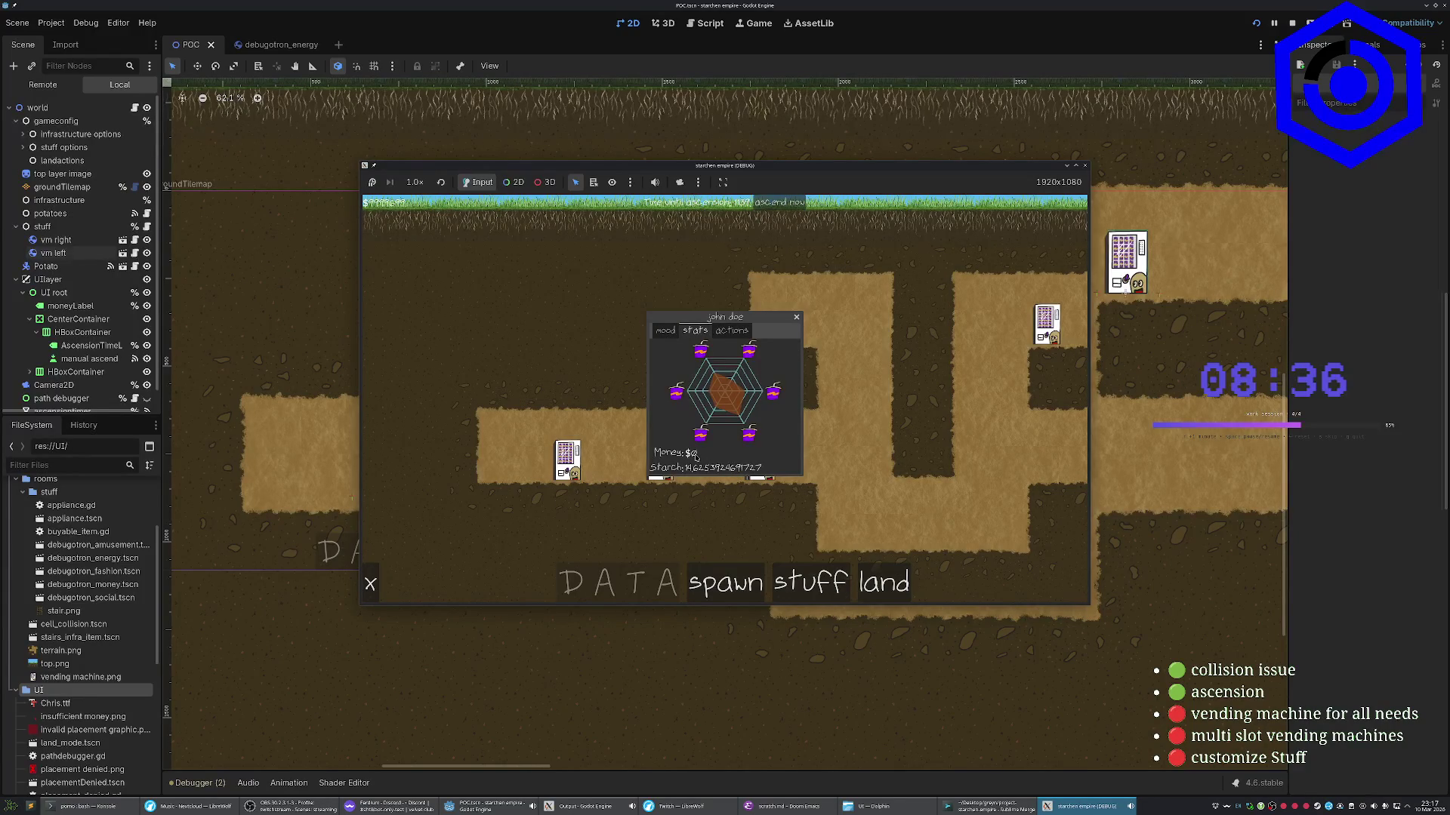
pyautogui.click(694, 331)
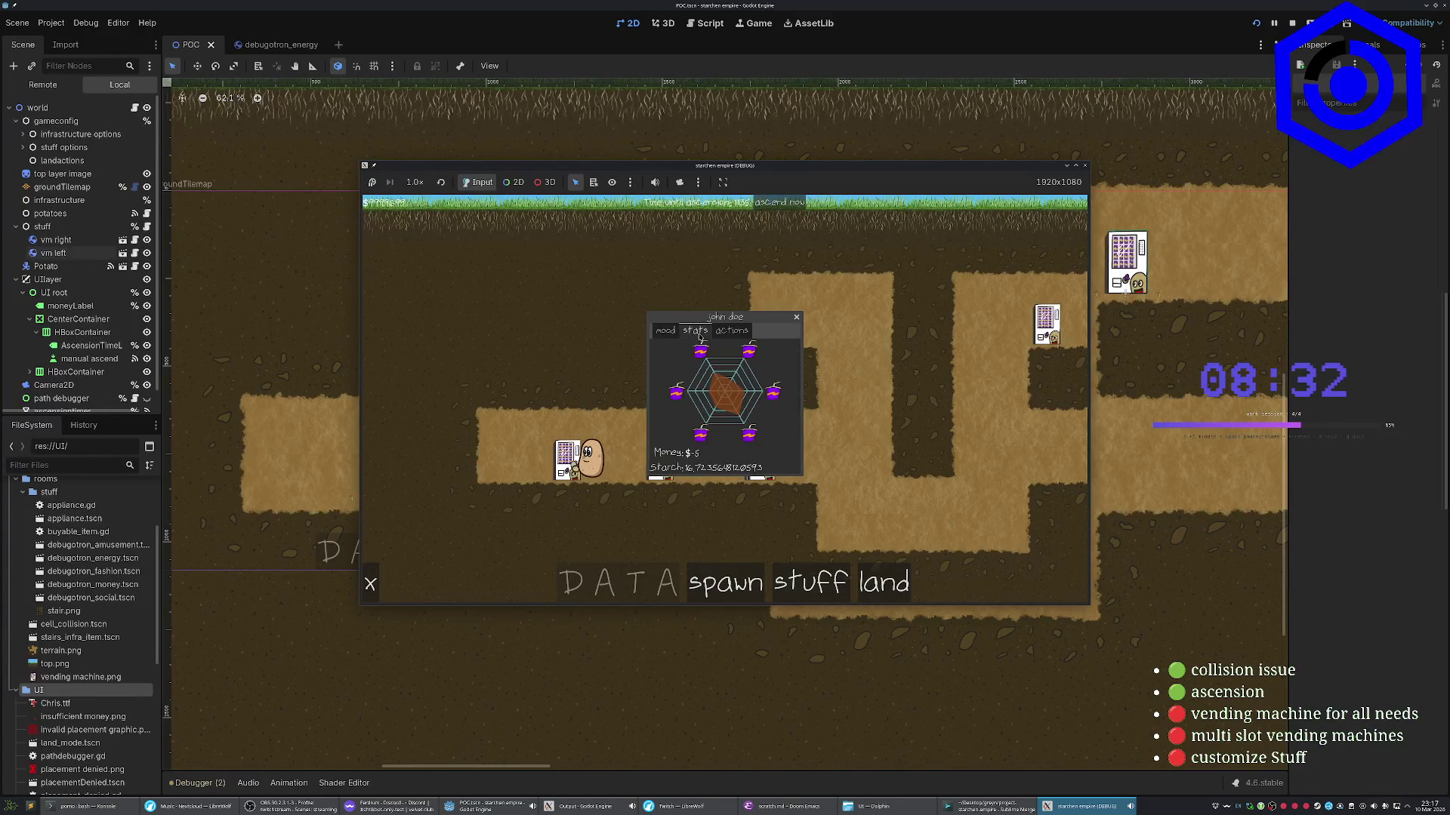
pyautogui.click(665, 331)
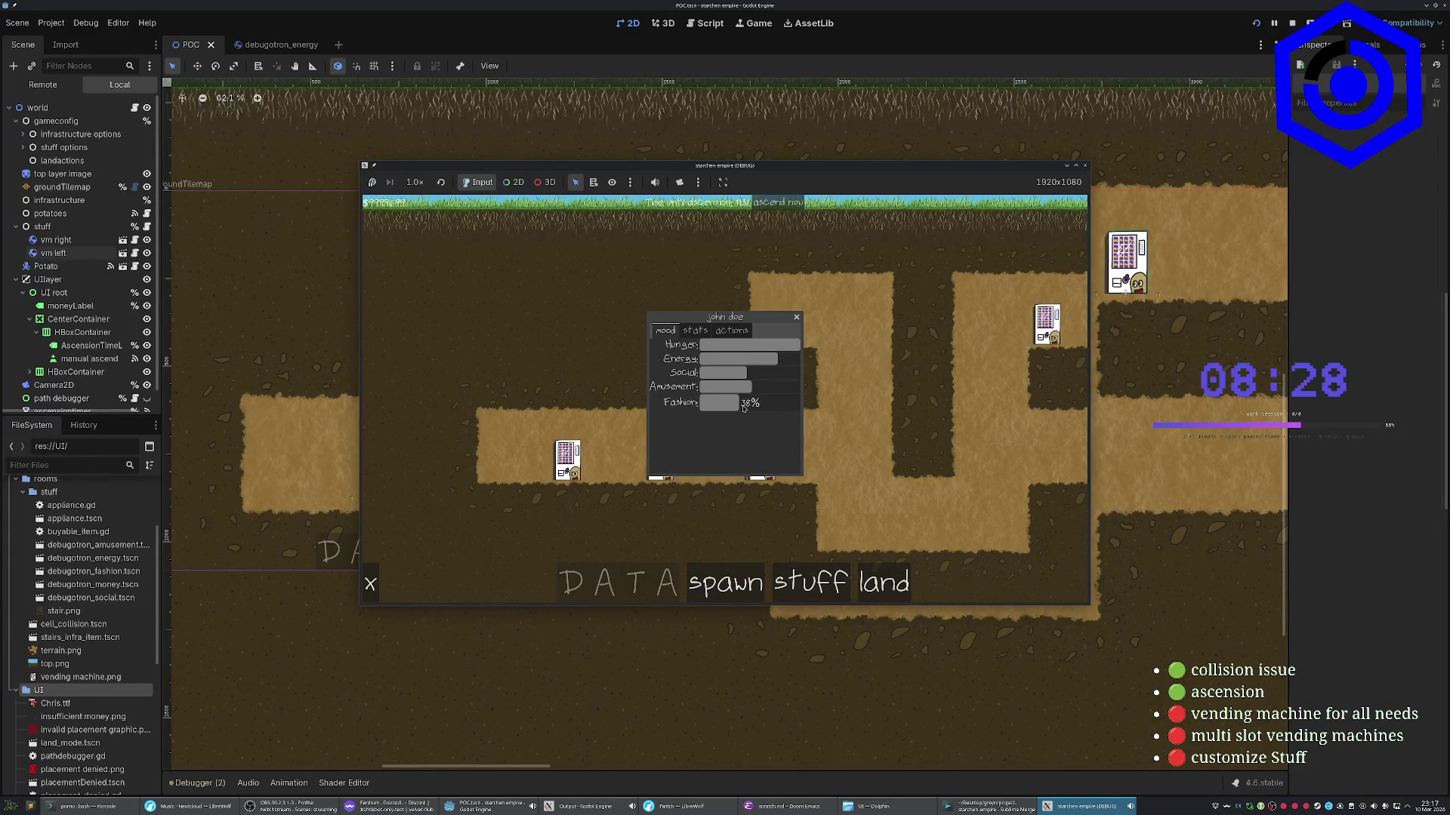
pyautogui.click(695, 331)
pyautogui.click(695, 331)
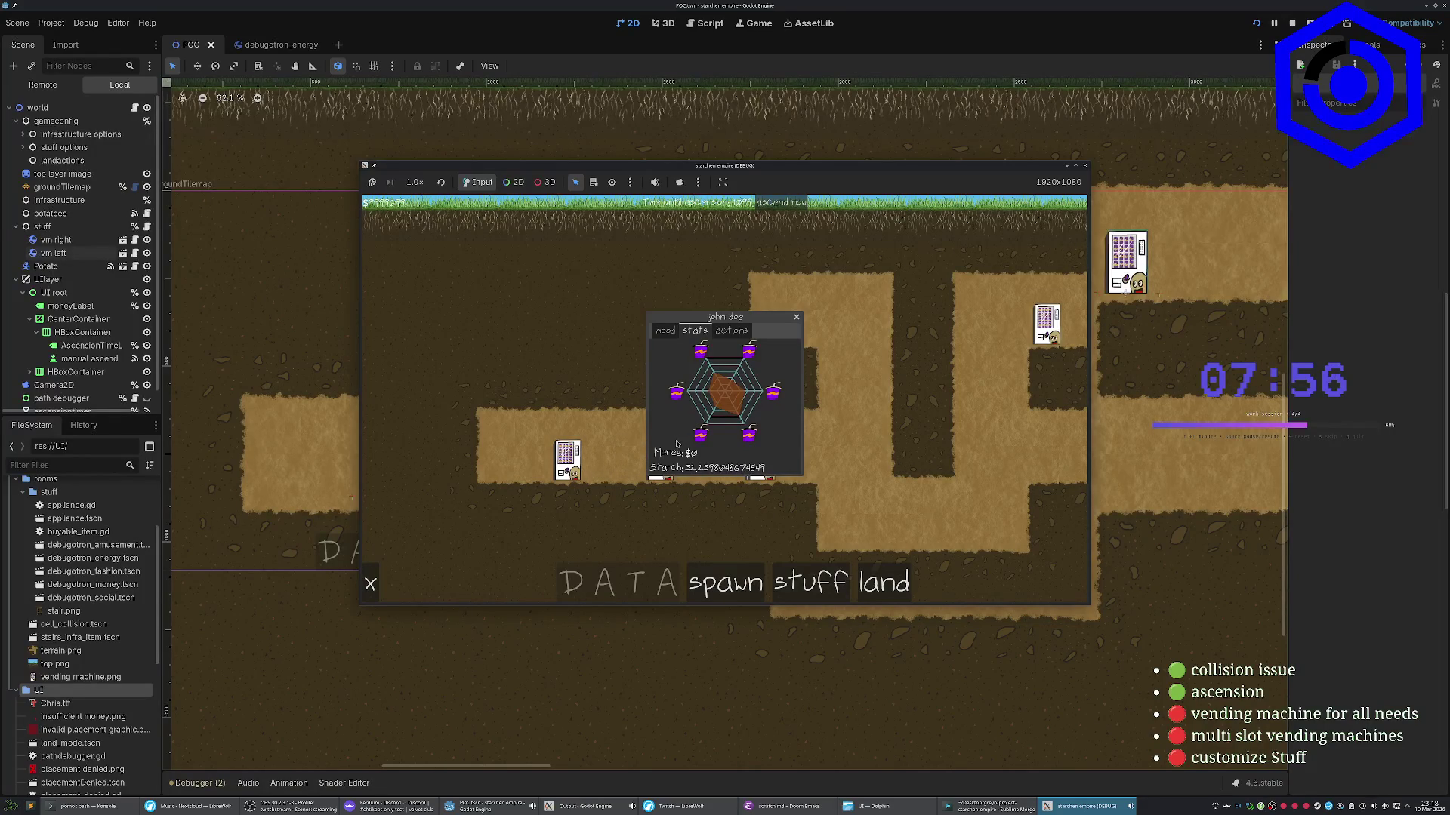
# In the running game, place a debugotron money machine in the tunnel from the shop
pyautogui.click(796, 317)
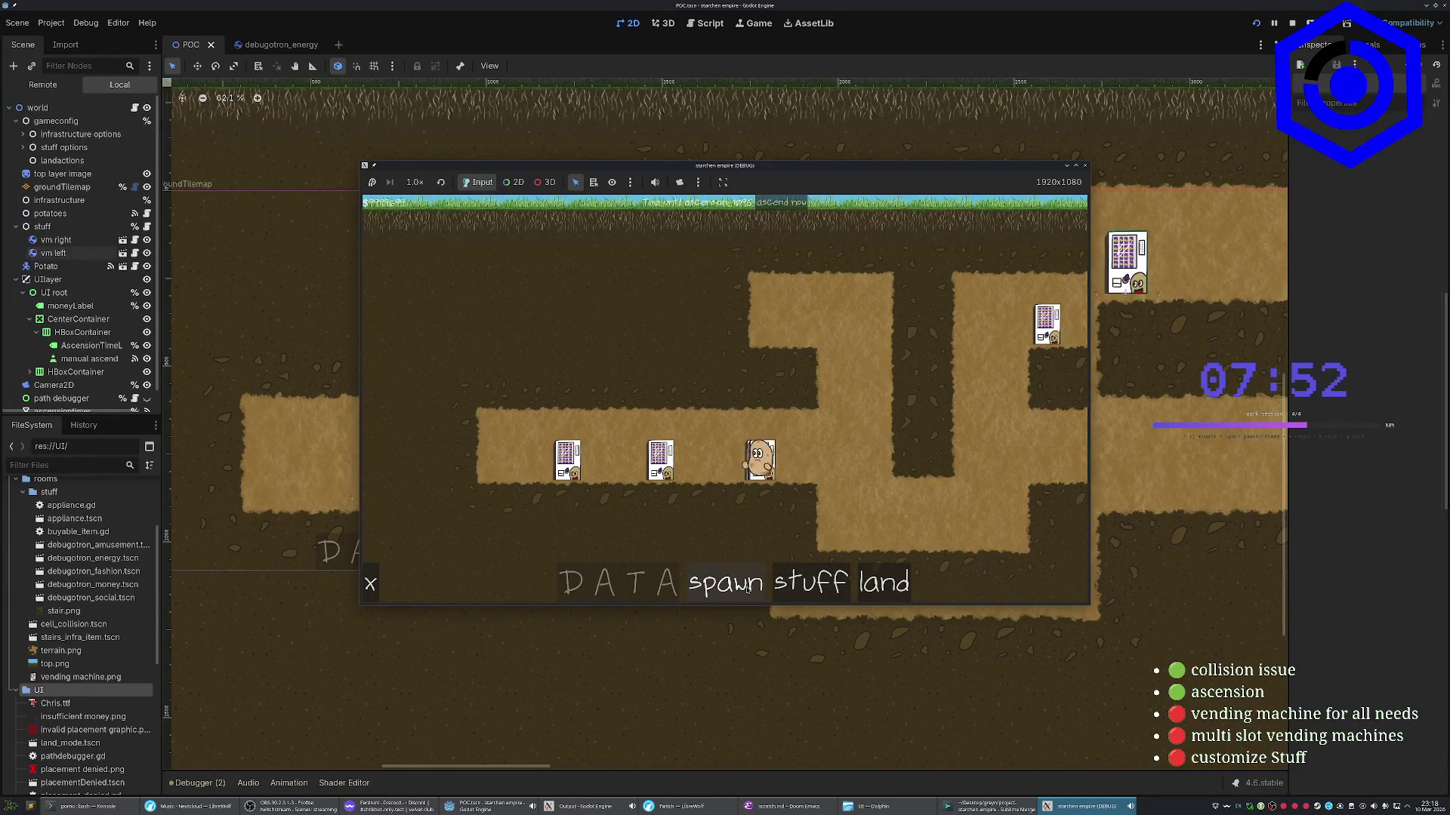
pyautogui.click(810, 583)
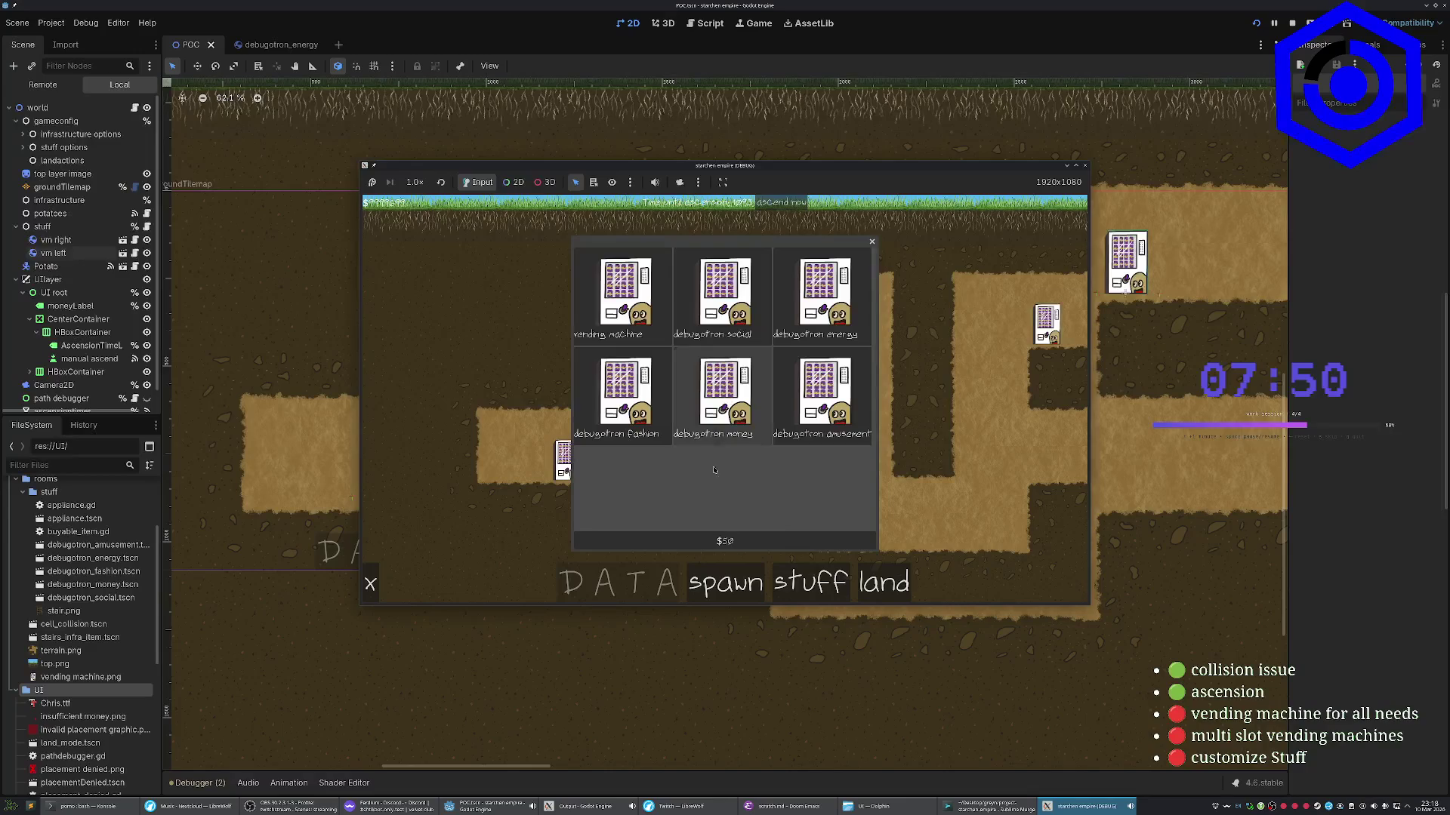
pyautogui.click(728, 421)
pyautogui.click(514, 466)
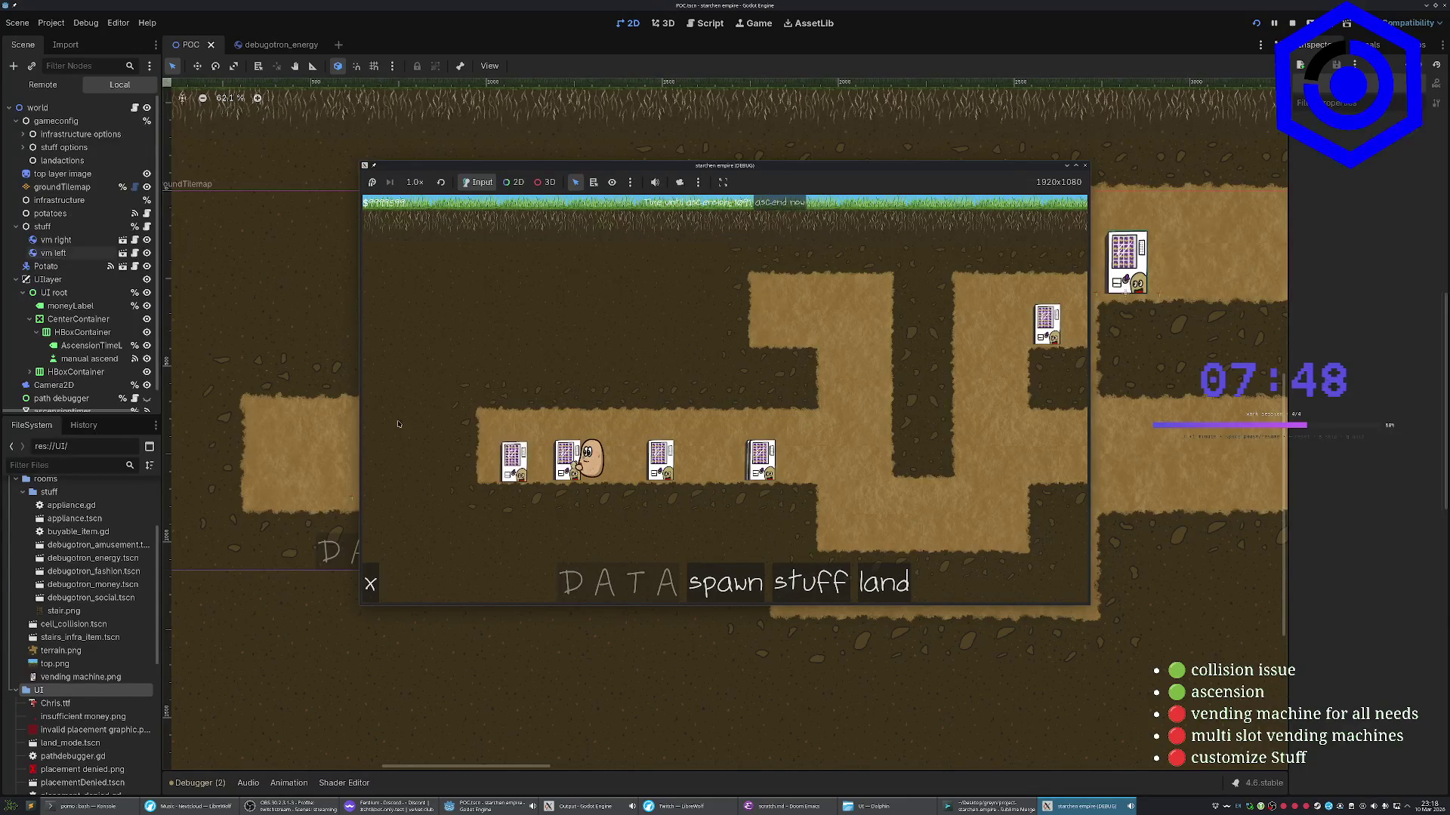
# Inspect the placed machine's Offers dictionary in the live node tree, then stop the game
pyautogui.click(43, 86)
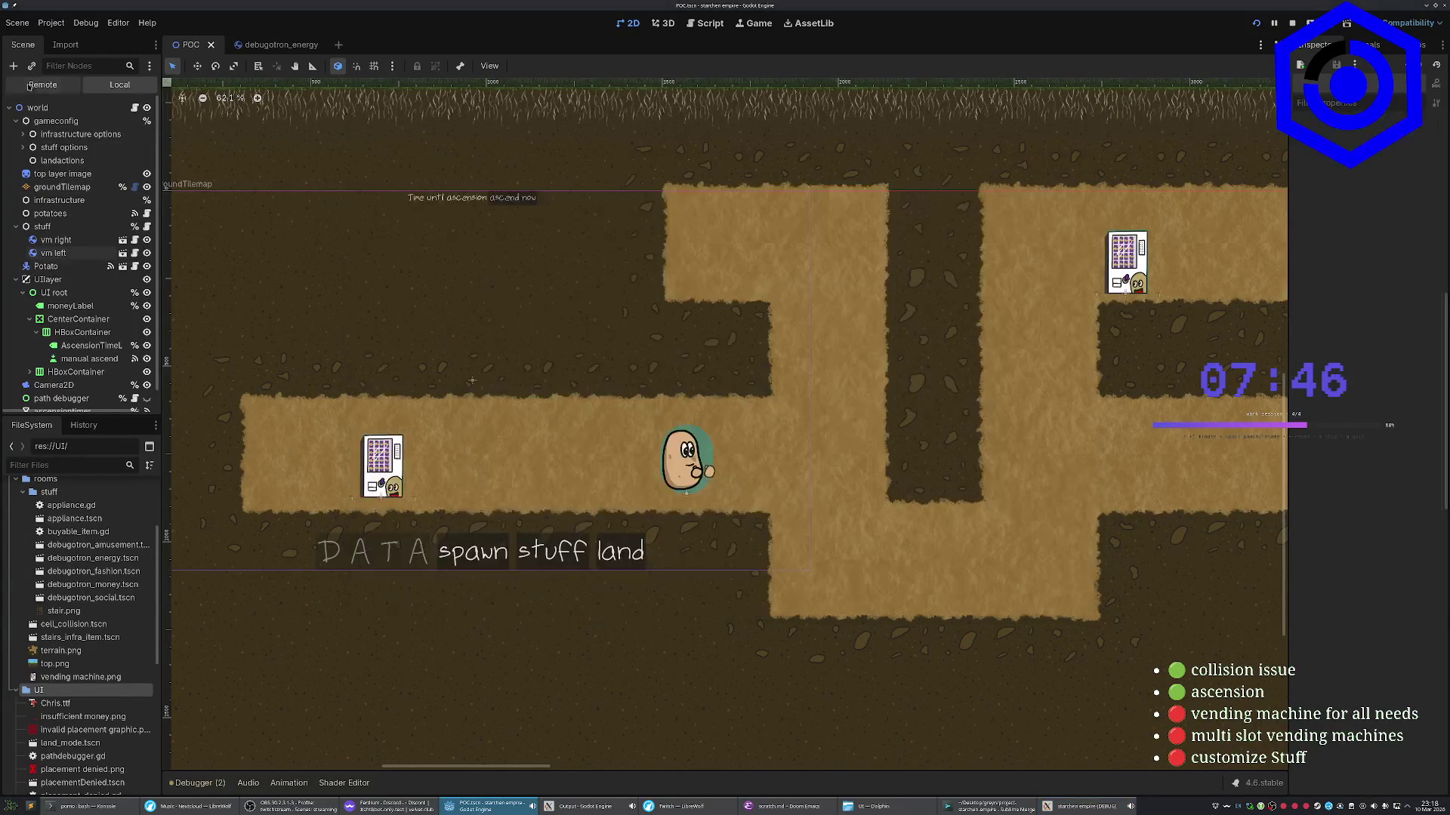
pyautogui.click(67, 254)
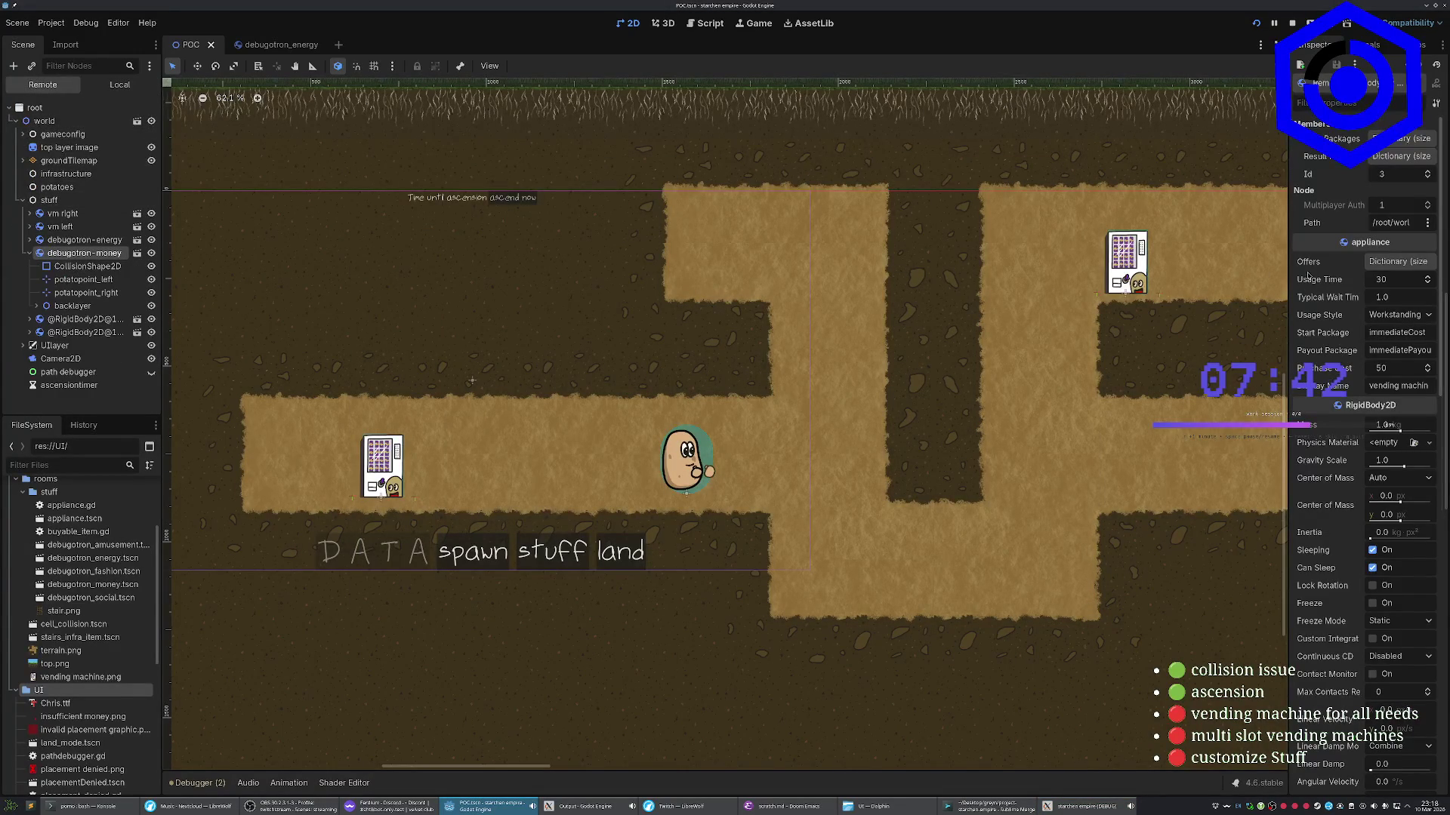
pyautogui.click(1372, 262)
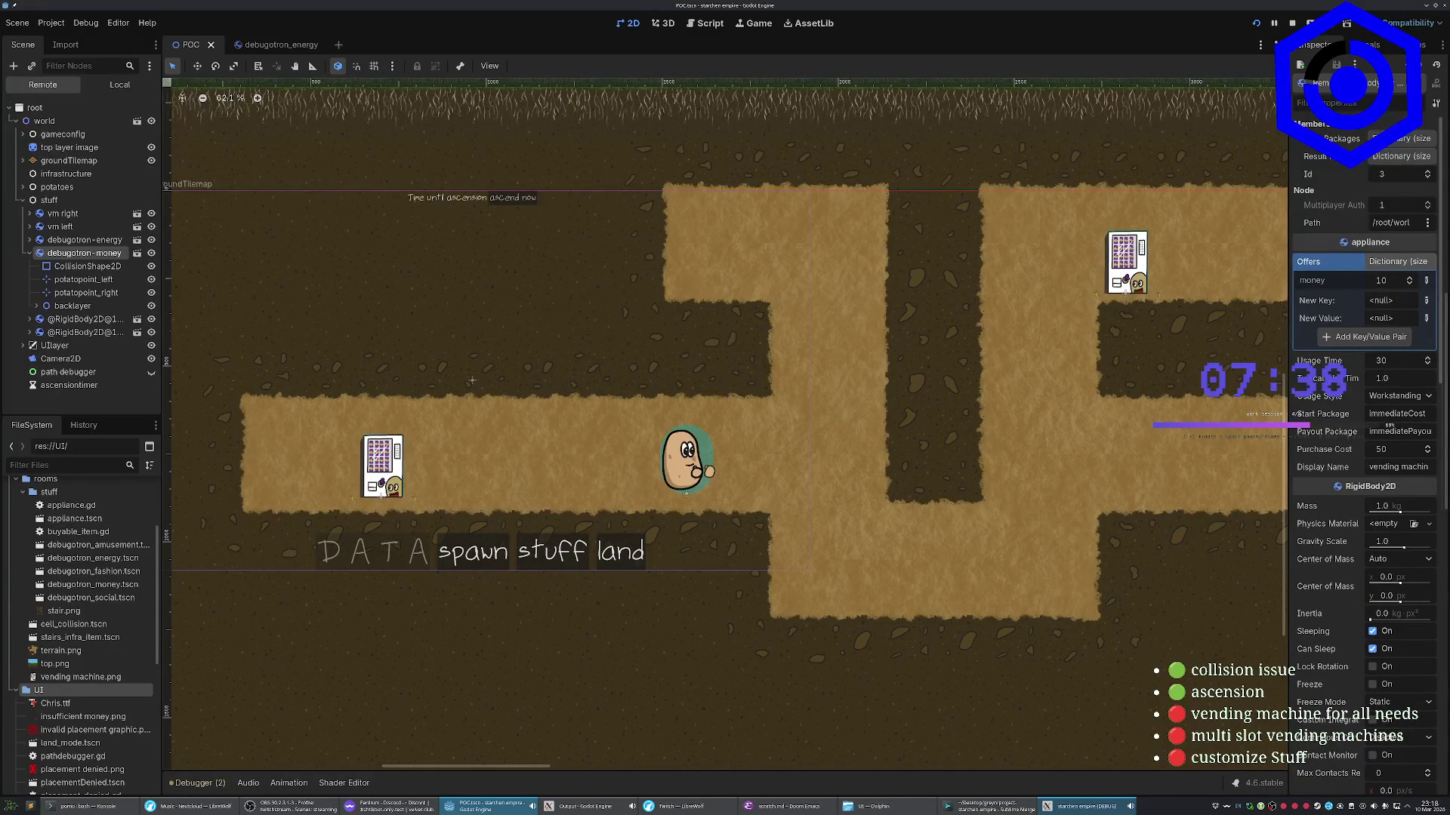
pyautogui.click(1087, 807)
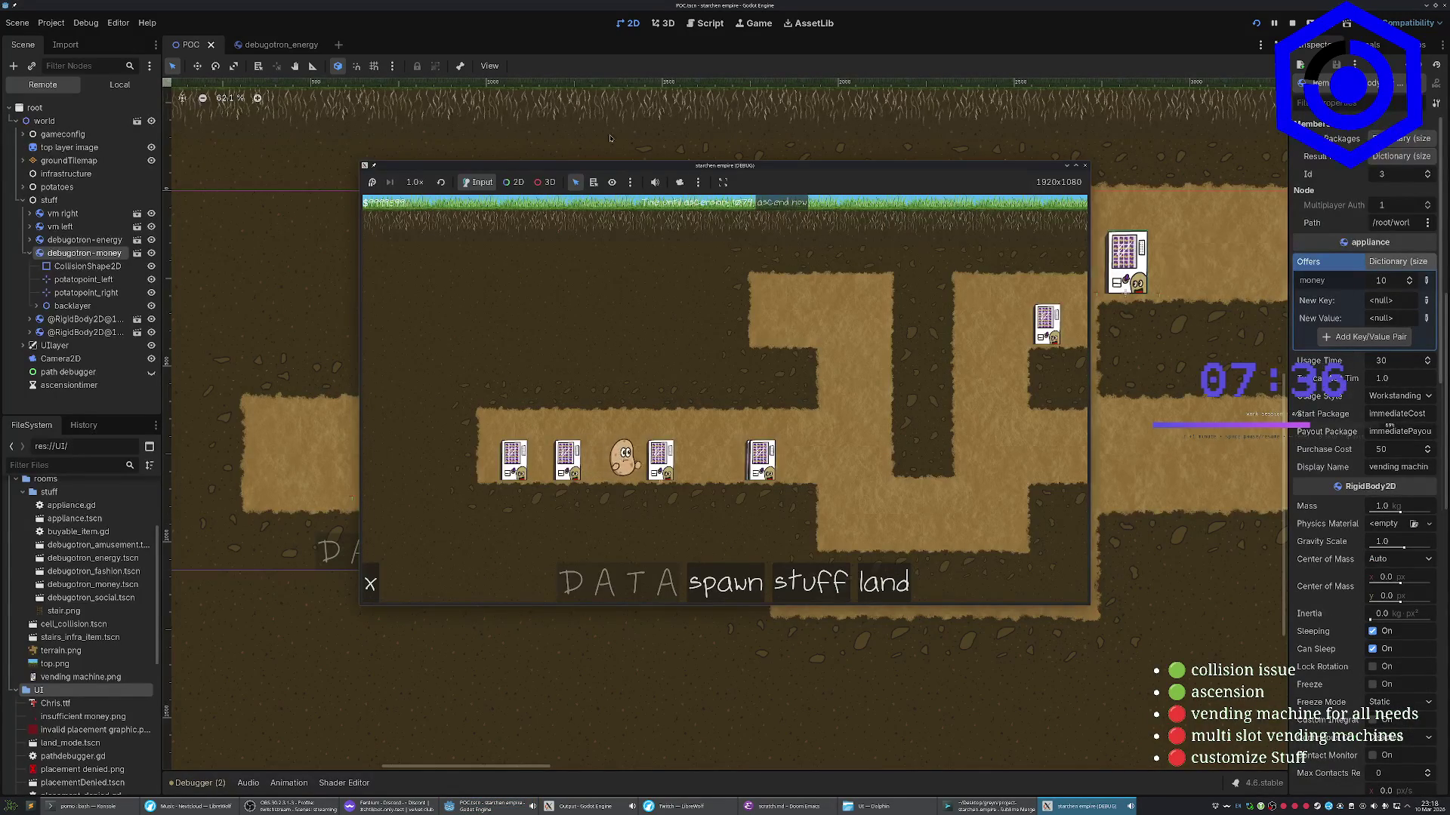
pyautogui.press('F8')
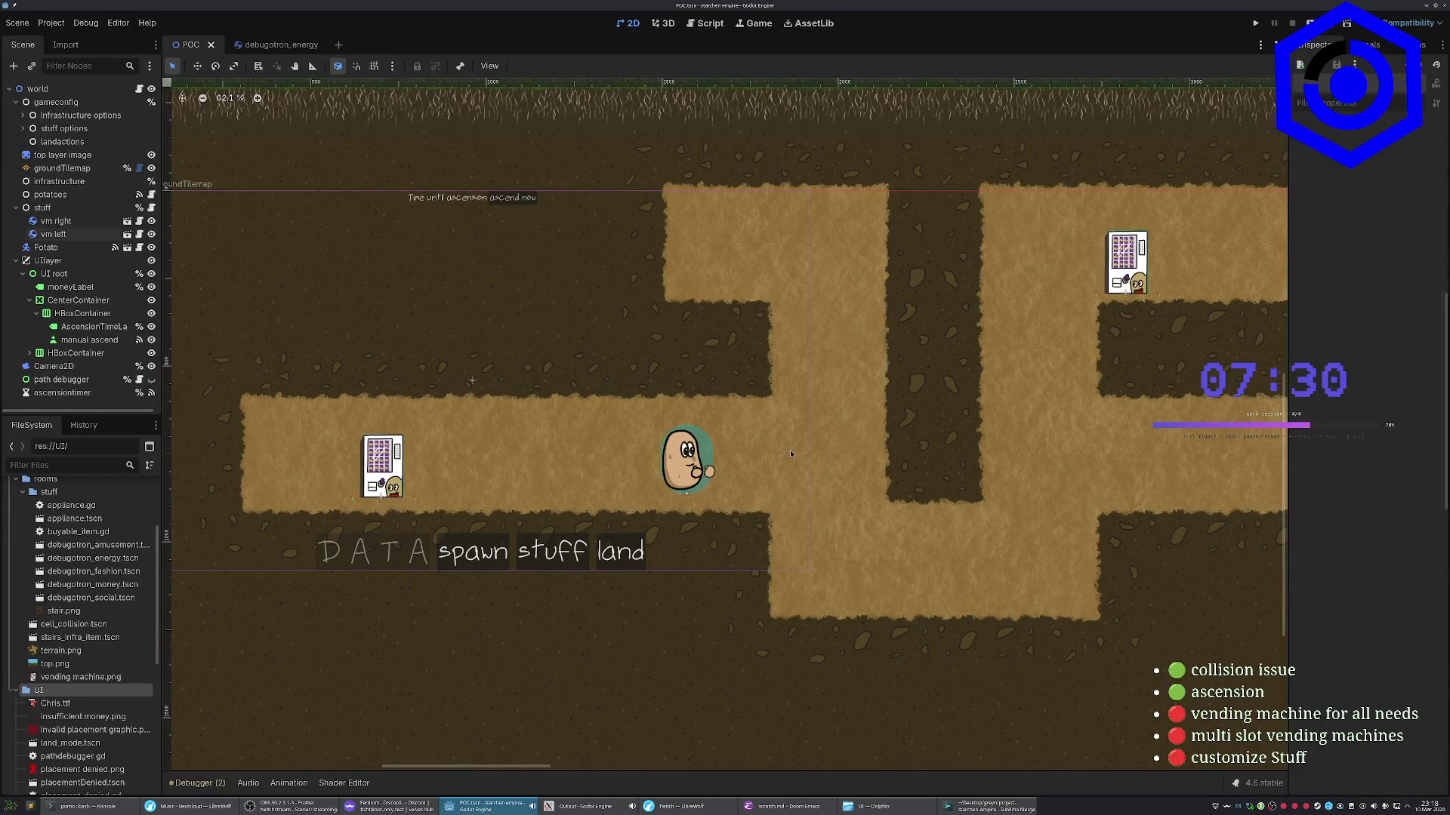
pyautogui.click(785, 805)
# Open stream overlay.html from Emacs's recent files list
pyautogui.press('space')
pyautogui.press('o')
pyautogui.press('p')
pyautogui.press('space')
pyautogui.press('o')
pyautogui.press('p')
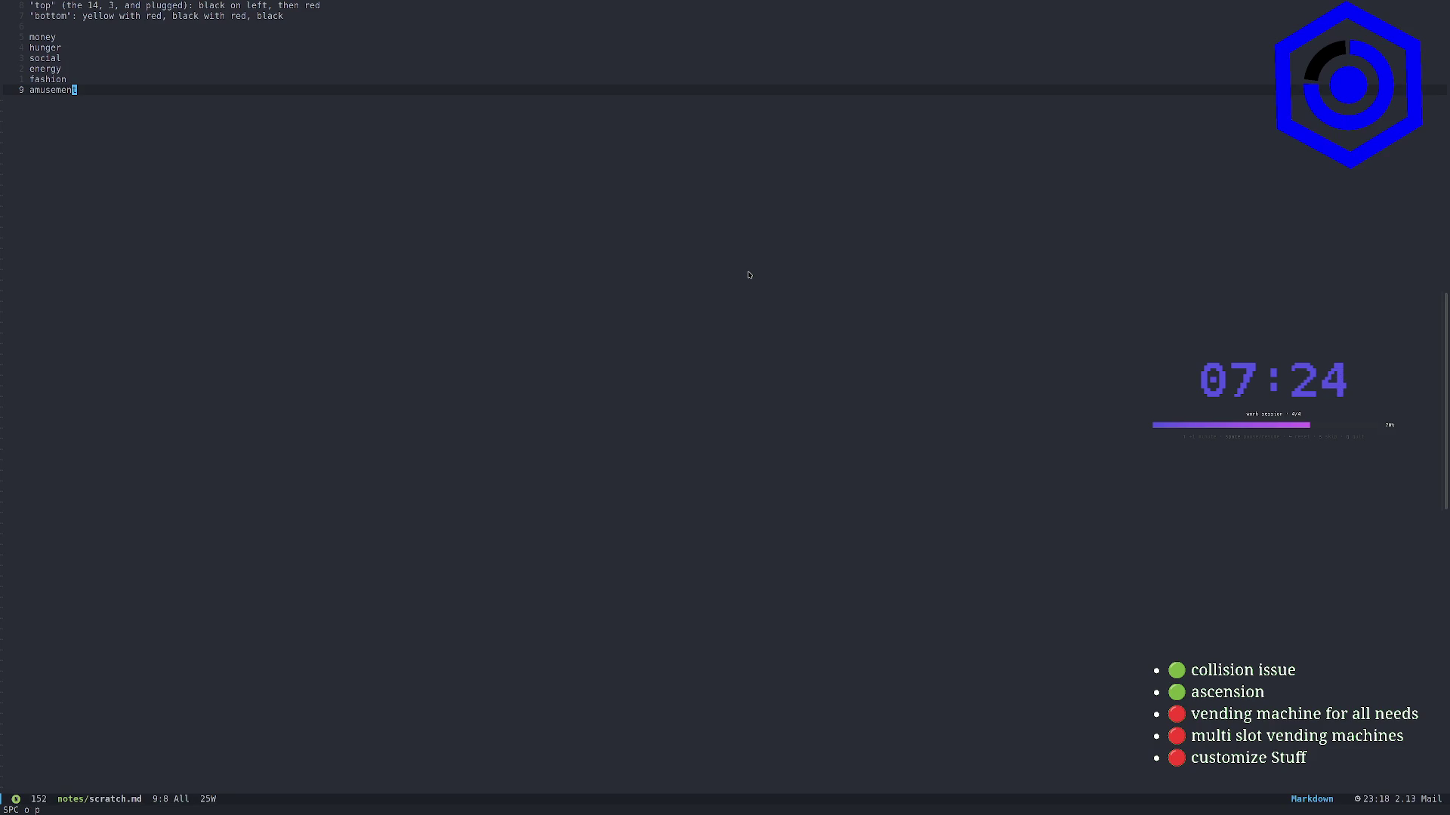
pyautogui.press('space')
pyautogui.write('fr')
pyautogui.write('ov')
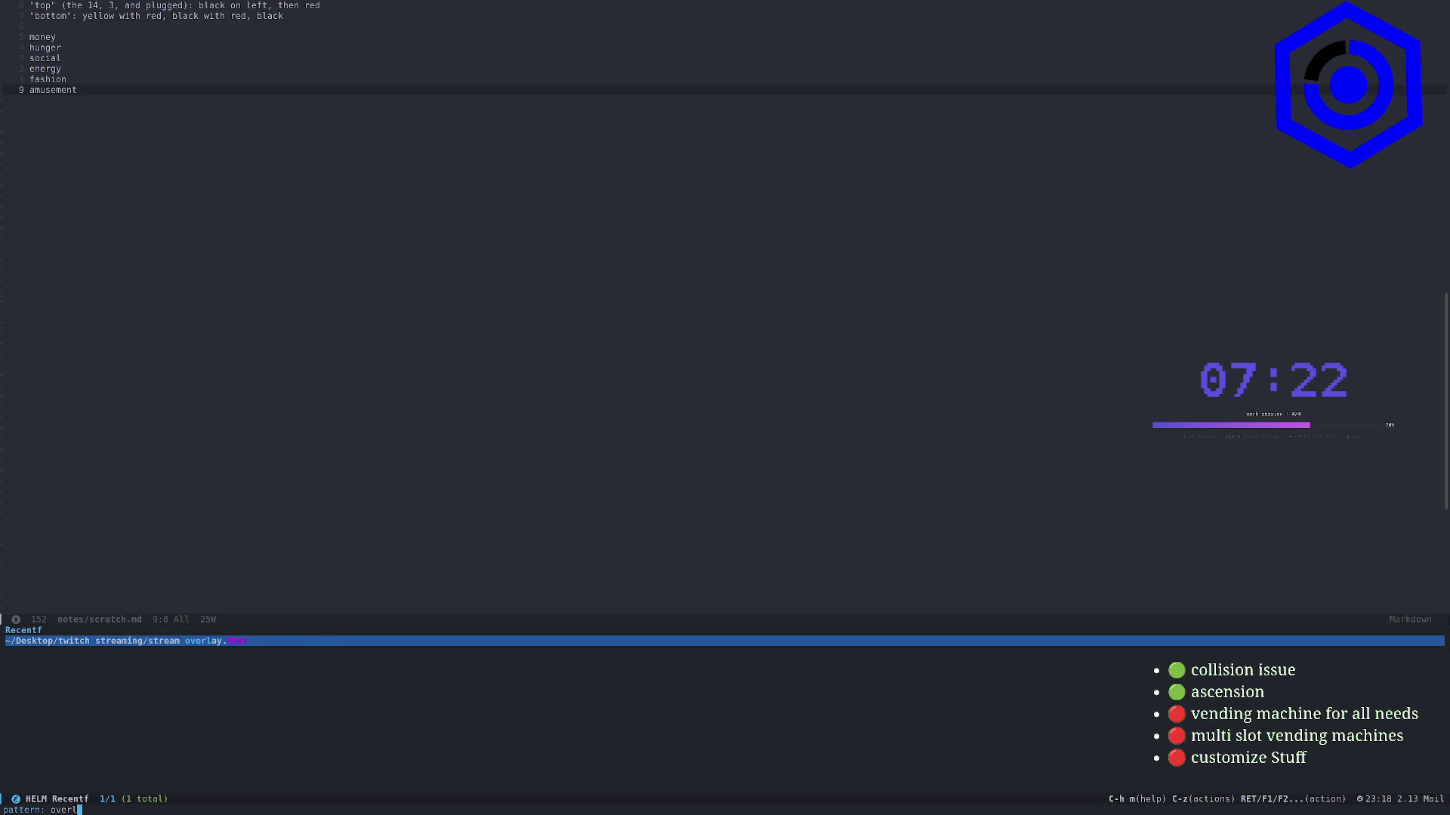
pyautogui.press('Return')
# Change the vending machine for all needs circle from red to green and save
pyautogui.press('h')
pyautogui.press('y')
pyautogui.press('l')
pyautogui.write('jvpl:w')
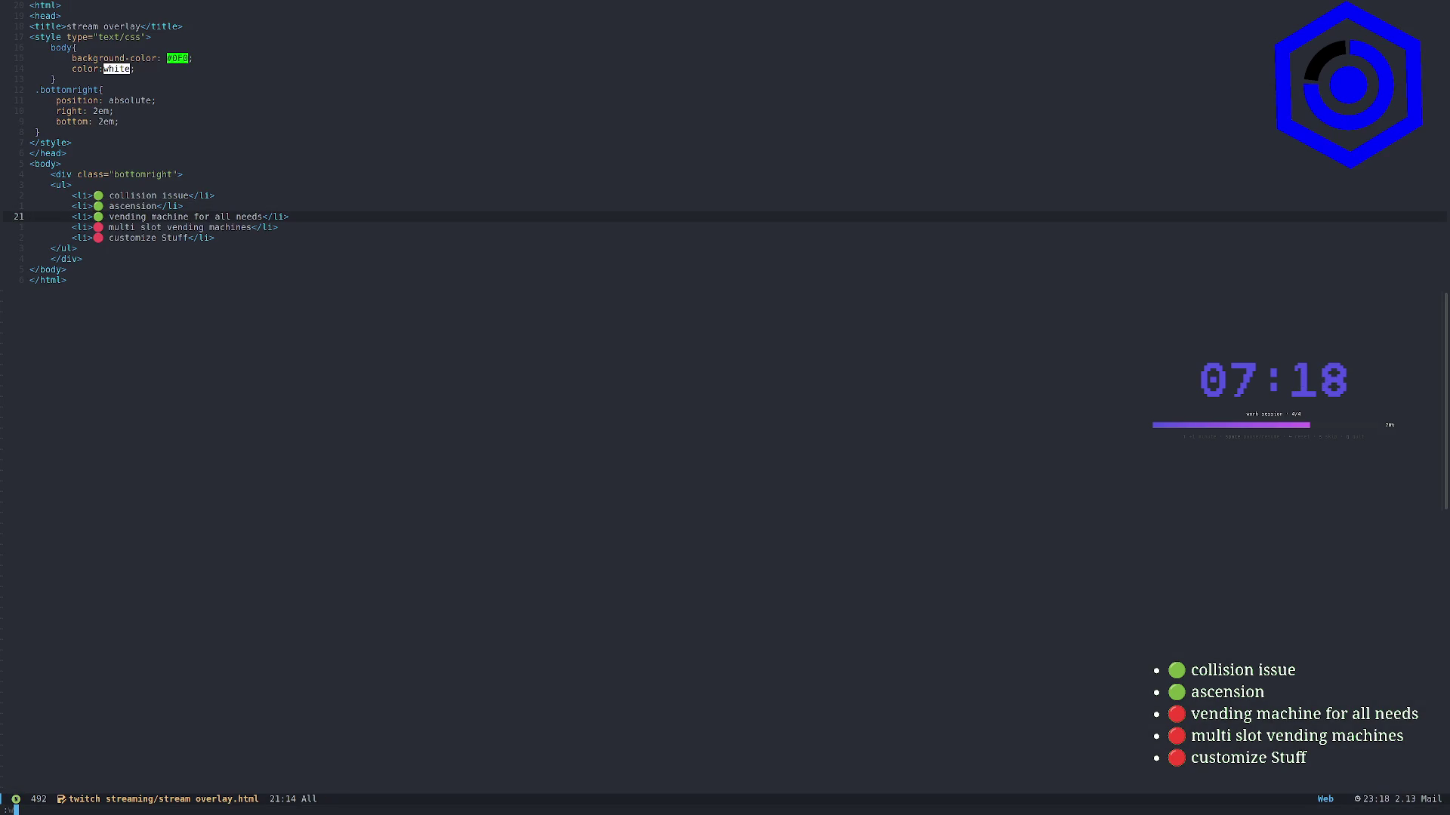
pyautogui.press('Return')
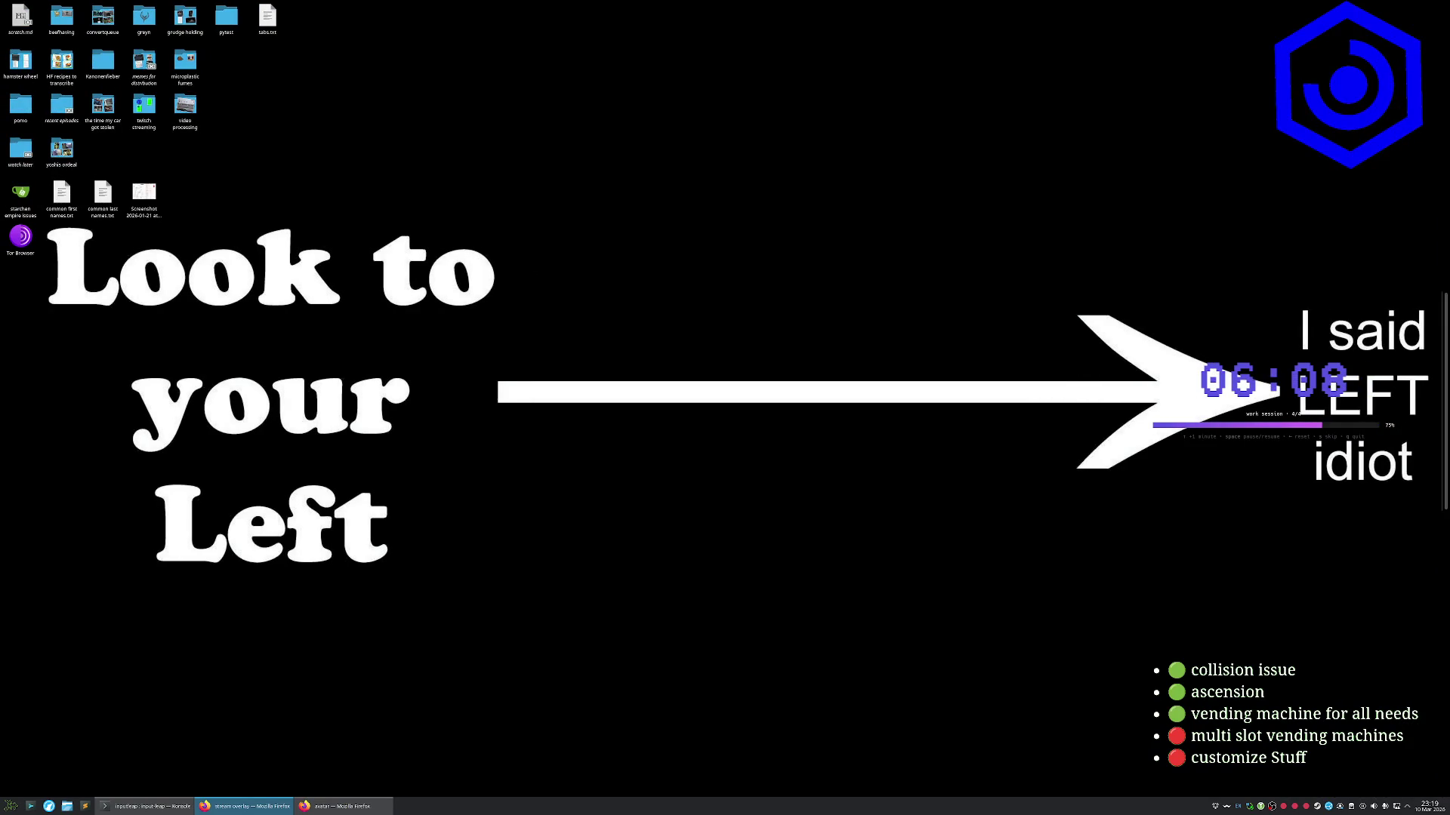
# Switch back to the Emacs desktop and place the cursor on the </head> line
pyautogui.press('ctrl+super+Right')
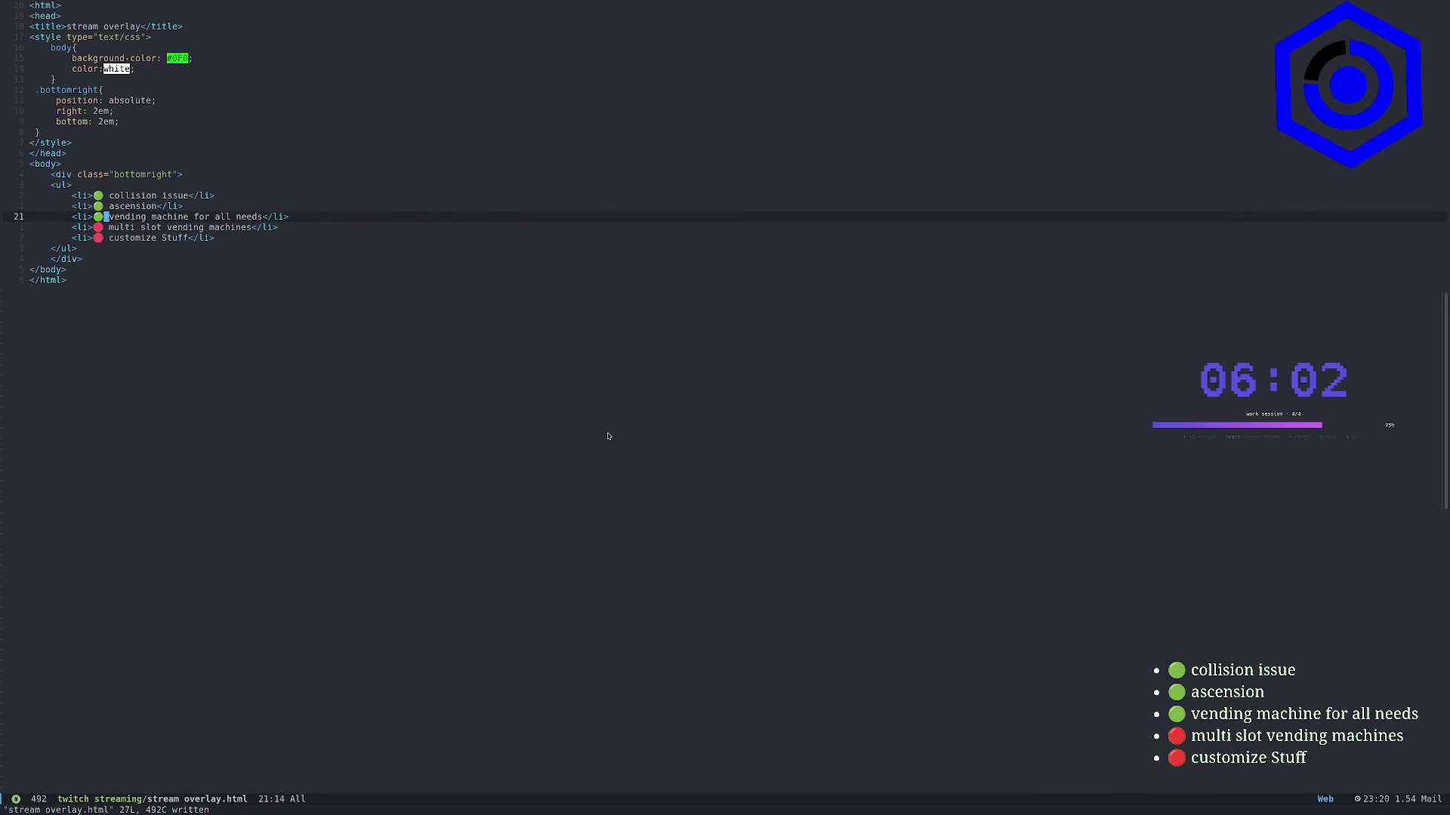
pyautogui.click(295, 156)
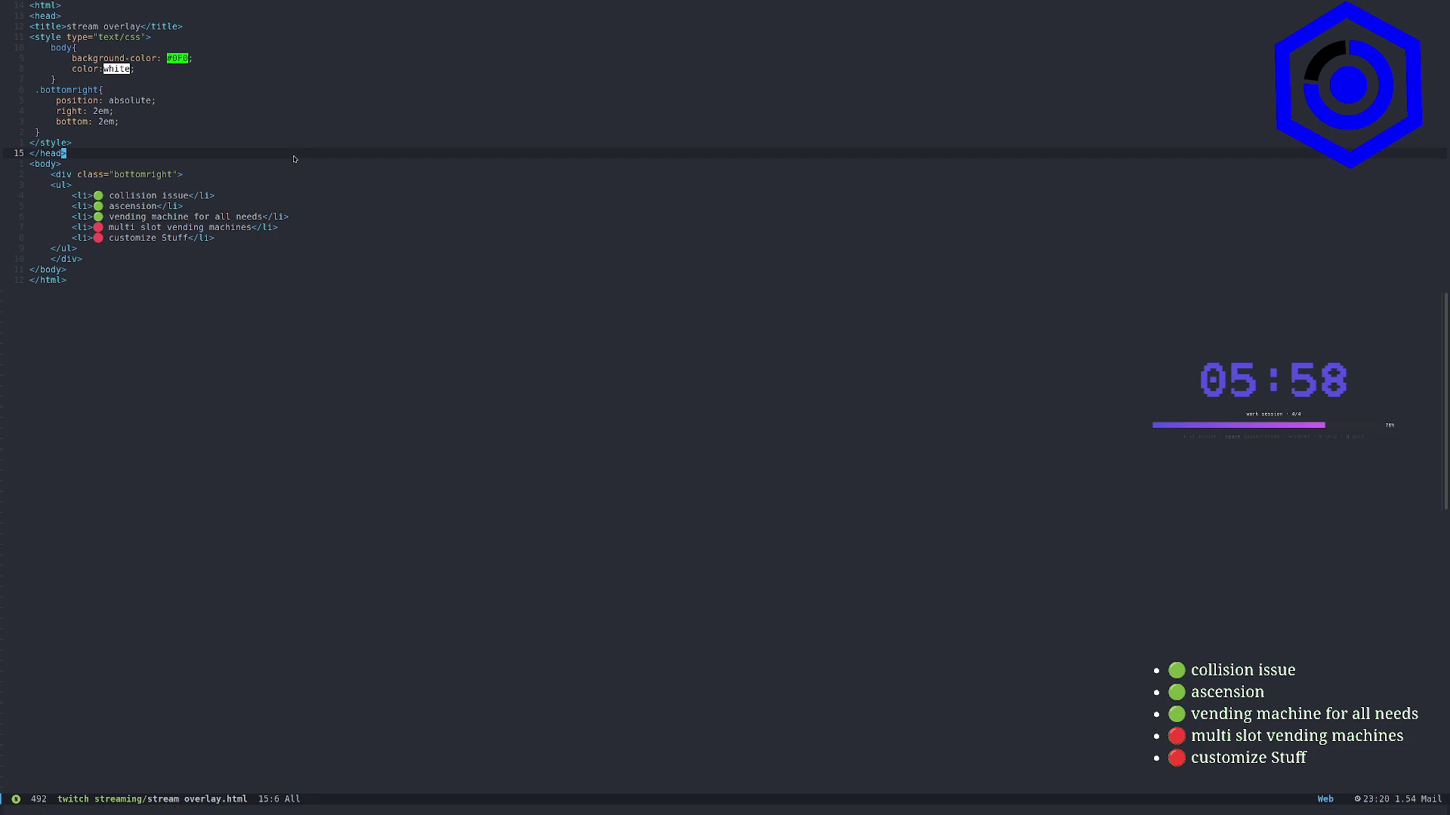
# Kill the stream overlay and scratch notes buffers
pyautogui.press('space')
pyautogui.press('b')
pyautogui.press('k')
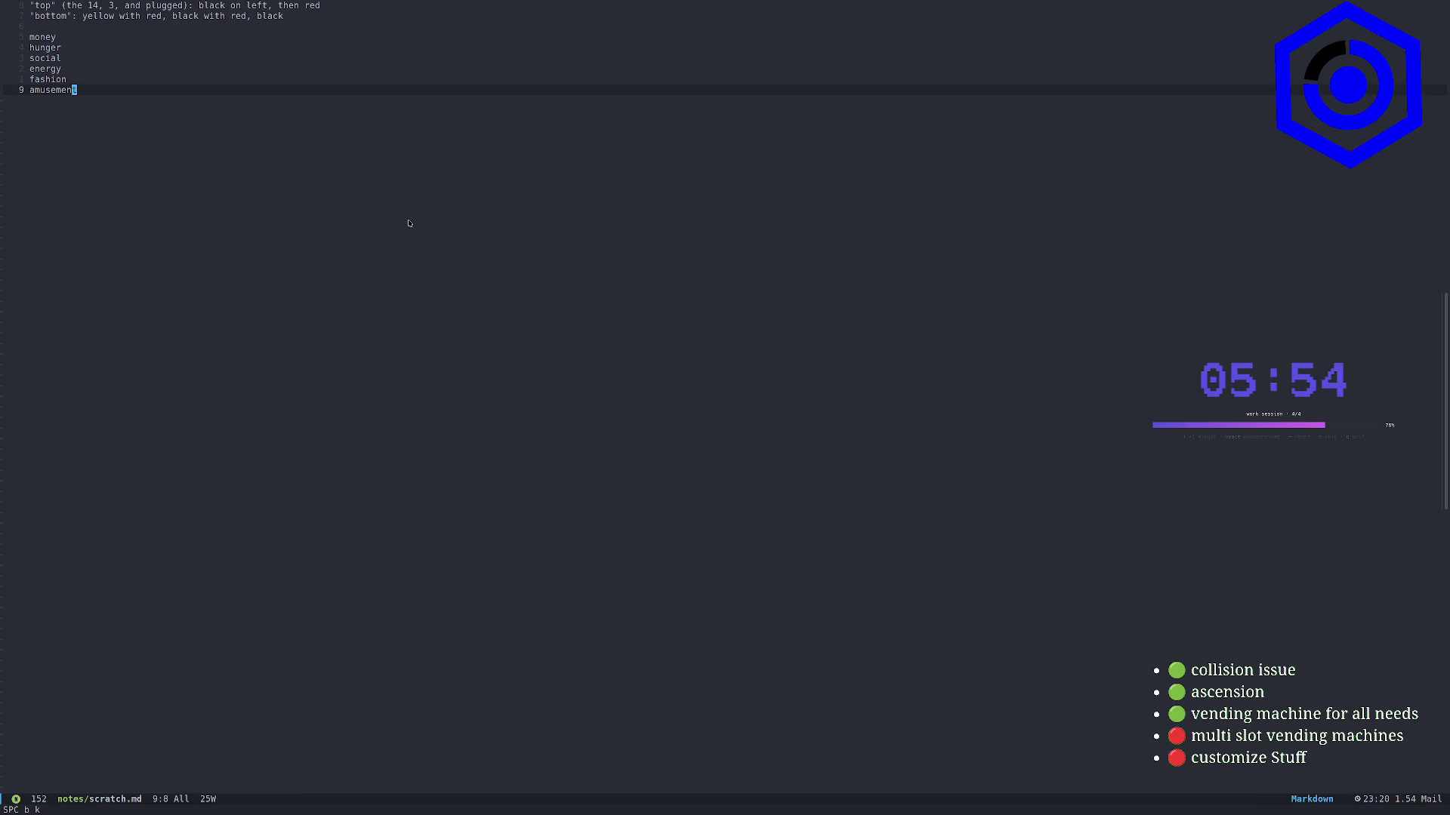
pyautogui.press('space')
pyautogui.press('b')
pyautogui.press('k')
# Cancel a workspace switch, open World.gd from recent files, and return to Godot
pyautogui.press('space')
pyautogui.press('Tab')
pyautogui.press('.')
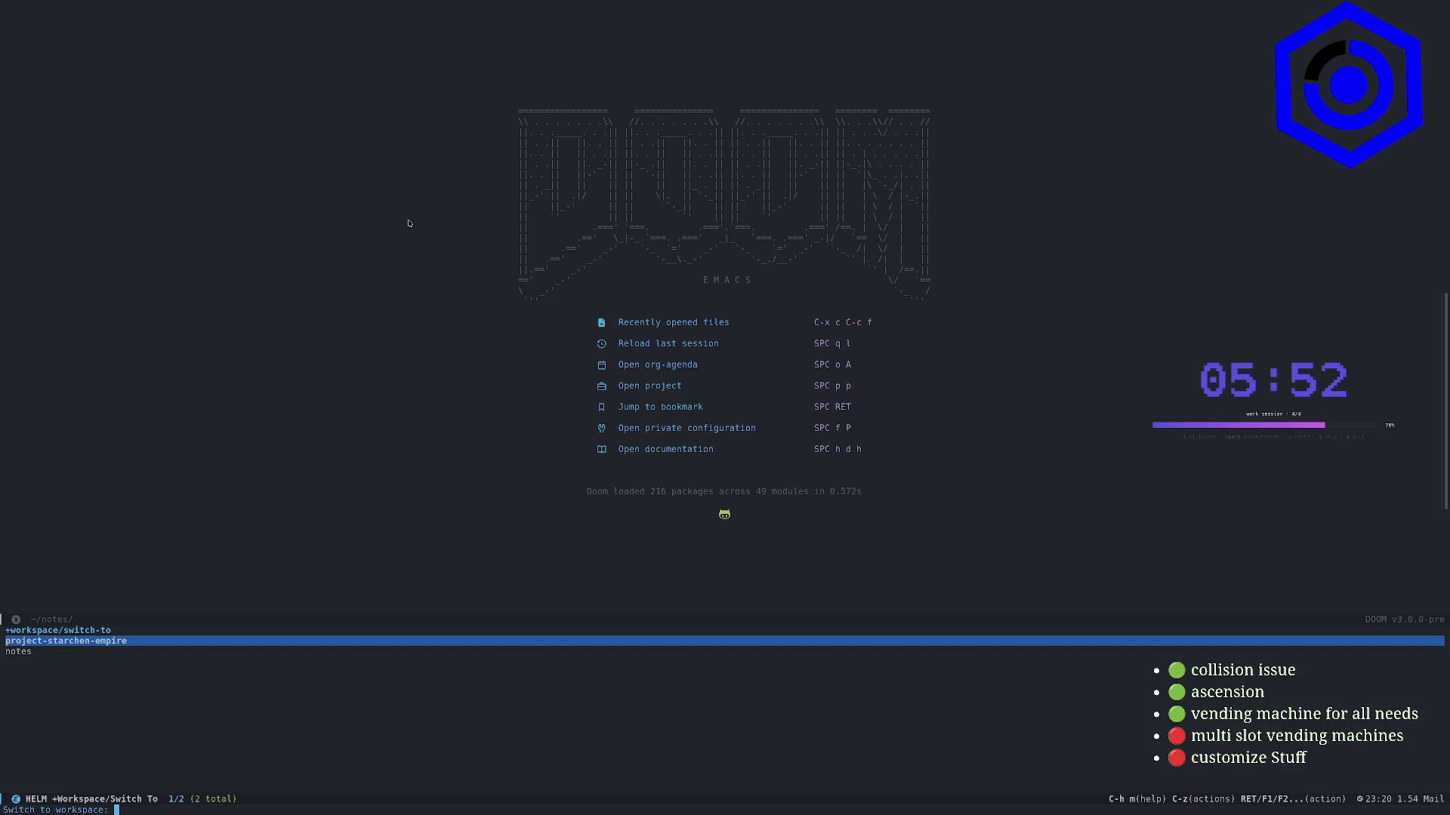
pyautogui.press('Escape')
pyautogui.press('space')
pyautogui.write('fr')
pyautogui.write('wo')
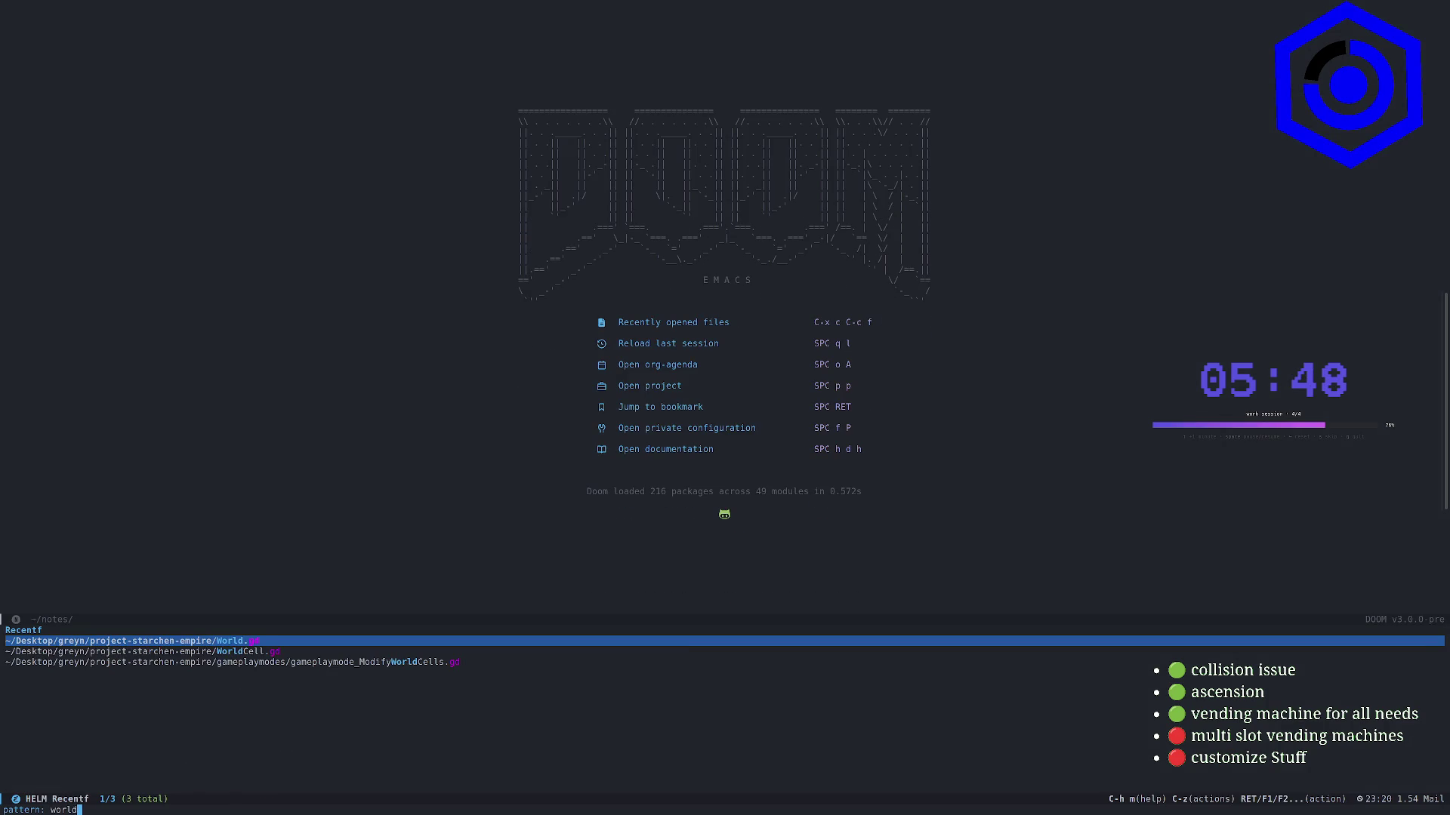
pyautogui.press('Return')
pyautogui.hotkey('alt', 'Tab')
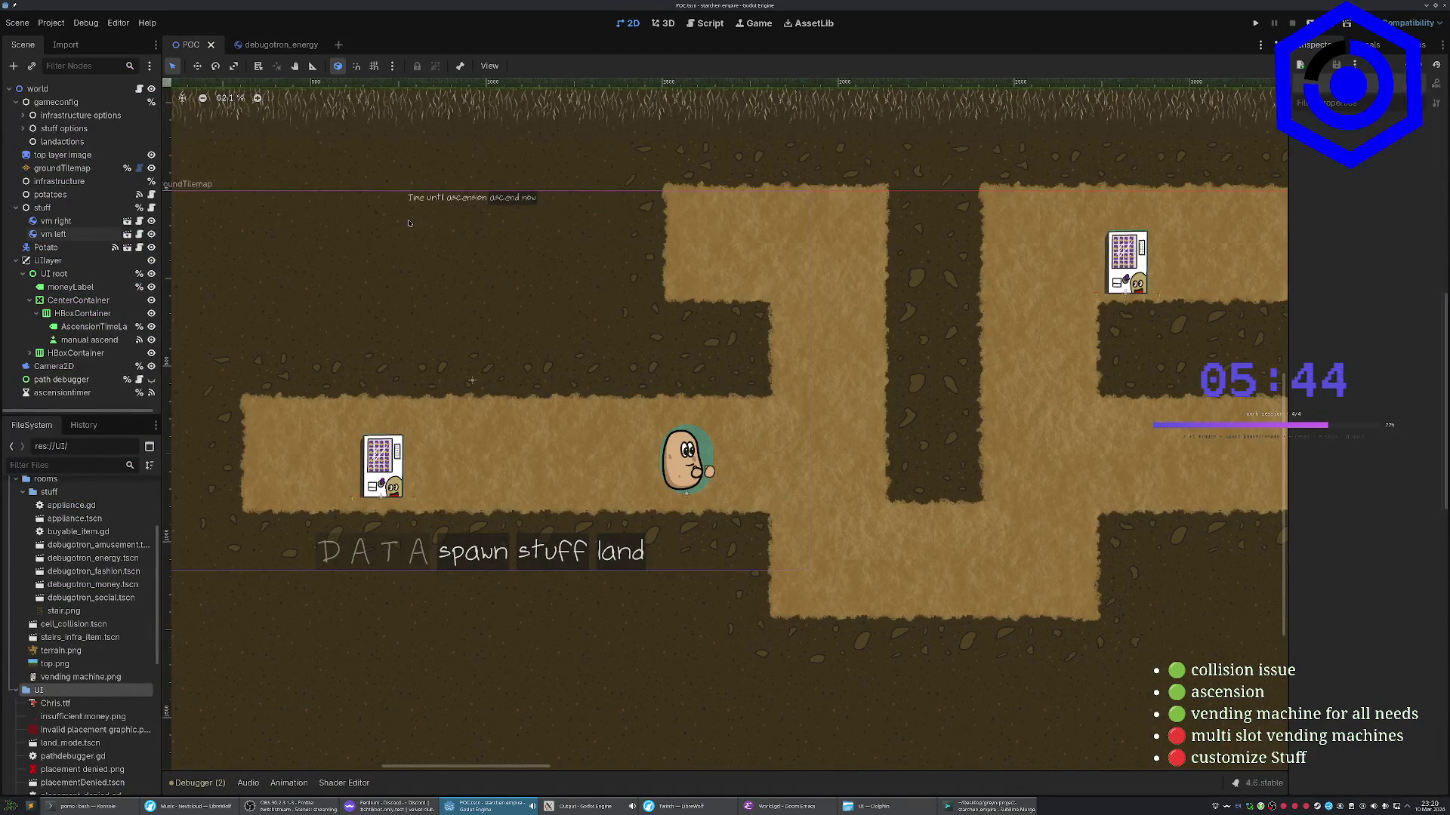
# Close debugotron_energy, inspect appliance.tscn's potatopoint_right and potatopoint_left markers, then return to POC
pyautogui.click(324, 44)
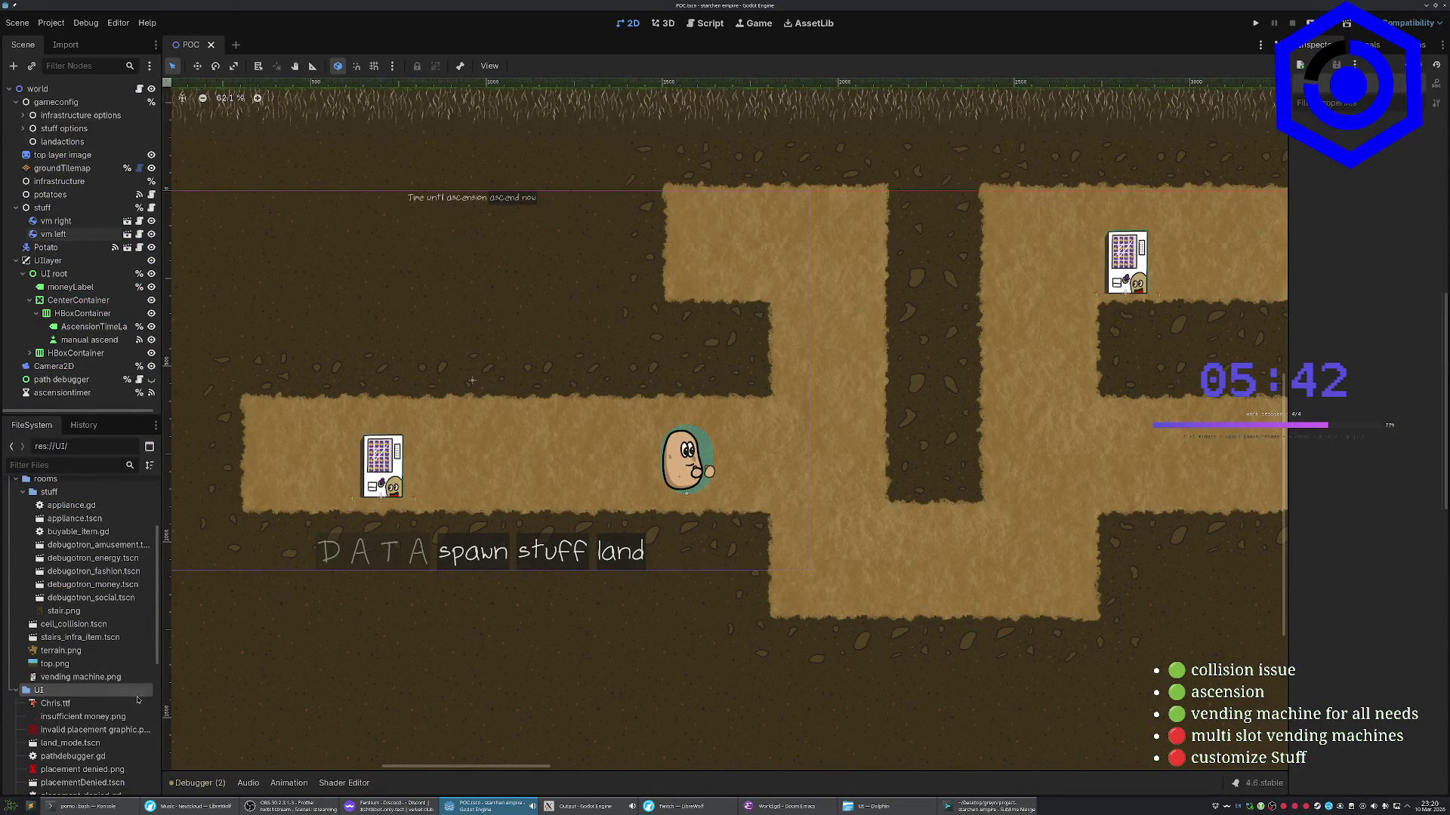
pyautogui.doubleClick(78, 519)
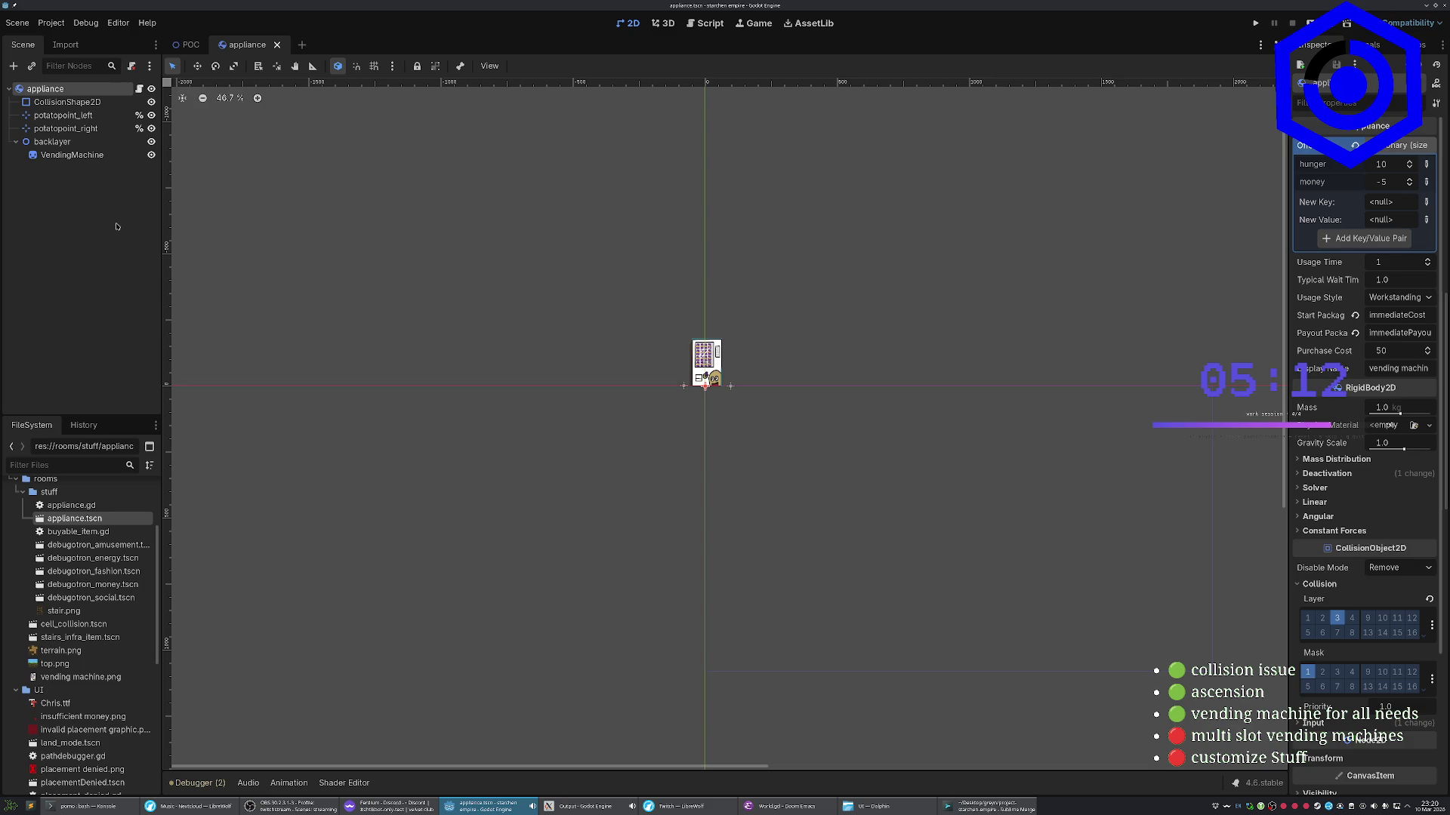
pyautogui.click(66, 128)
pyautogui.click(72, 117)
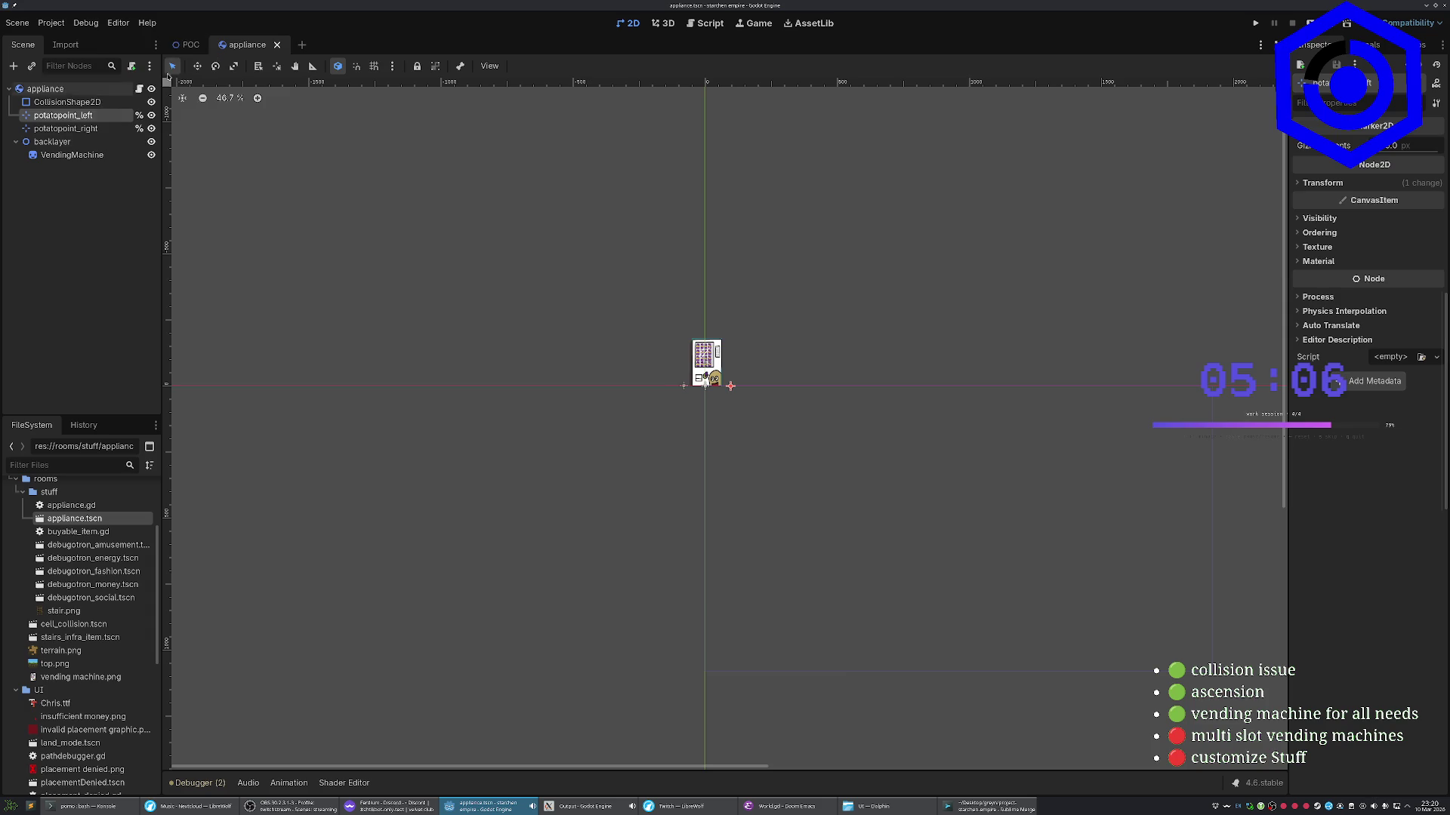
pyautogui.click(188, 45)
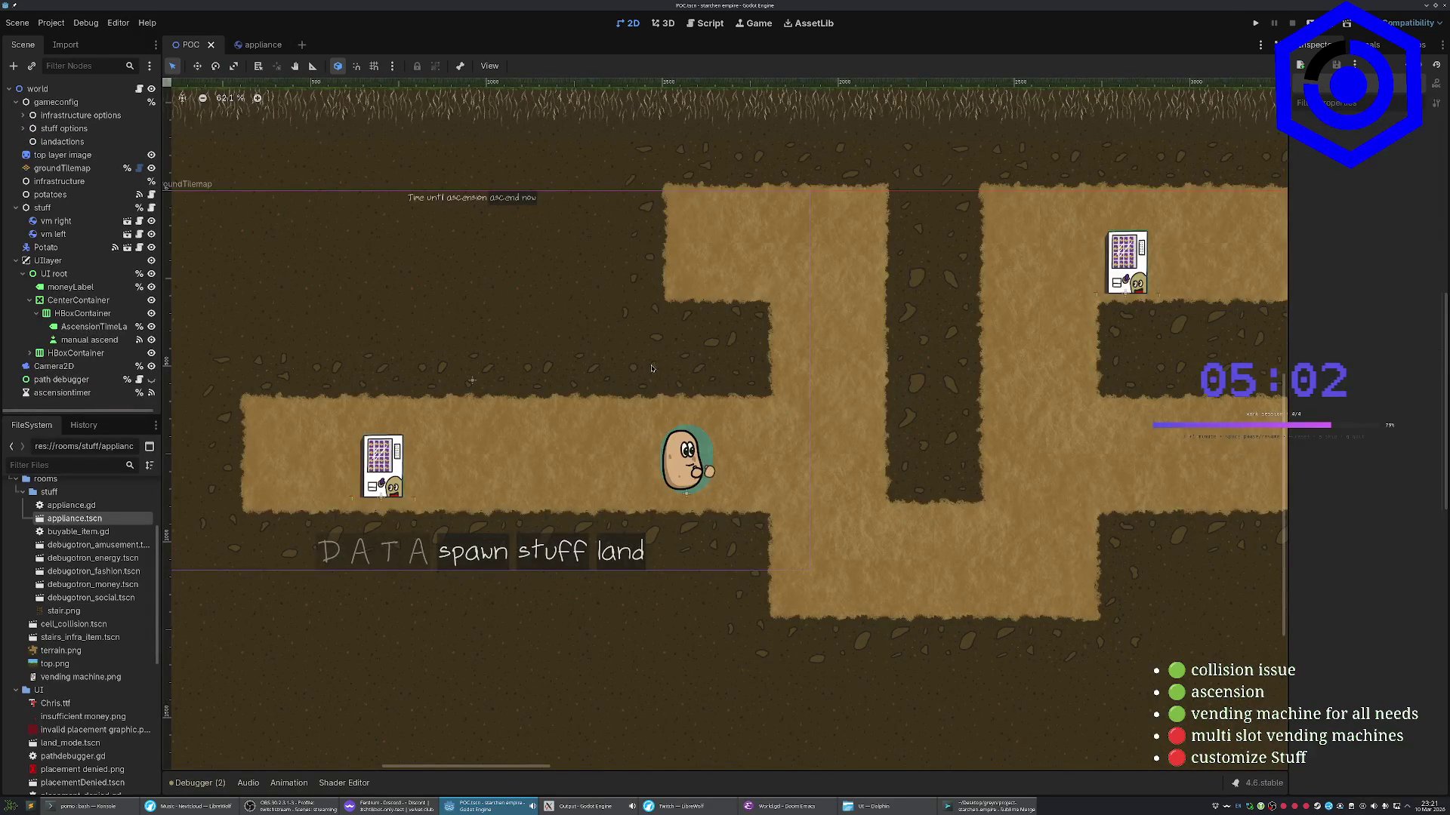
# Check the Ordering settings of UIlayer, UI root and Potato (Z Index 2)
pyautogui.scroll(-3, 655, 367)
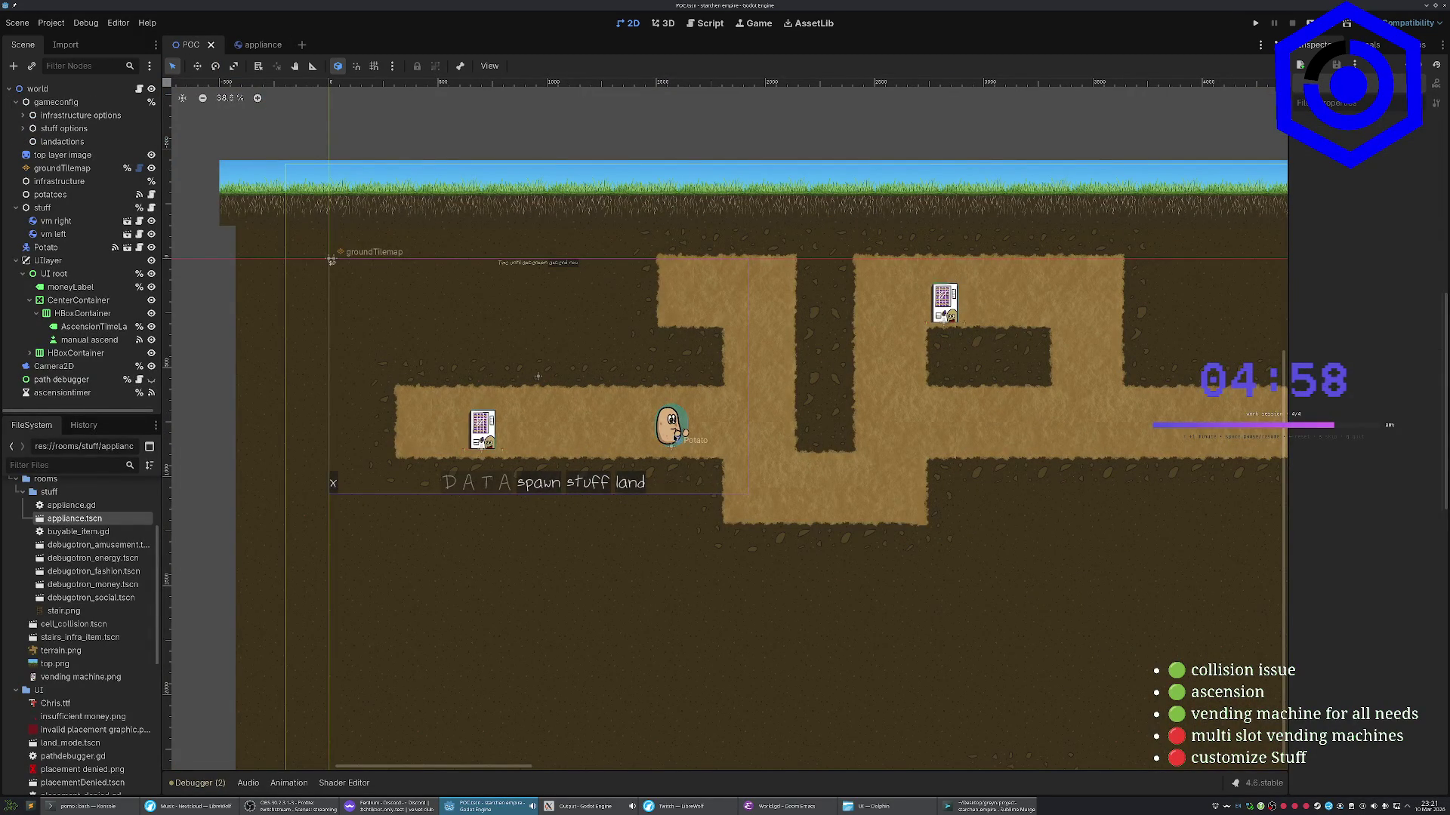
pyautogui.click(47, 261)
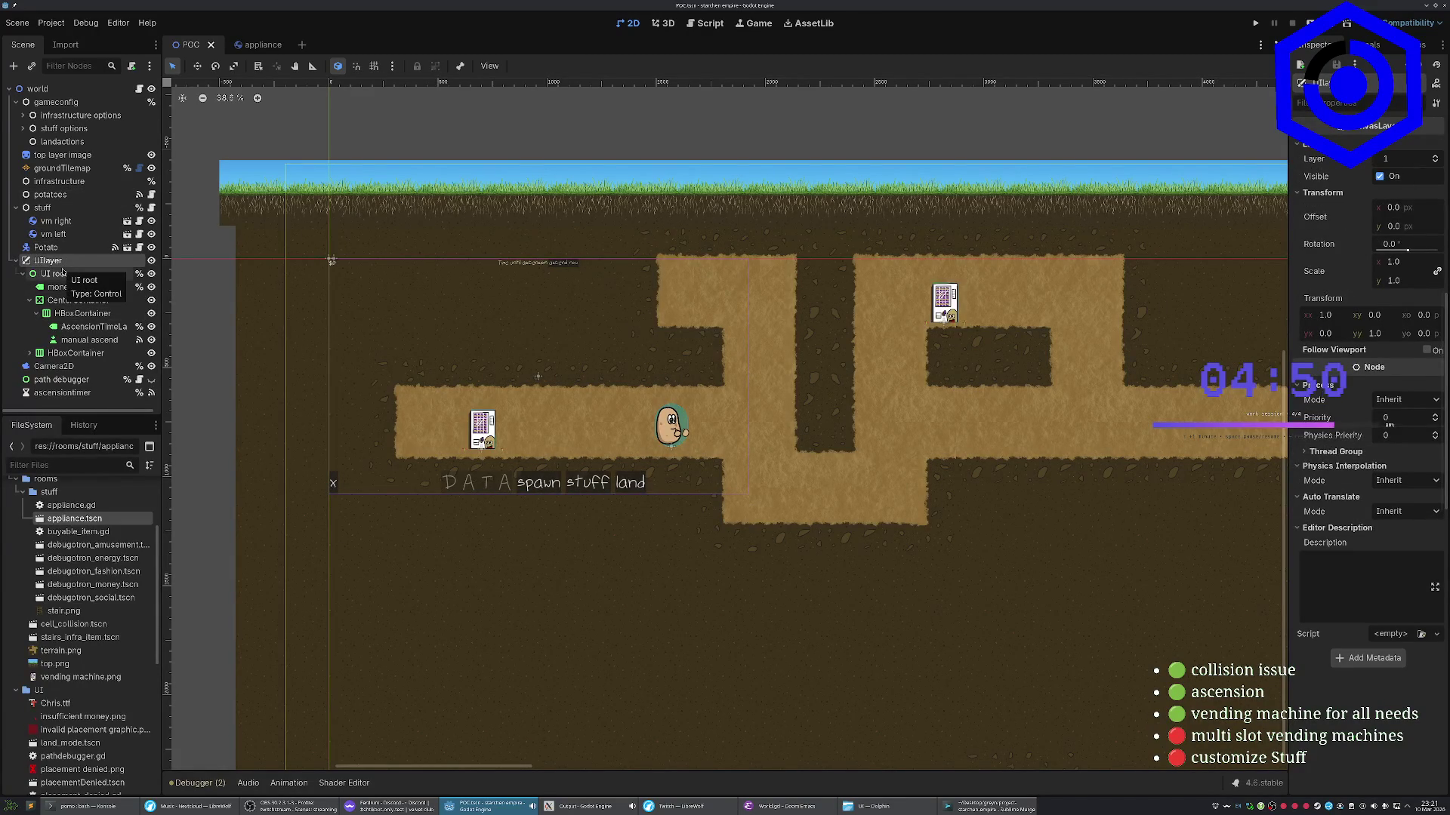
pyautogui.click(64, 272)
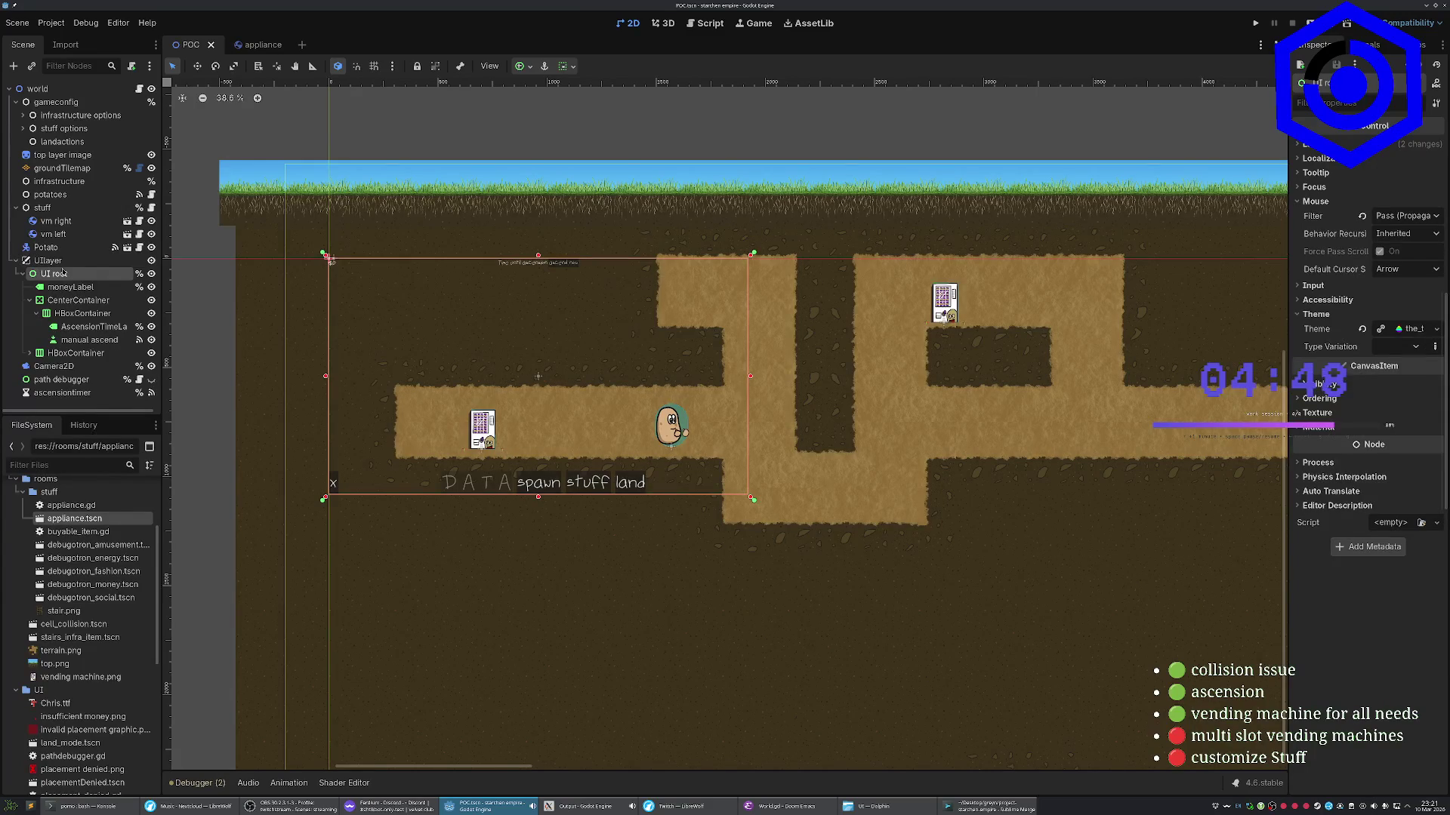
pyautogui.click(1320, 399)
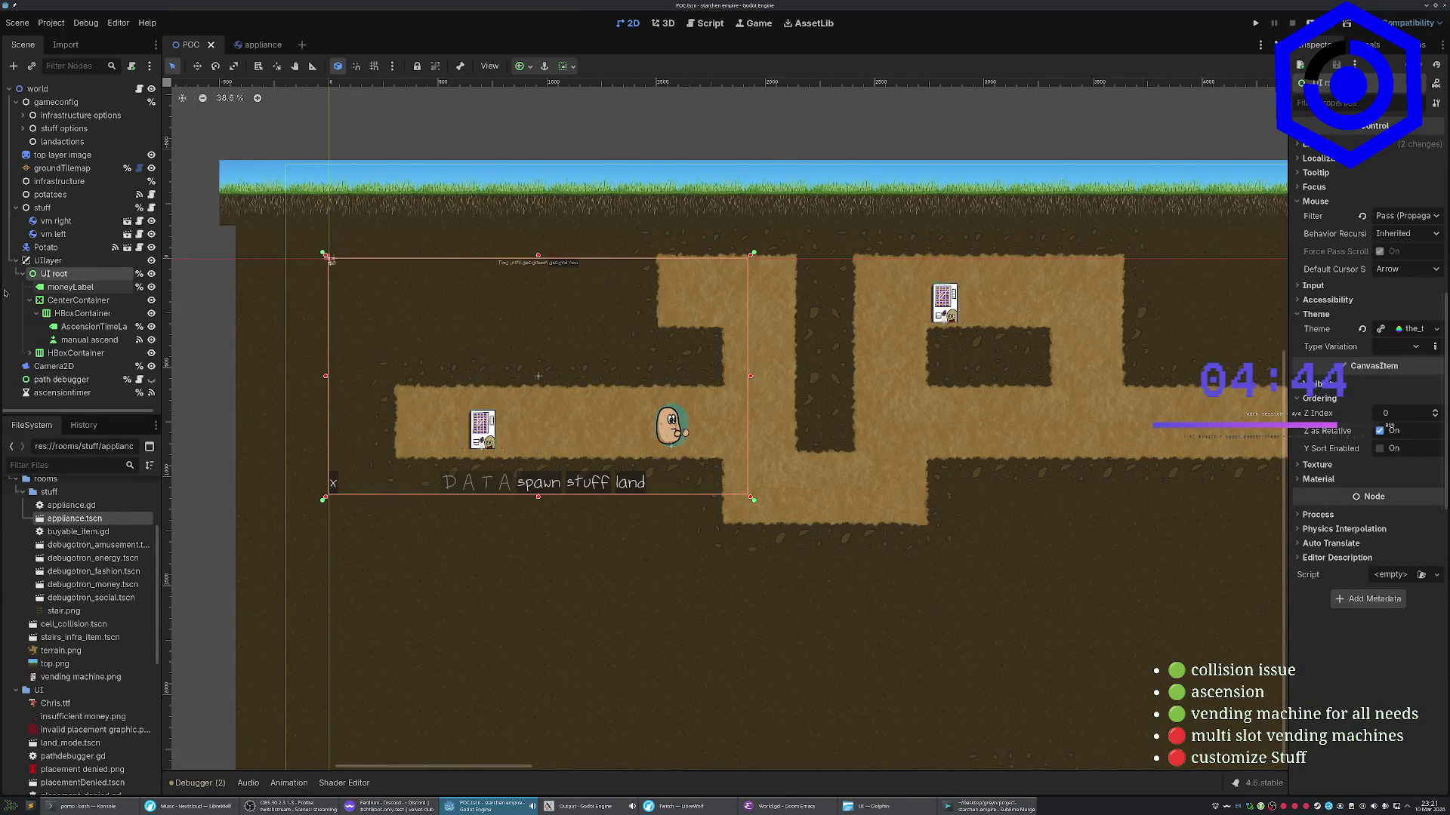
pyautogui.click(71, 247)
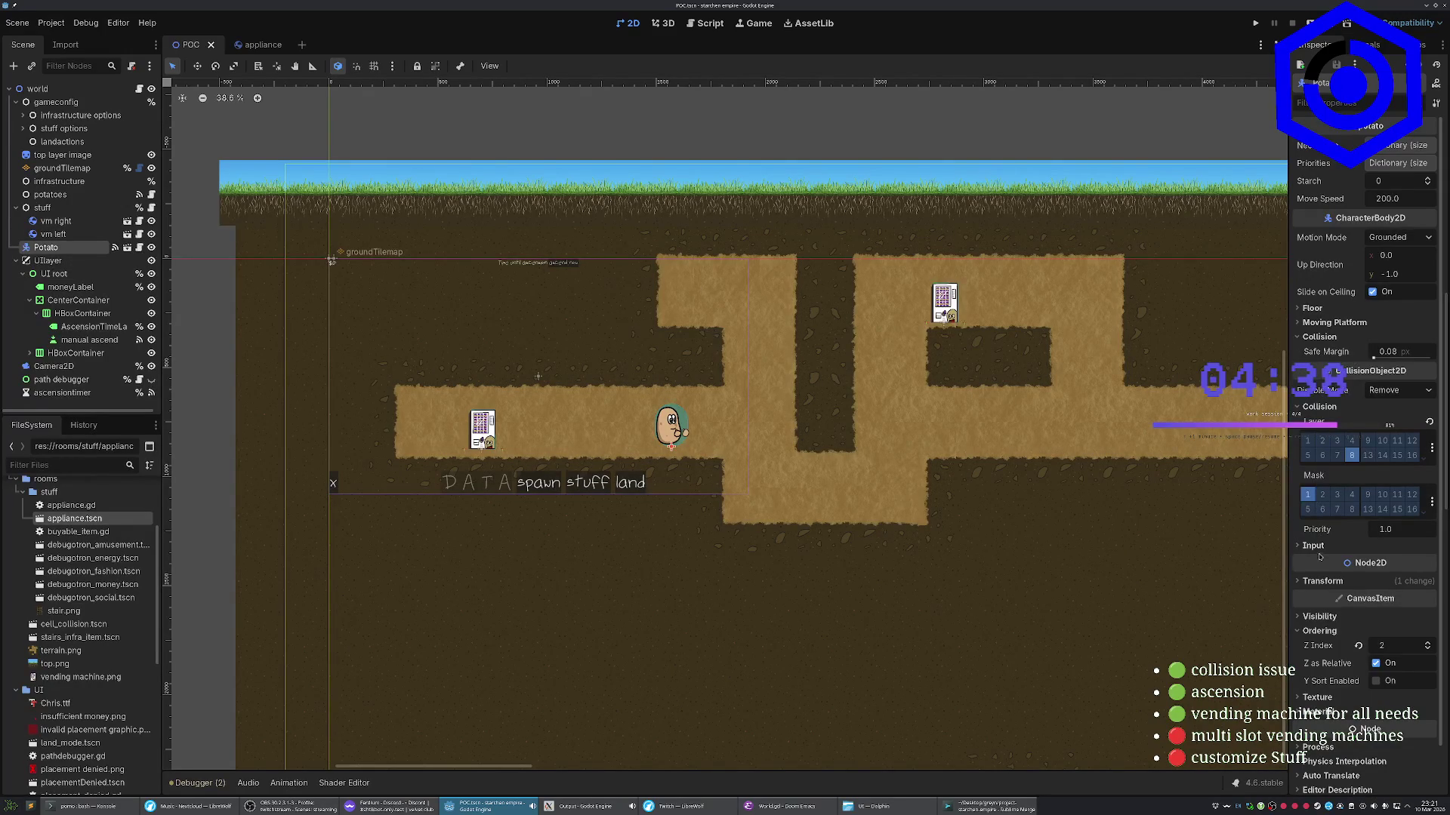
pyautogui.click(1319, 407)
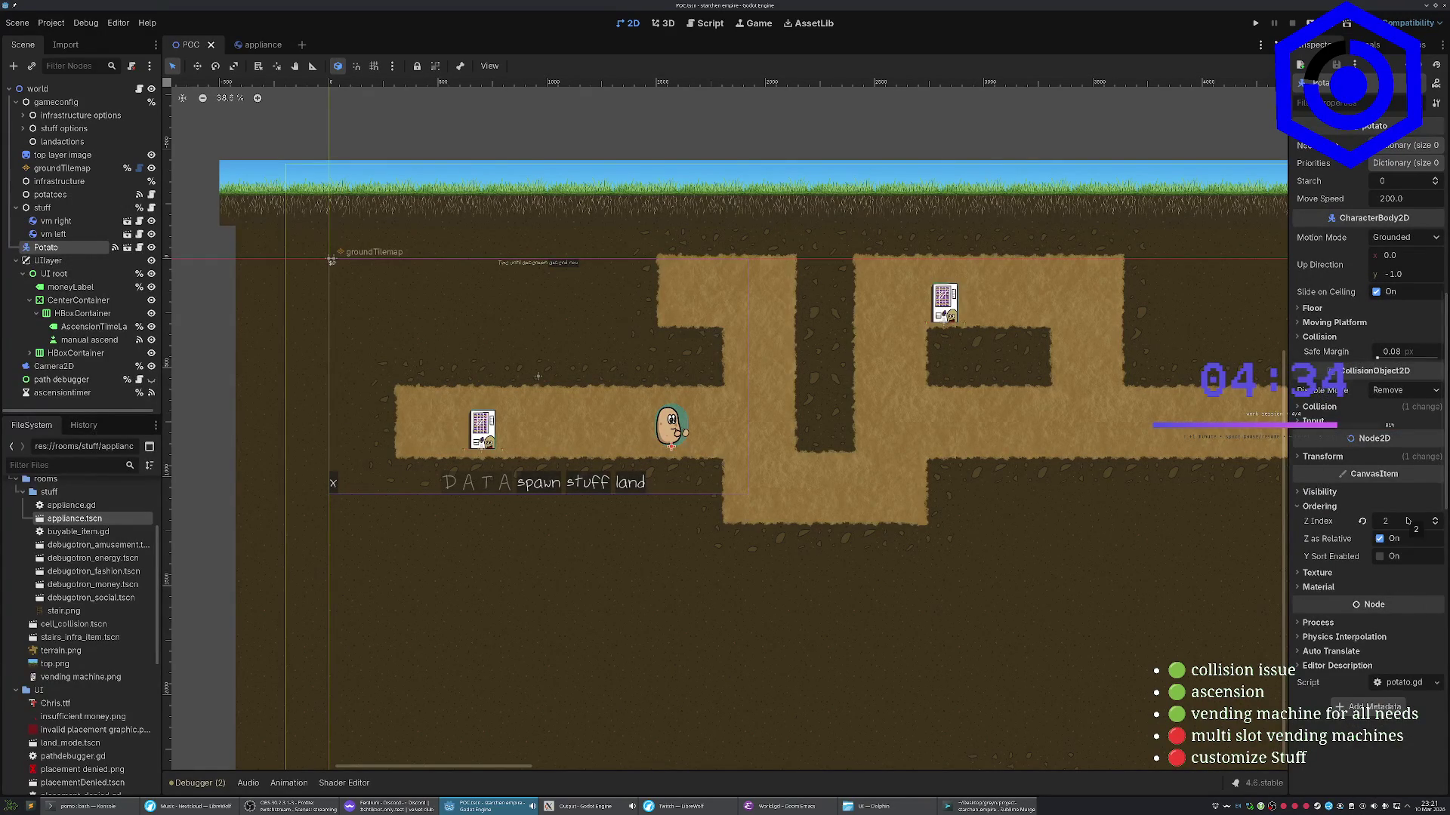
# Playtest the game with F5 and stop it with F8
pyautogui.press('F5')
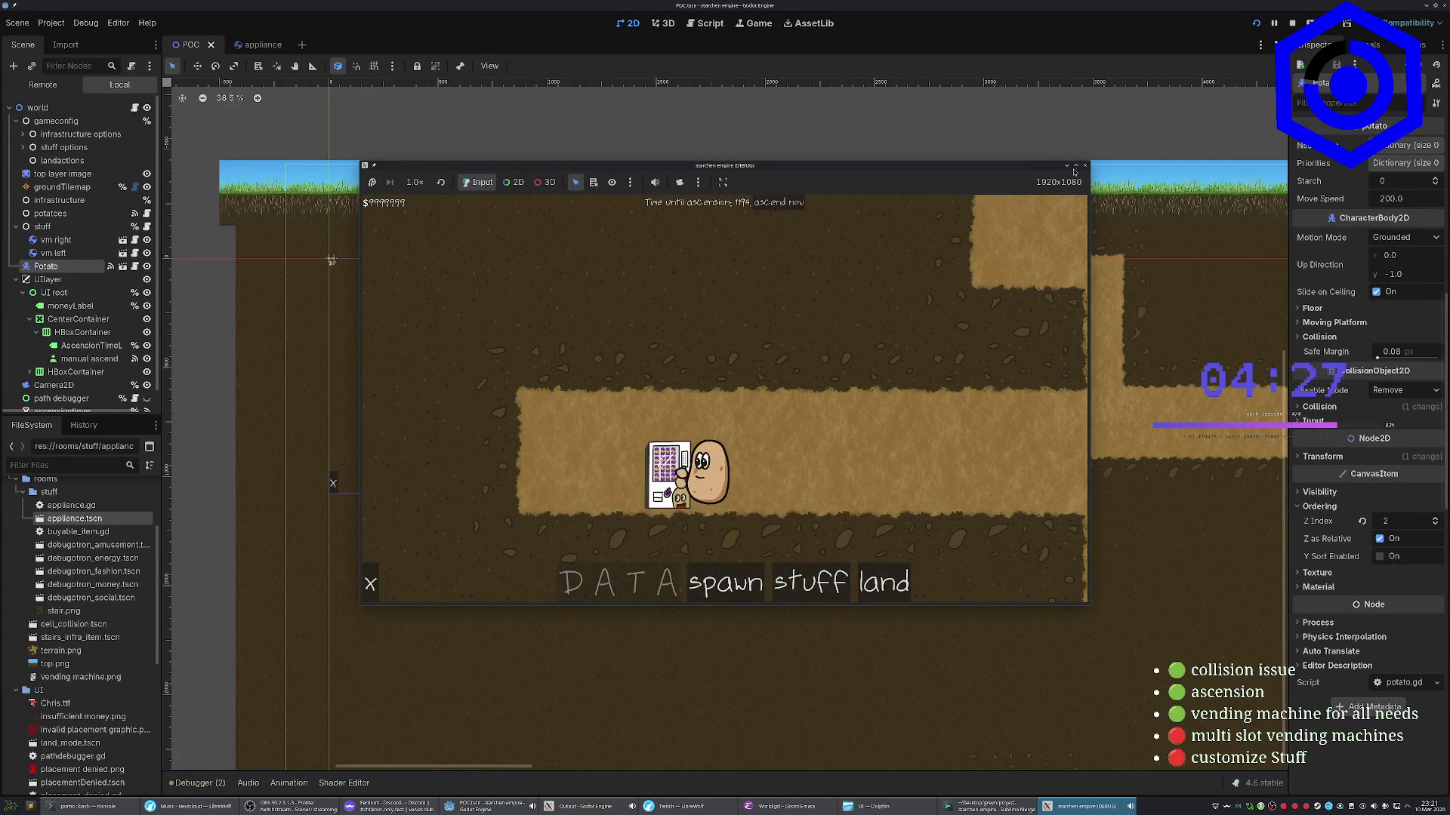
pyautogui.press('F8')
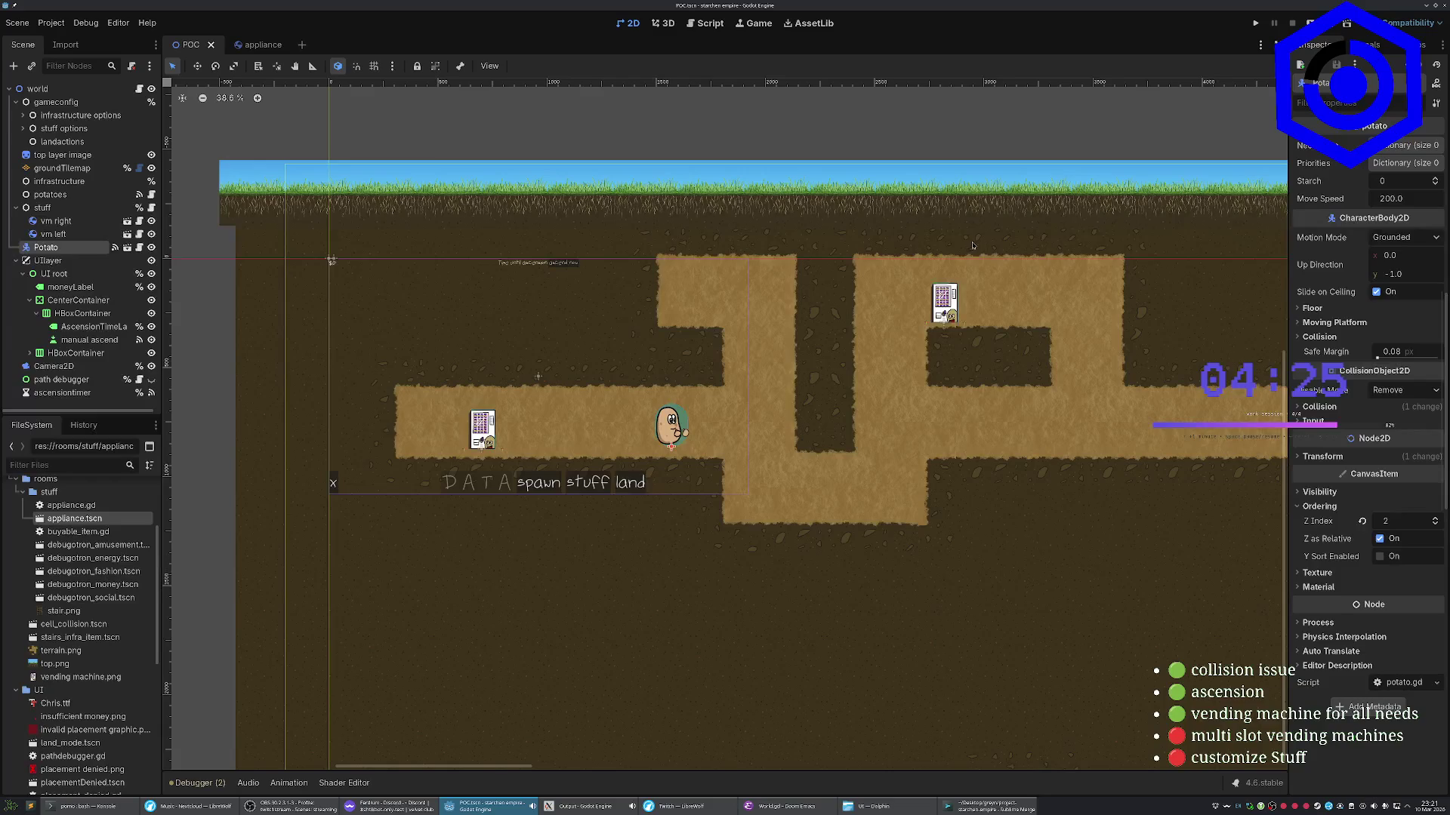
pyautogui.click(48, 262)
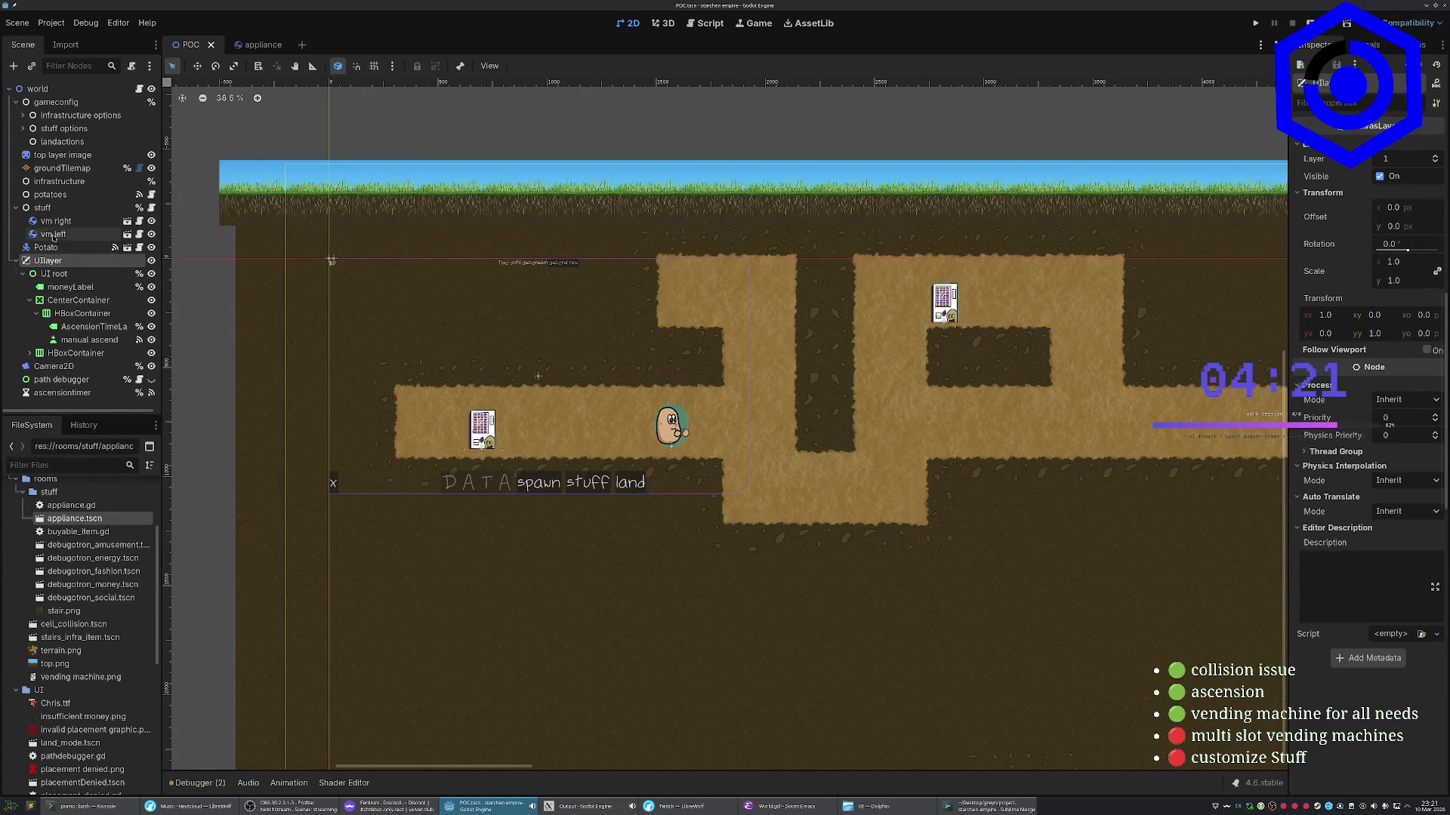
# Set the Potato root's Z Index to 10 in the potato scene and save it
pyautogui.click(50, 210)
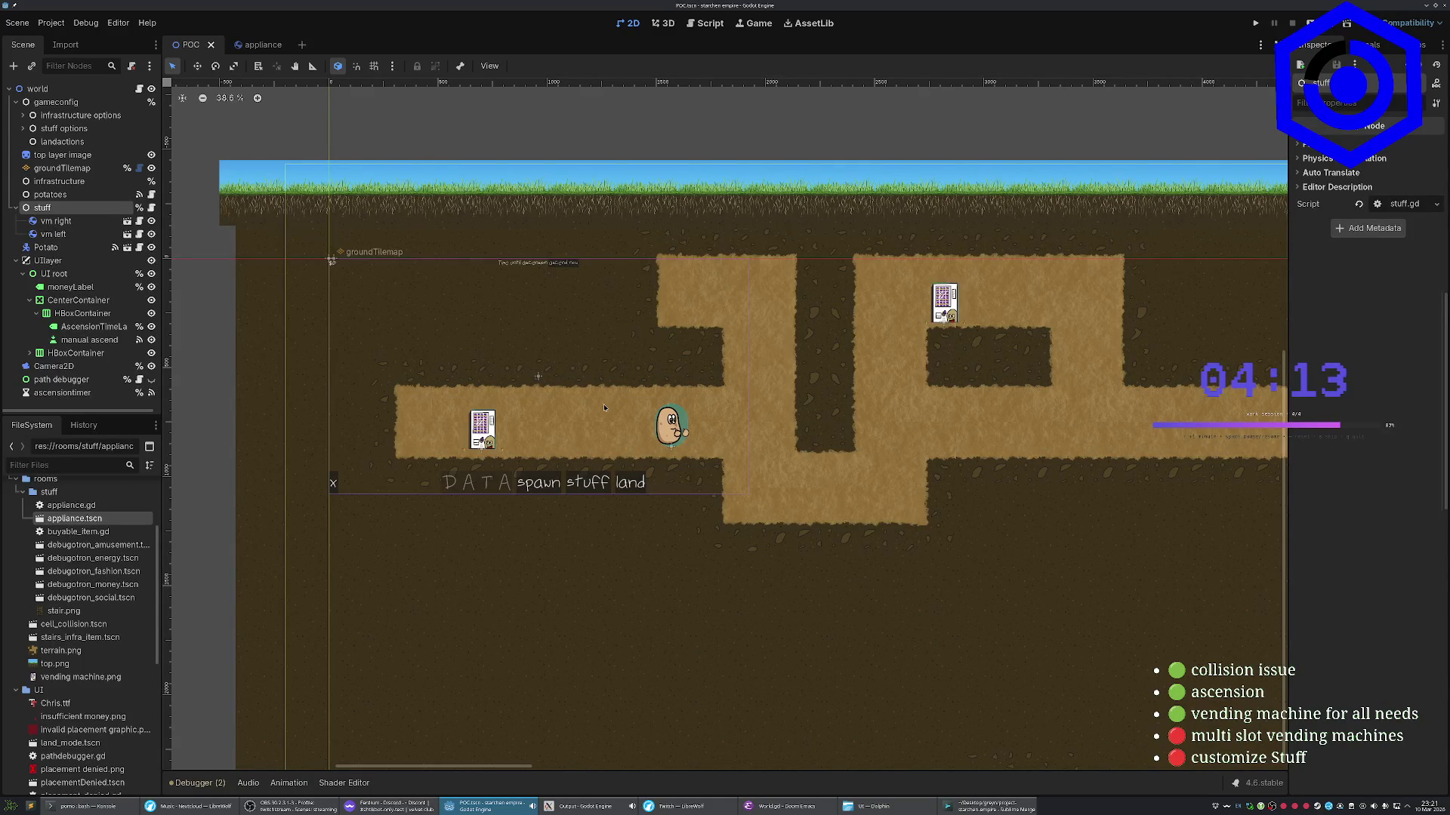
pyautogui.click(74, 250)
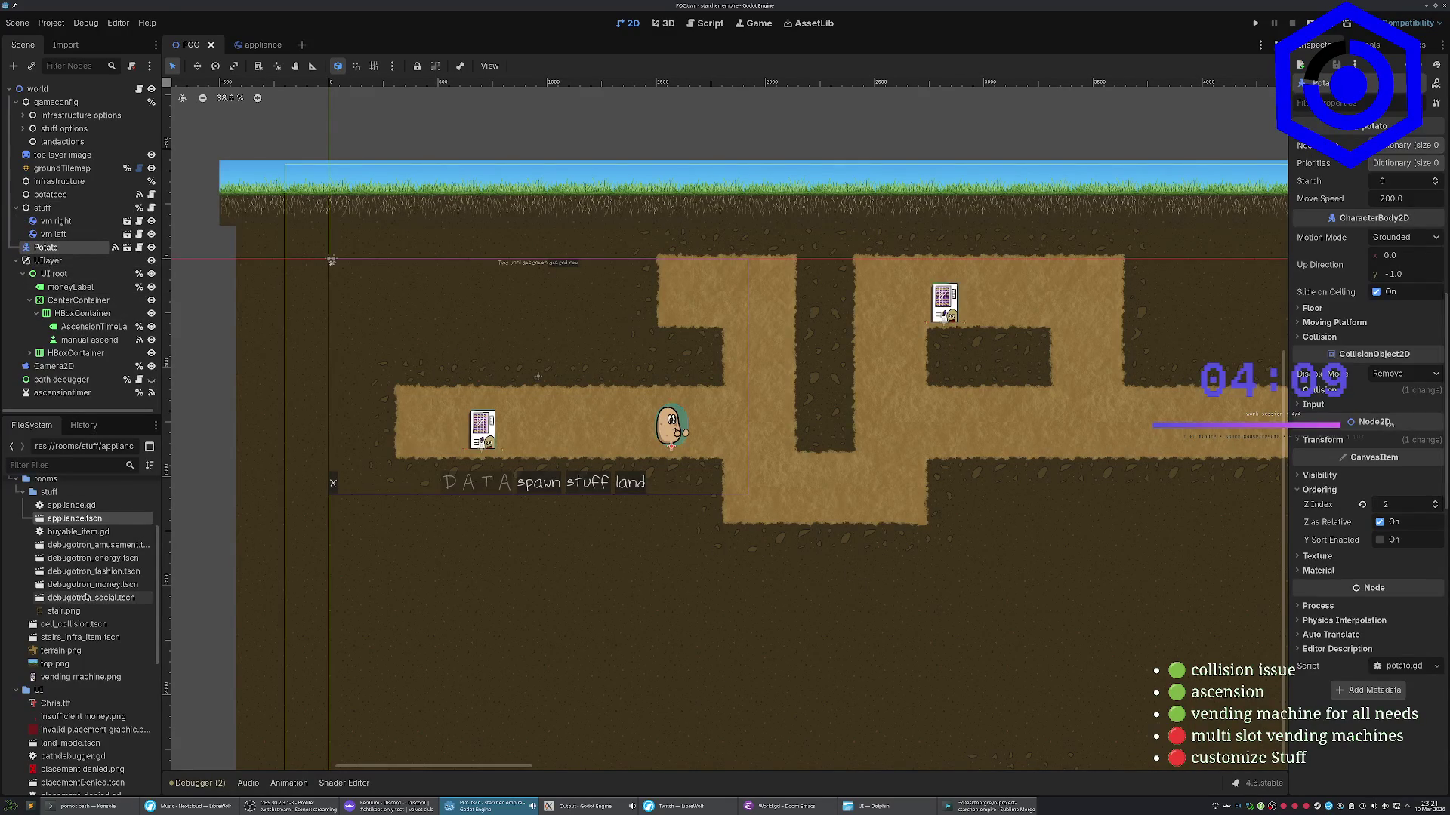
pyautogui.scroll(6, 83, 634)
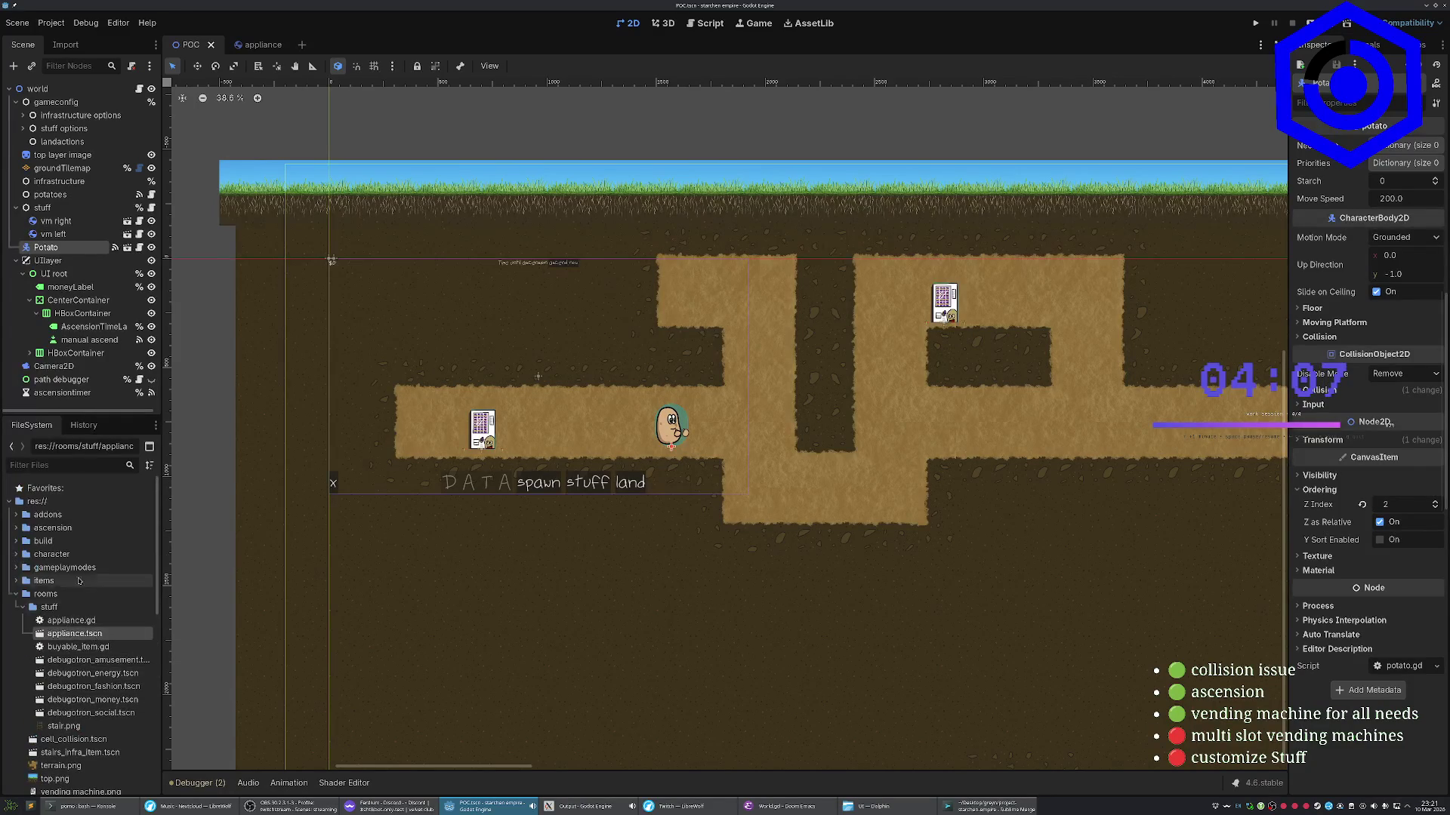
pyautogui.click(56, 555)
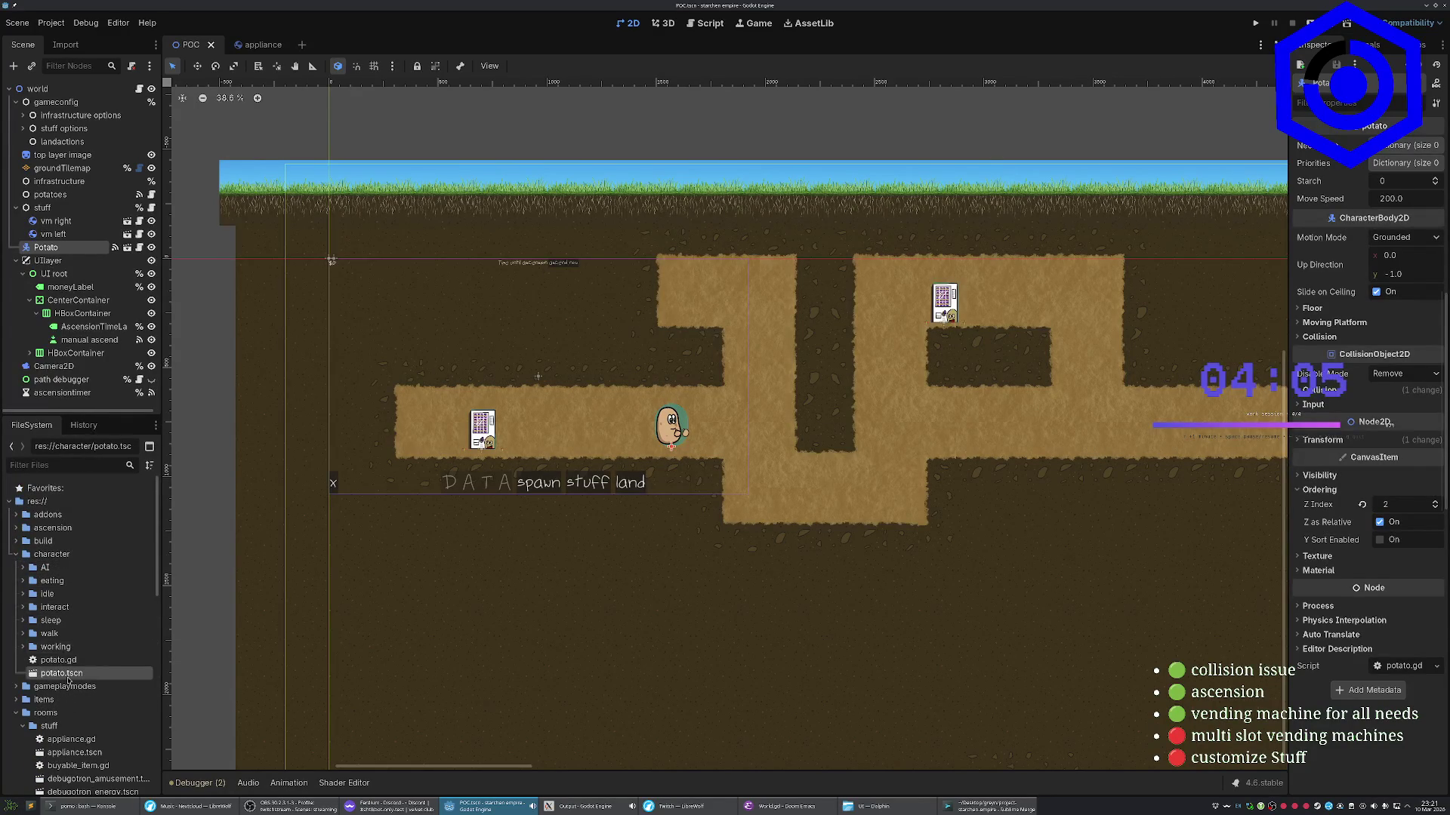
pyautogui.doubleClick(62, 672)
pyautogui.click(39, 89)
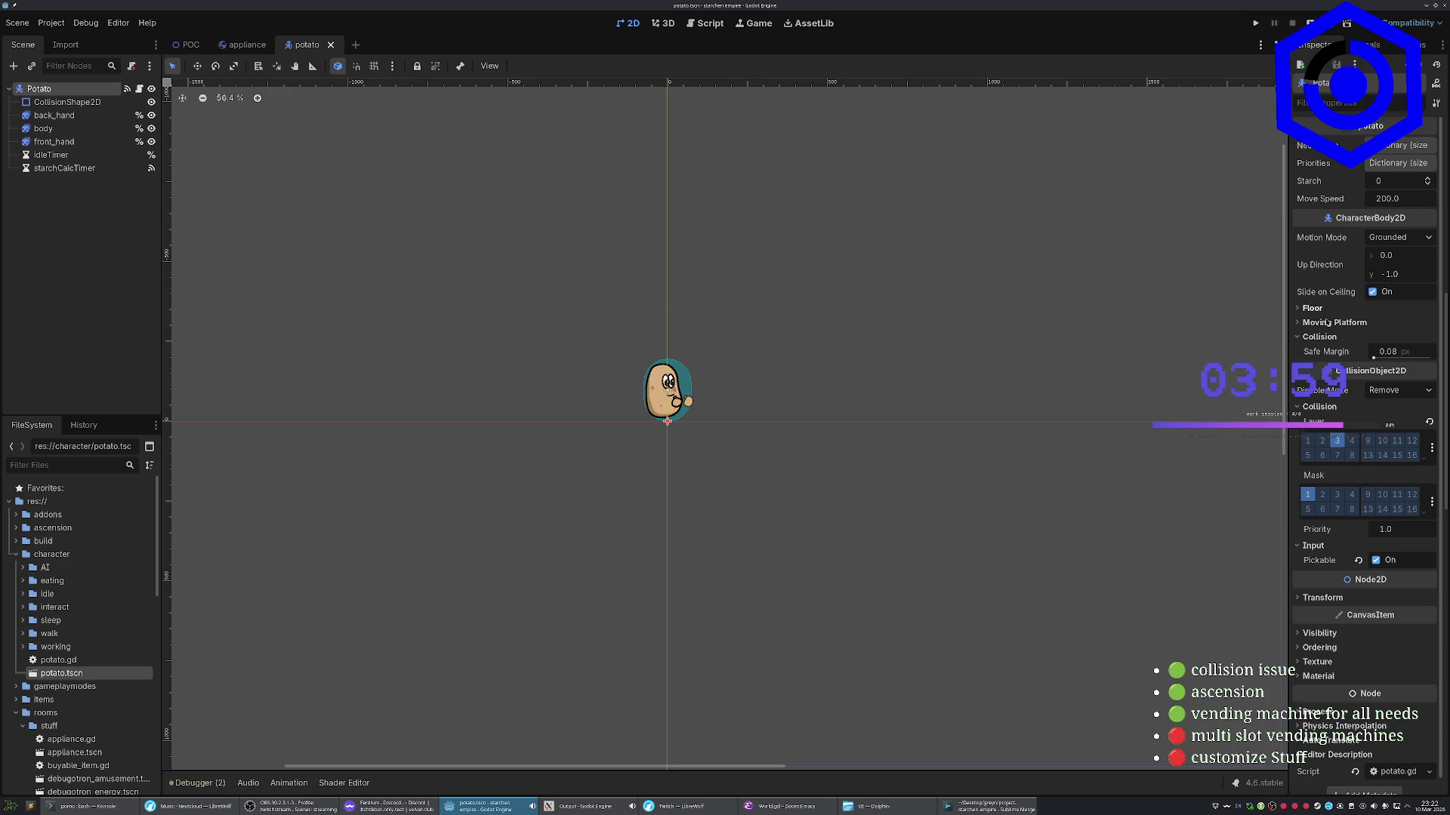
pyautogui.scroll(-1, 1333, 529)
pyautogui.click(1332, 634)
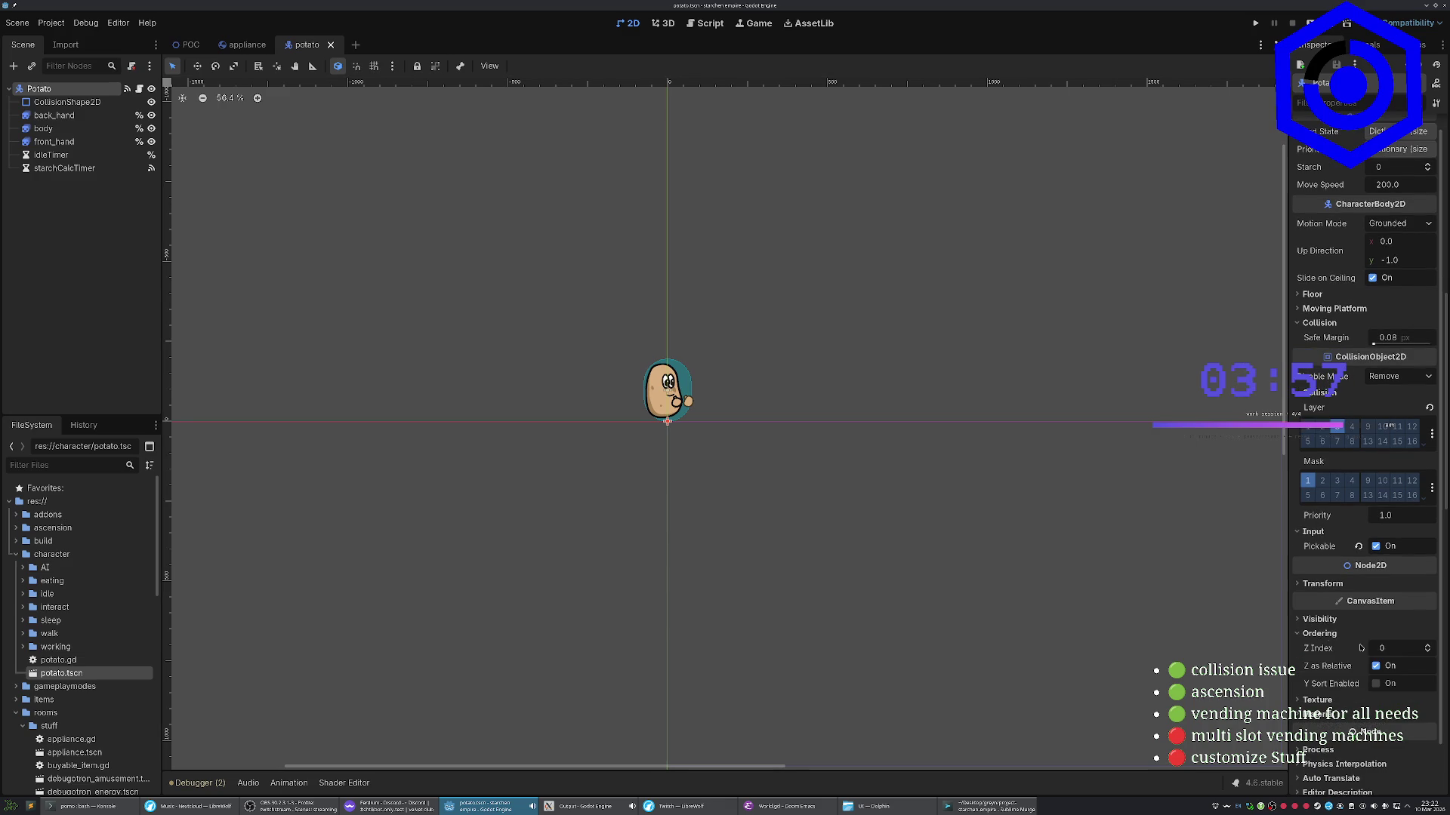
pyautogui.click(1386, 651)
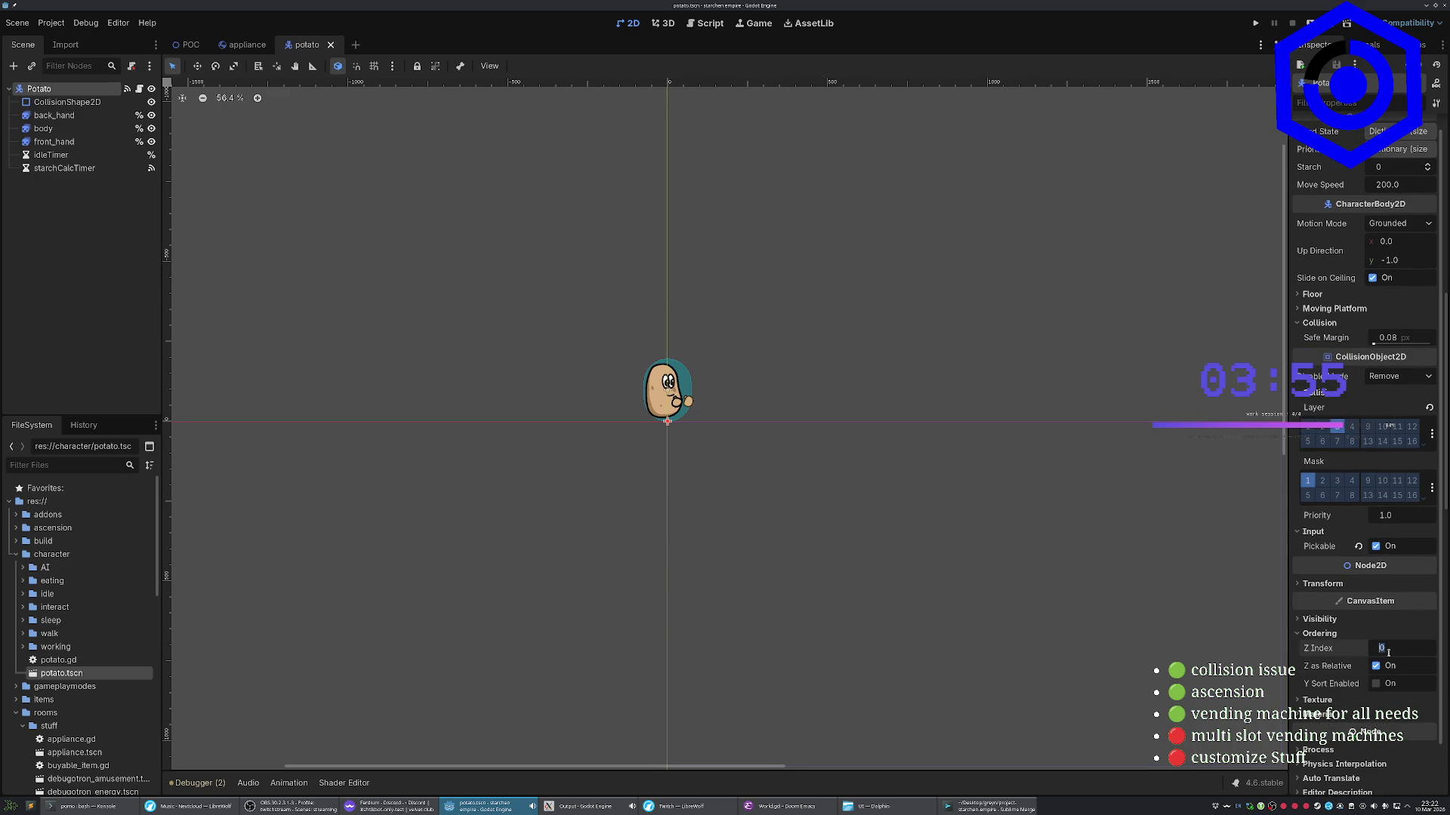
pyautogui.write('10')
pyautogui.press('Return')
pyautogui.hotkey('ctrl', 's')
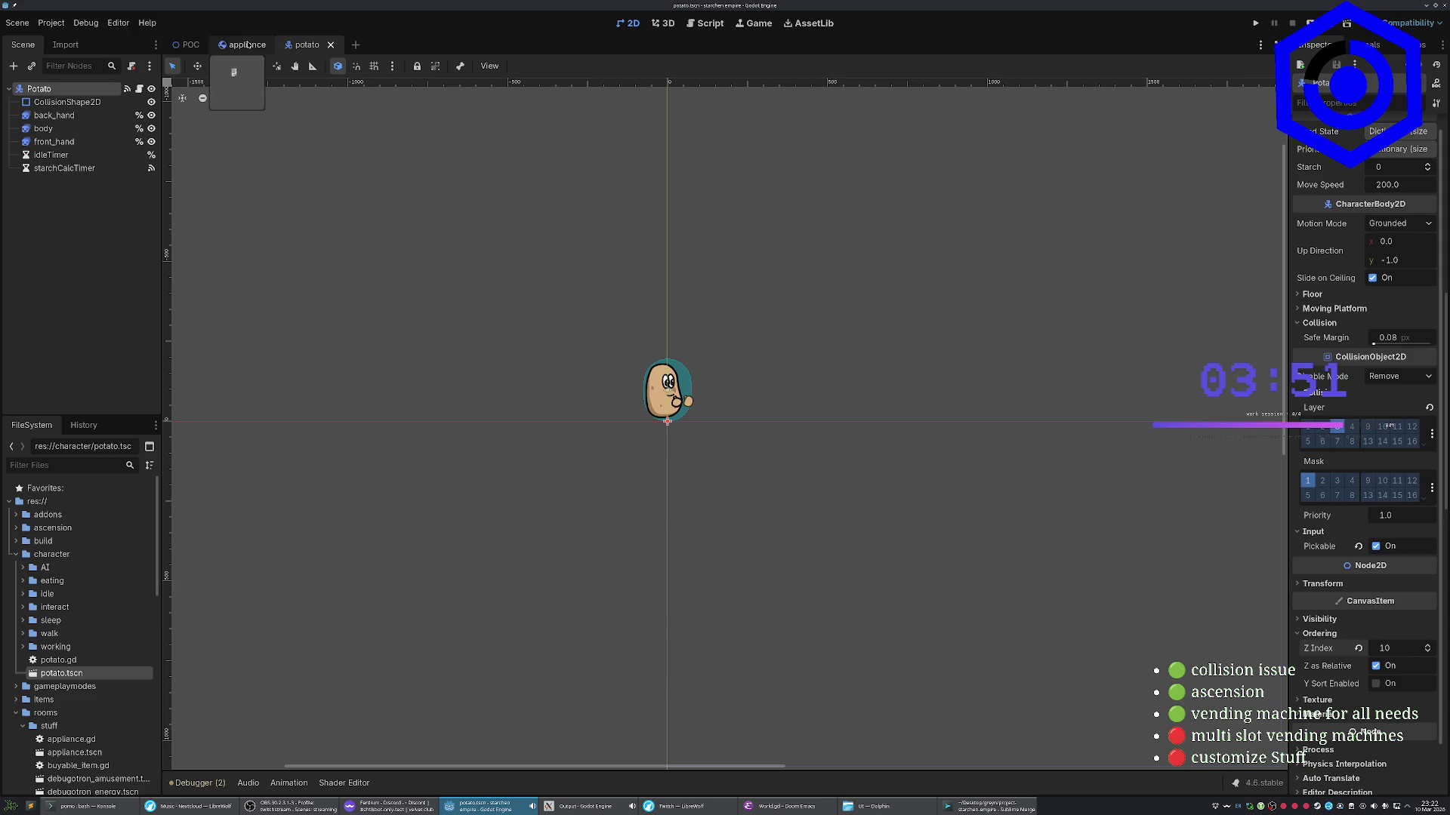
# Close the appliance tab and set the POC scene's Potato Z Index to 10
pyautogui.click(249, 45)
pyautogui.middleClick(249, 44)
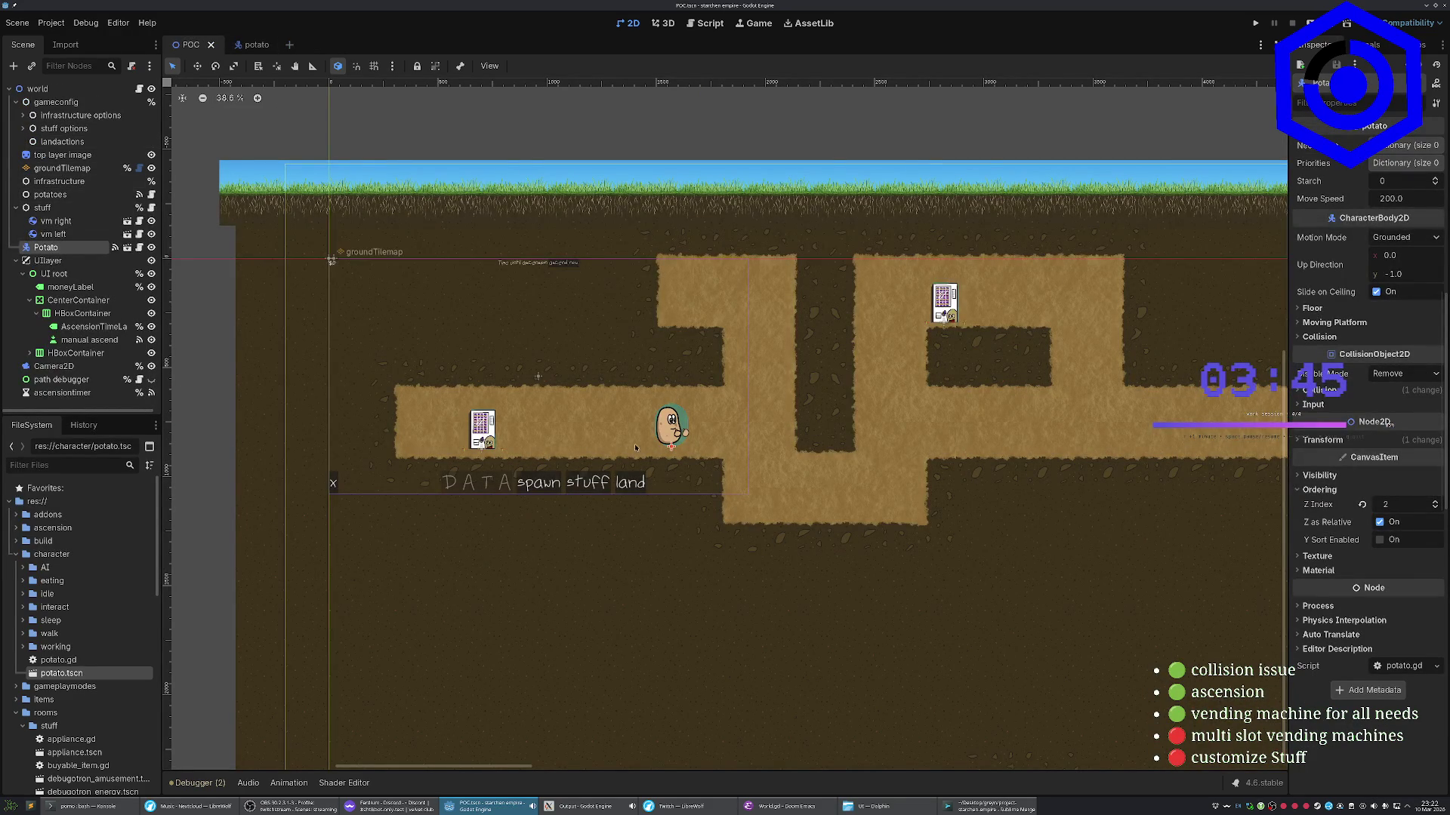
pyautogui.click(675, 431)
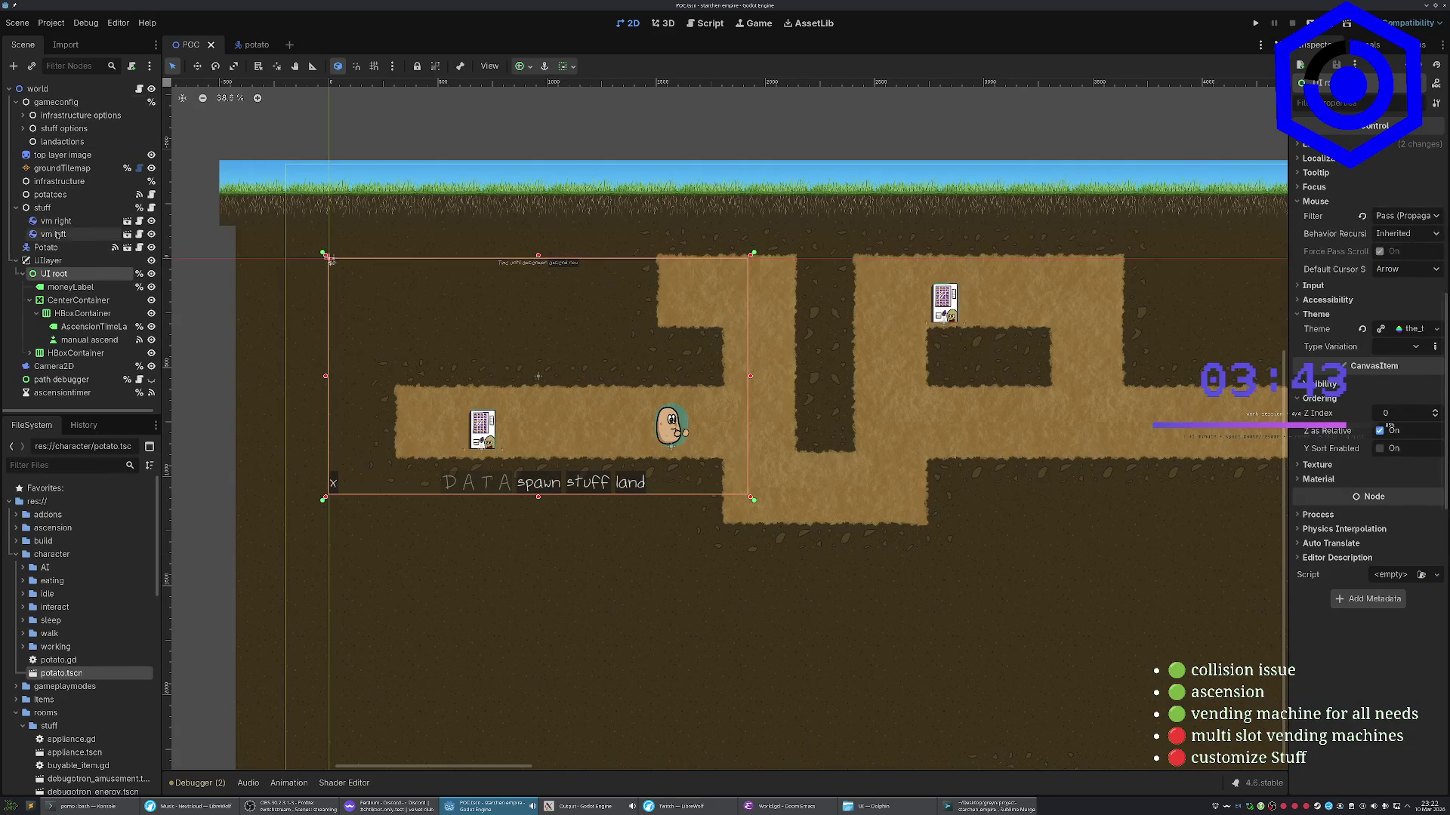
pyautogui.click(46, 246)
pyautogui.click(1388, 505)
pyautogui.write('10')
pyautogui.press('Return')
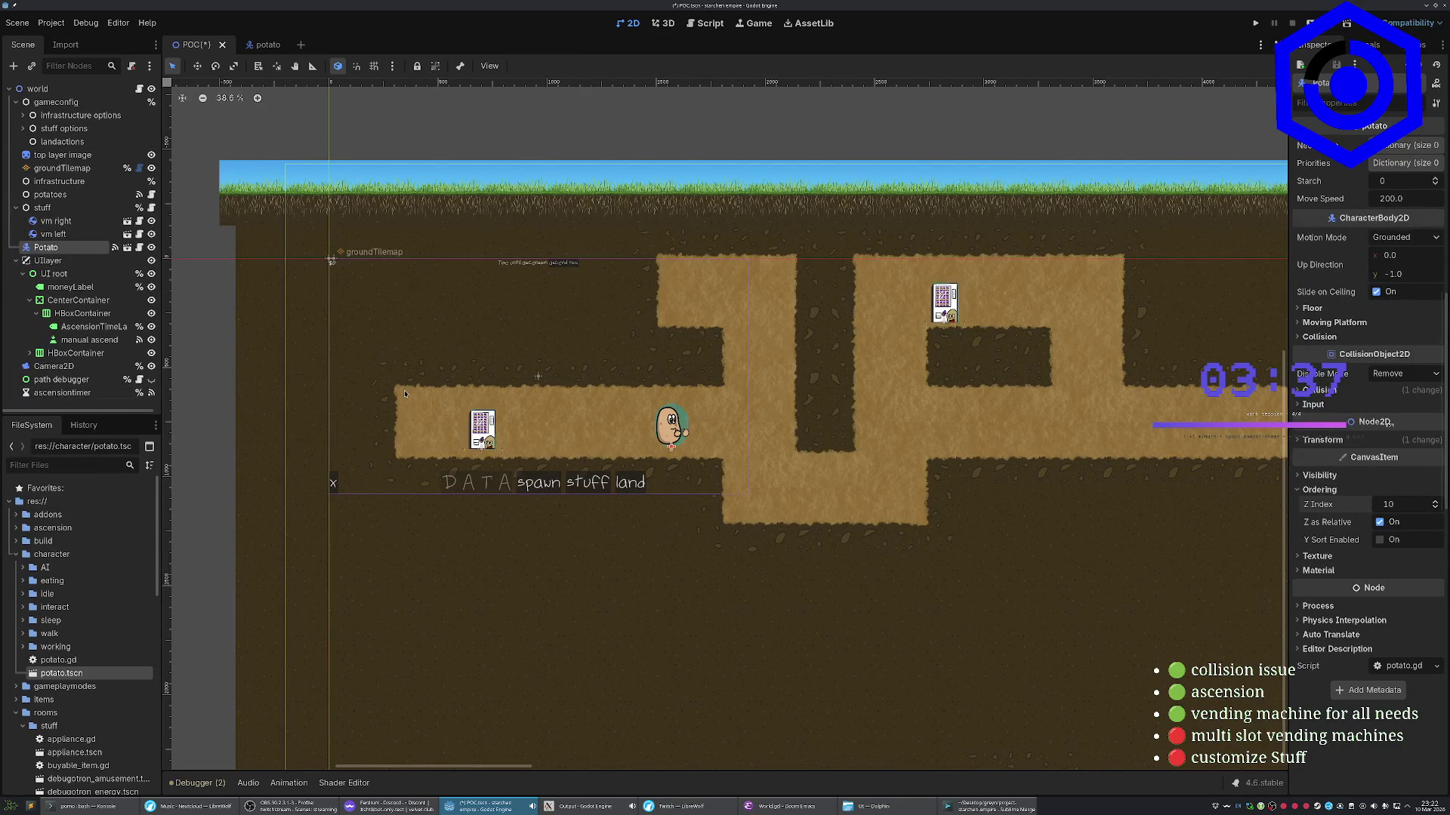
# Close the potato scene and open appliance.tscn from FileSystem
pyautogui.middleClick(268, 44)
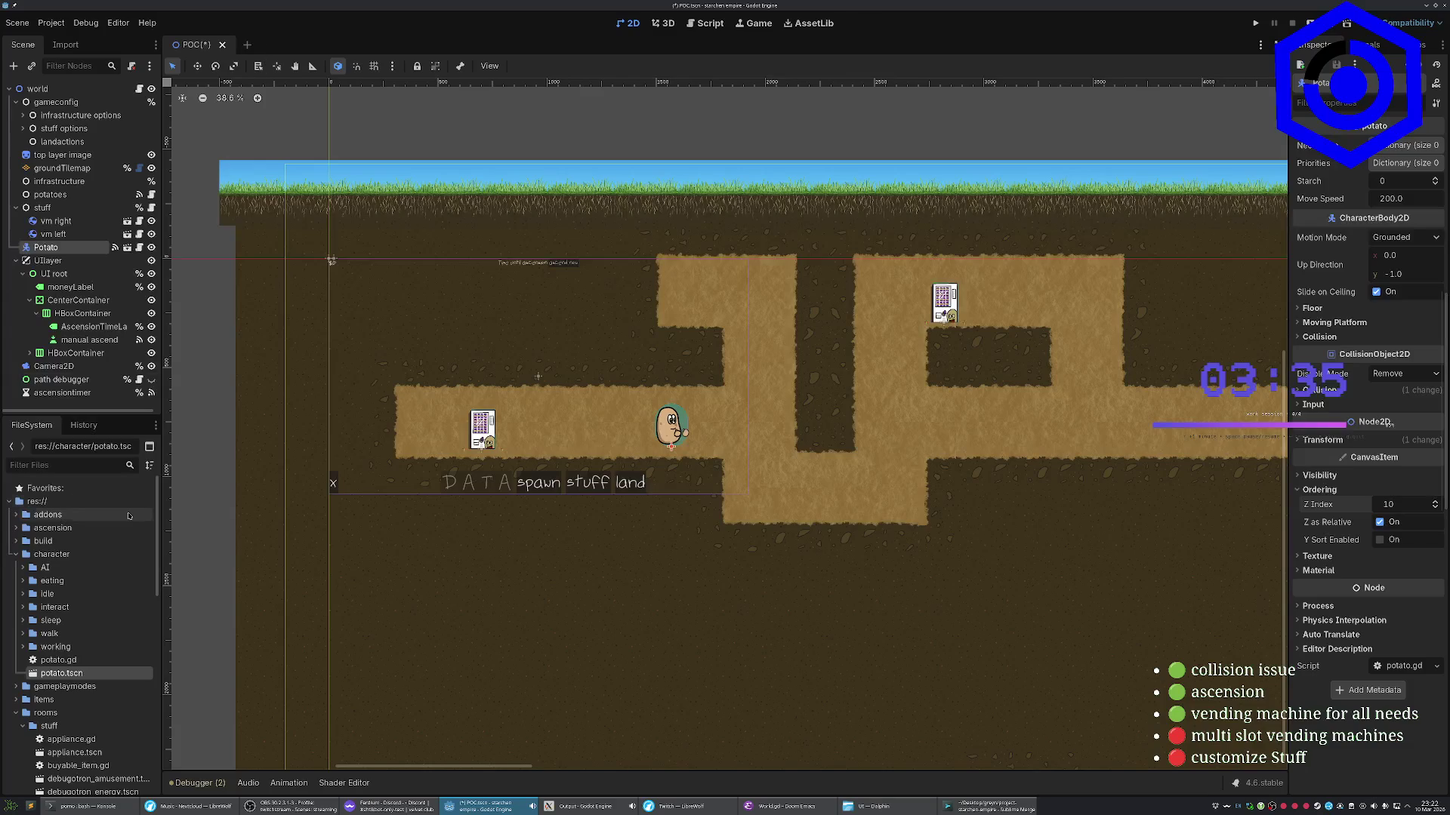
pyautogui.scroll(-3, 75, 657)
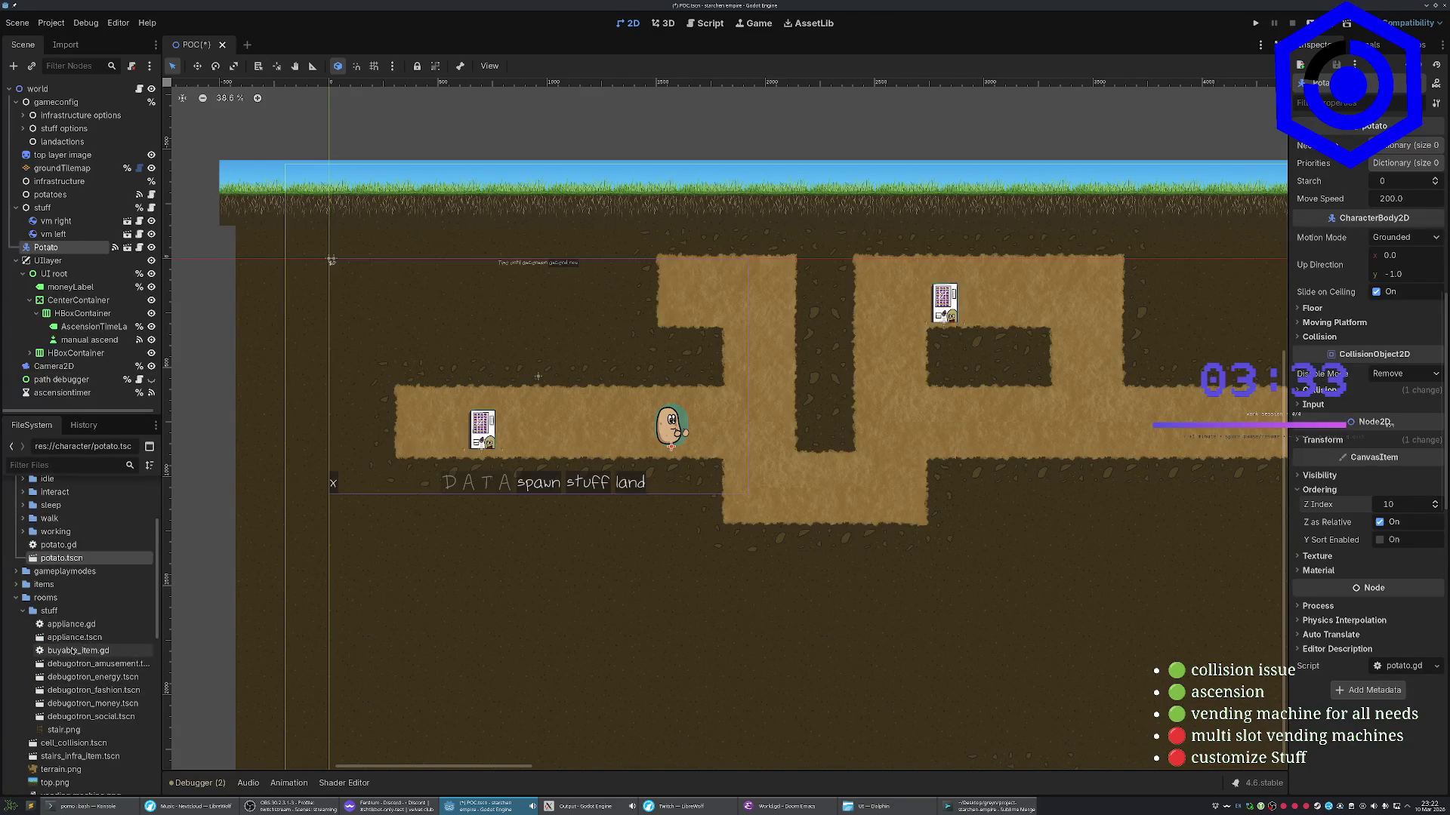
pyautogui.doubleClick(74, 637)
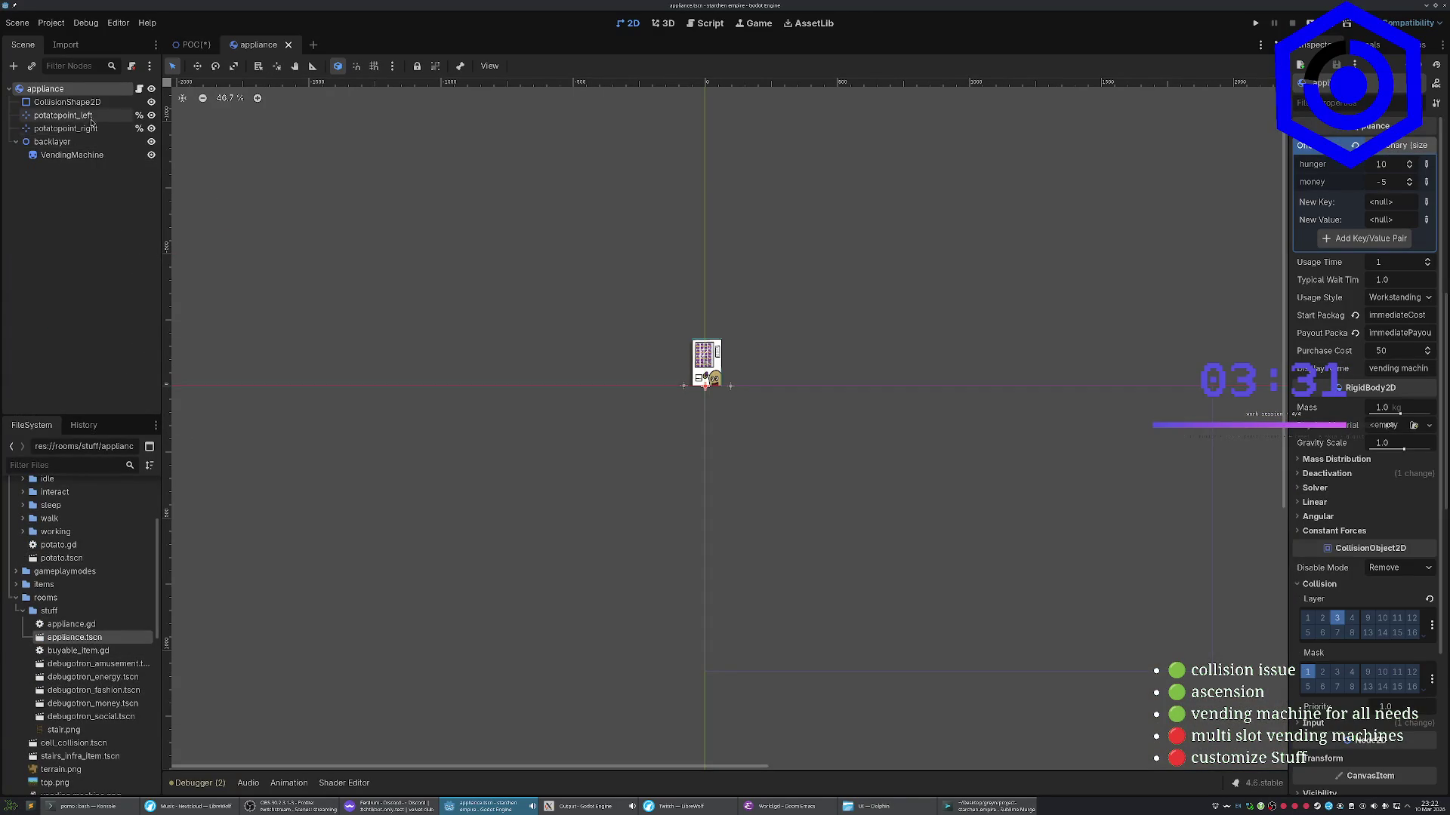
# Check potatopoint_left's ordering properties and nudge the marker slightly left
pyautogui.click(91, 116)
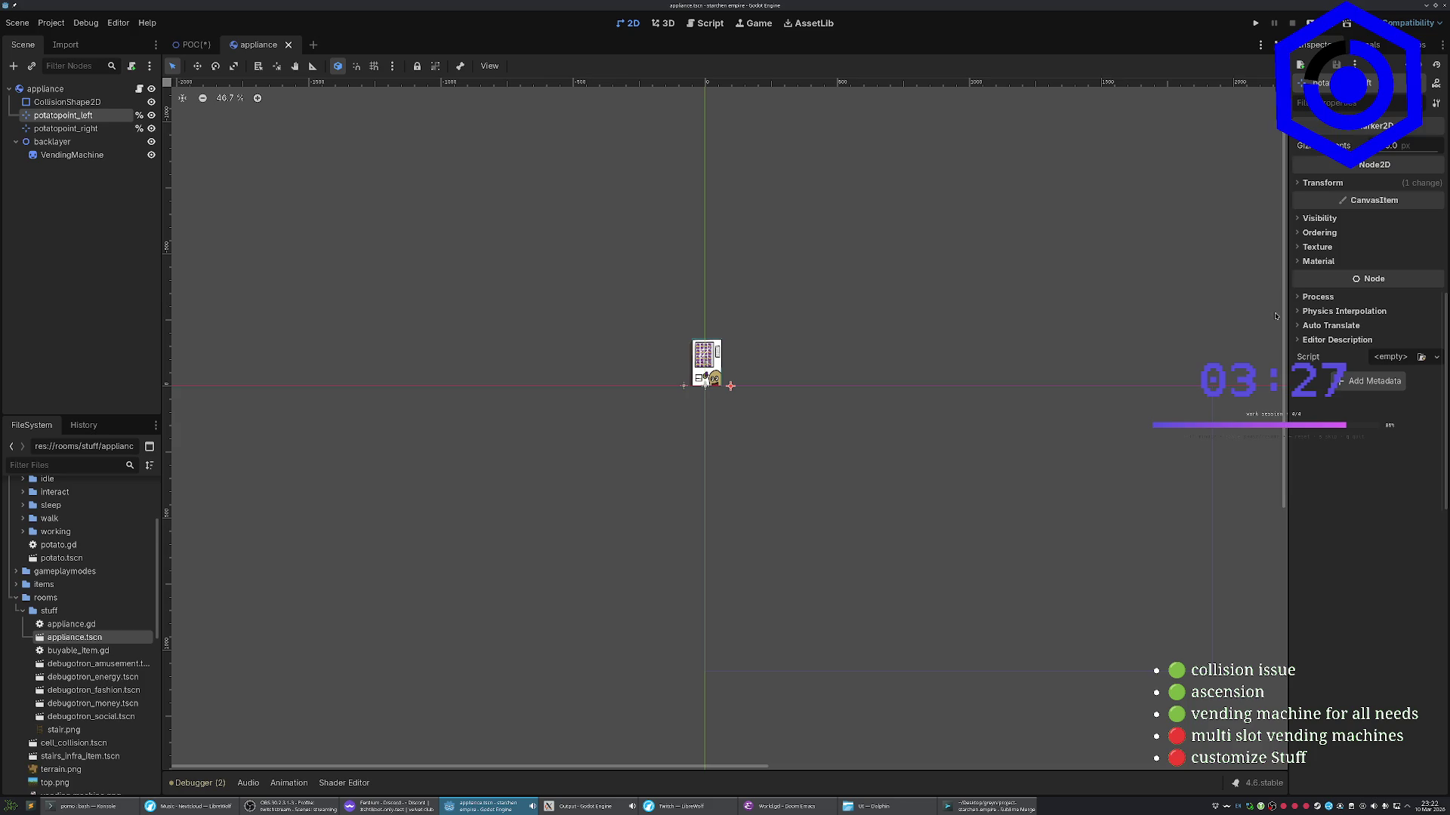
pyautogui.click(1320, 233)
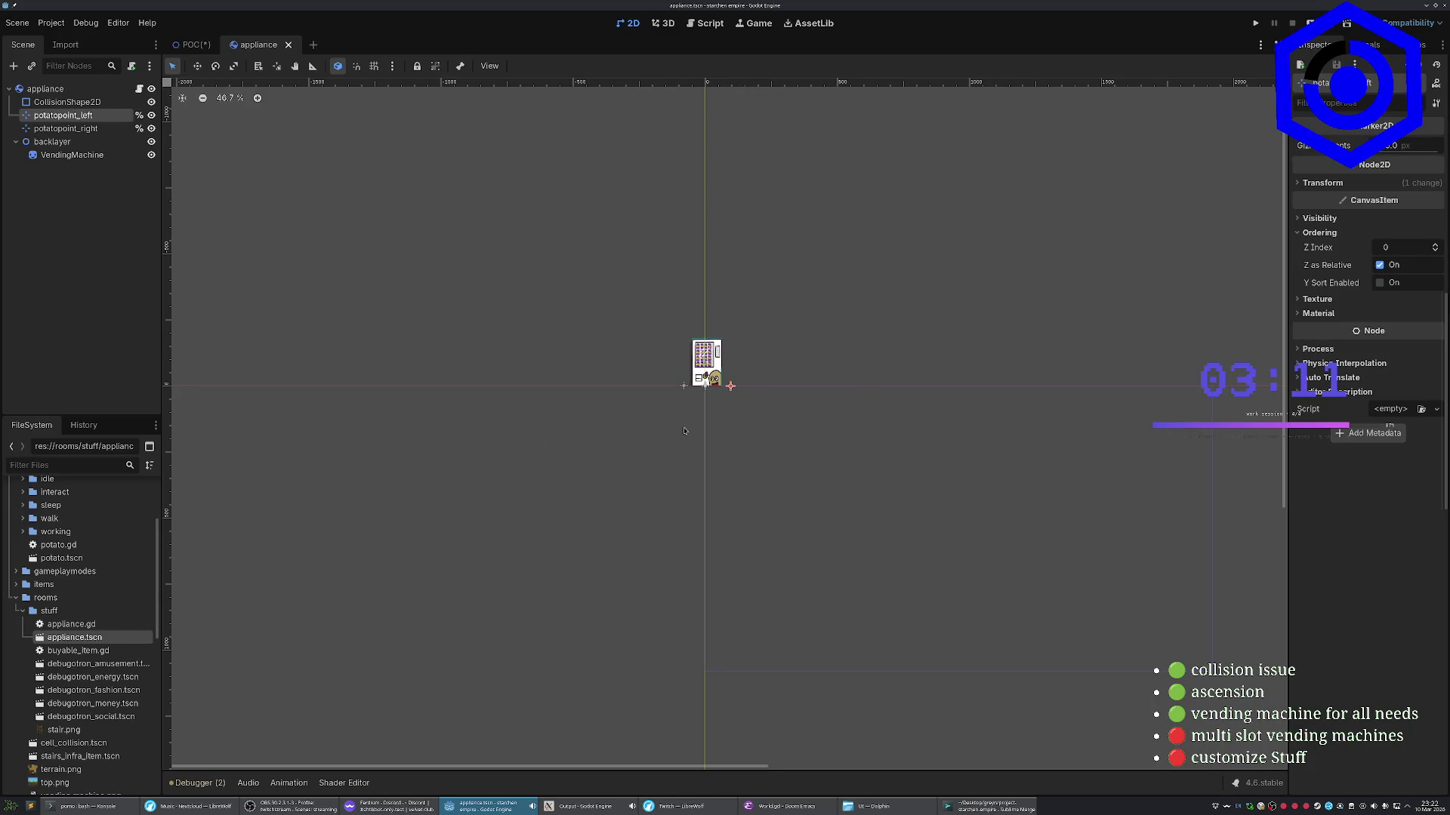
pyautogui.moveTo(730, 385); pyautogui.dragTo(717, 386)
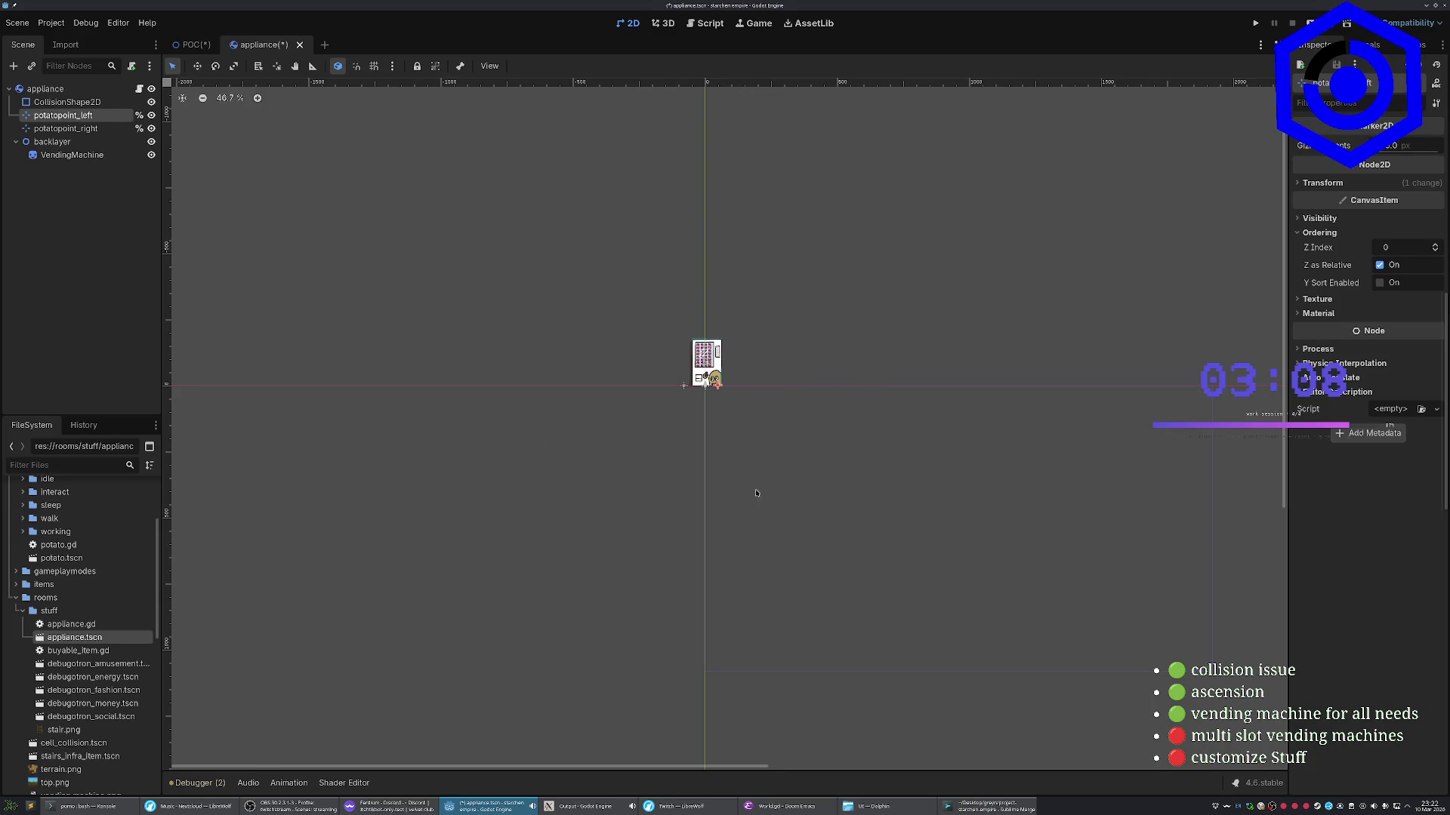
# Set the backlayer's Z Index to 2 and save the appliance scene
pyautogui.click(52, 143)
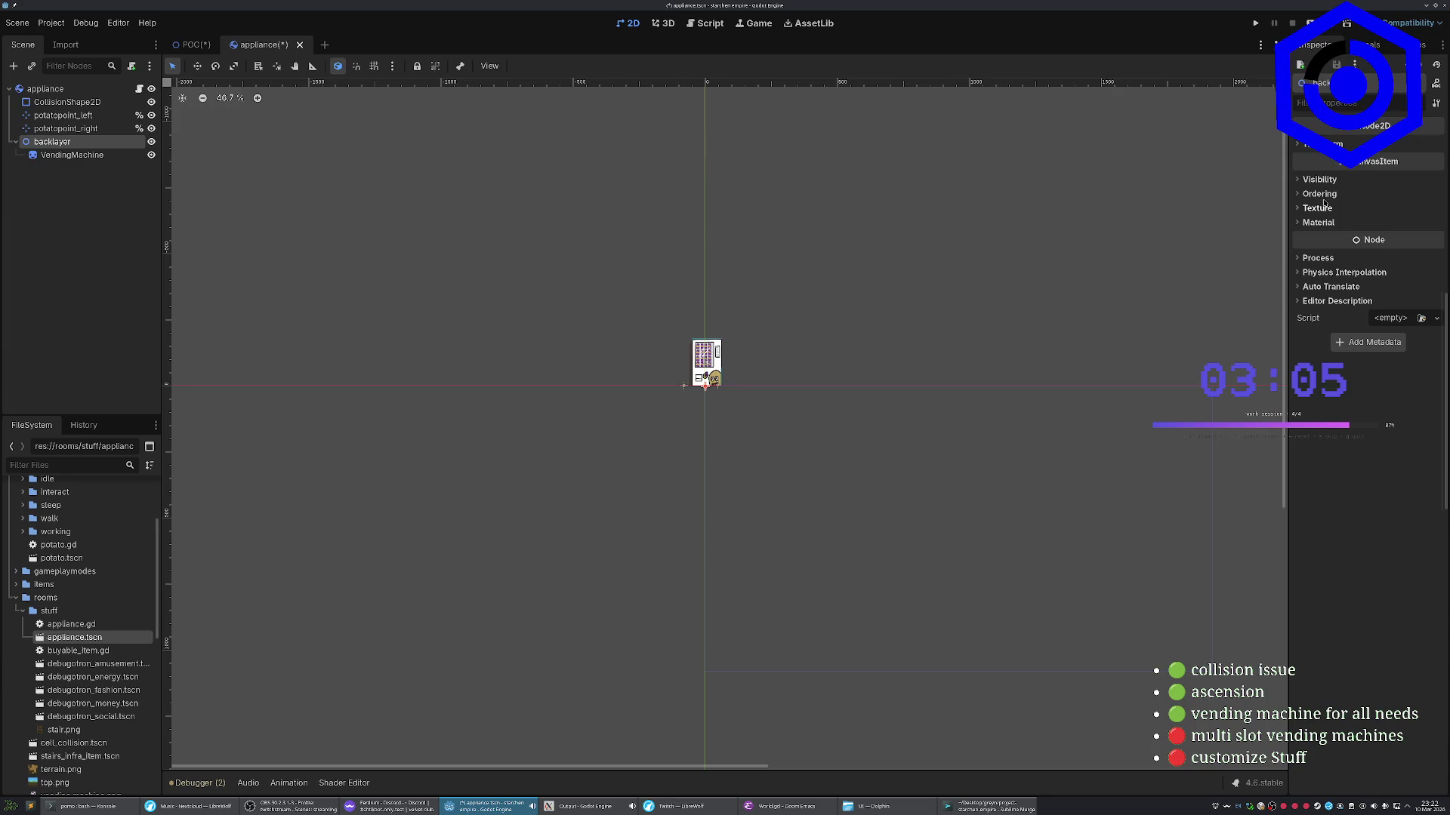
pyautogui.click(1318, 195)
pyautogui.click(1435, 208)
pyautogui.click(1436, 212)
pyautogui.hotkey('ctrl', 's')
# Review the ordering properties of the potatopoint_left and potatopoint_right markers
pyautogui.click(795, 602)
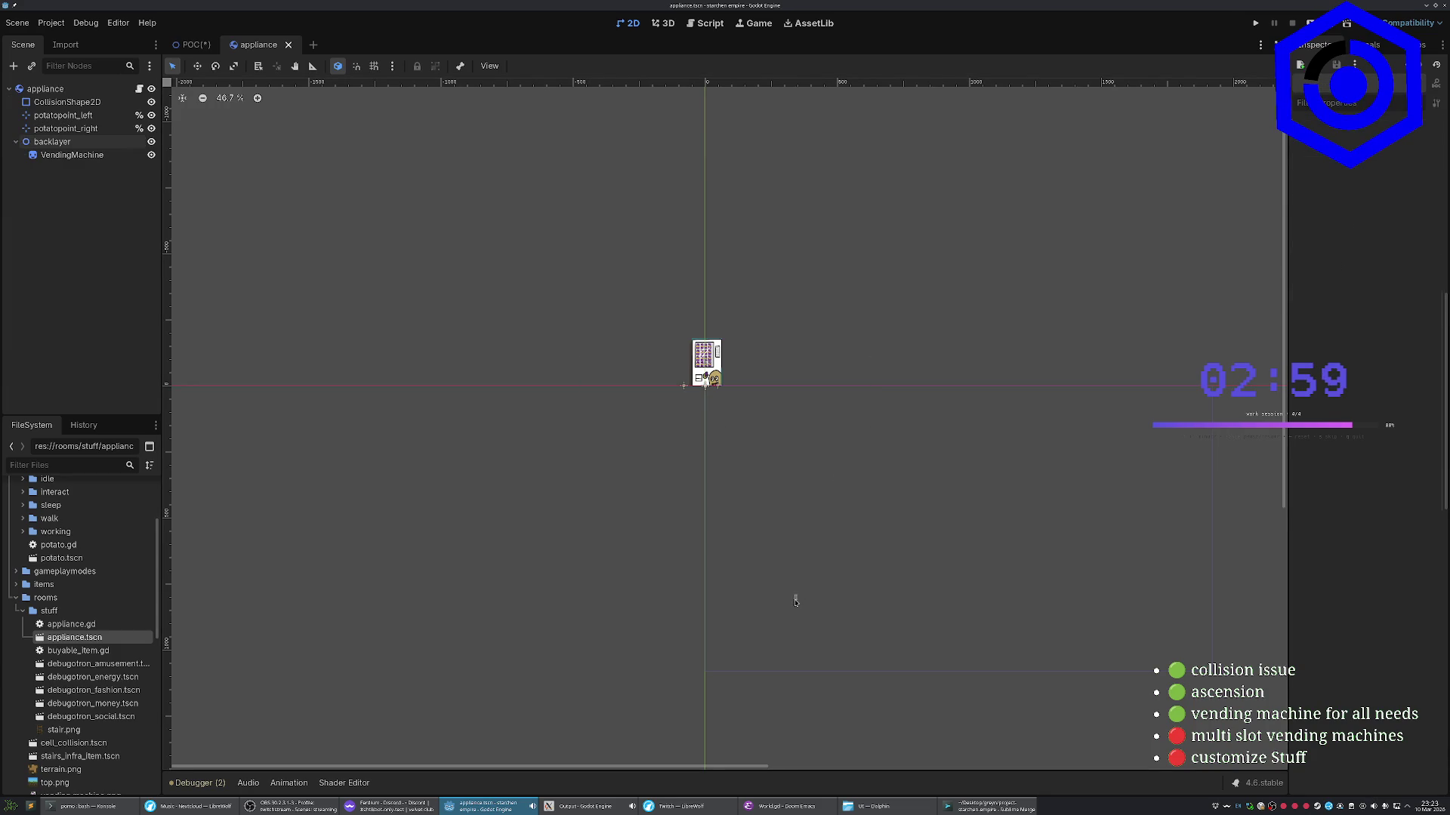
pyautogui.click(64, 118)
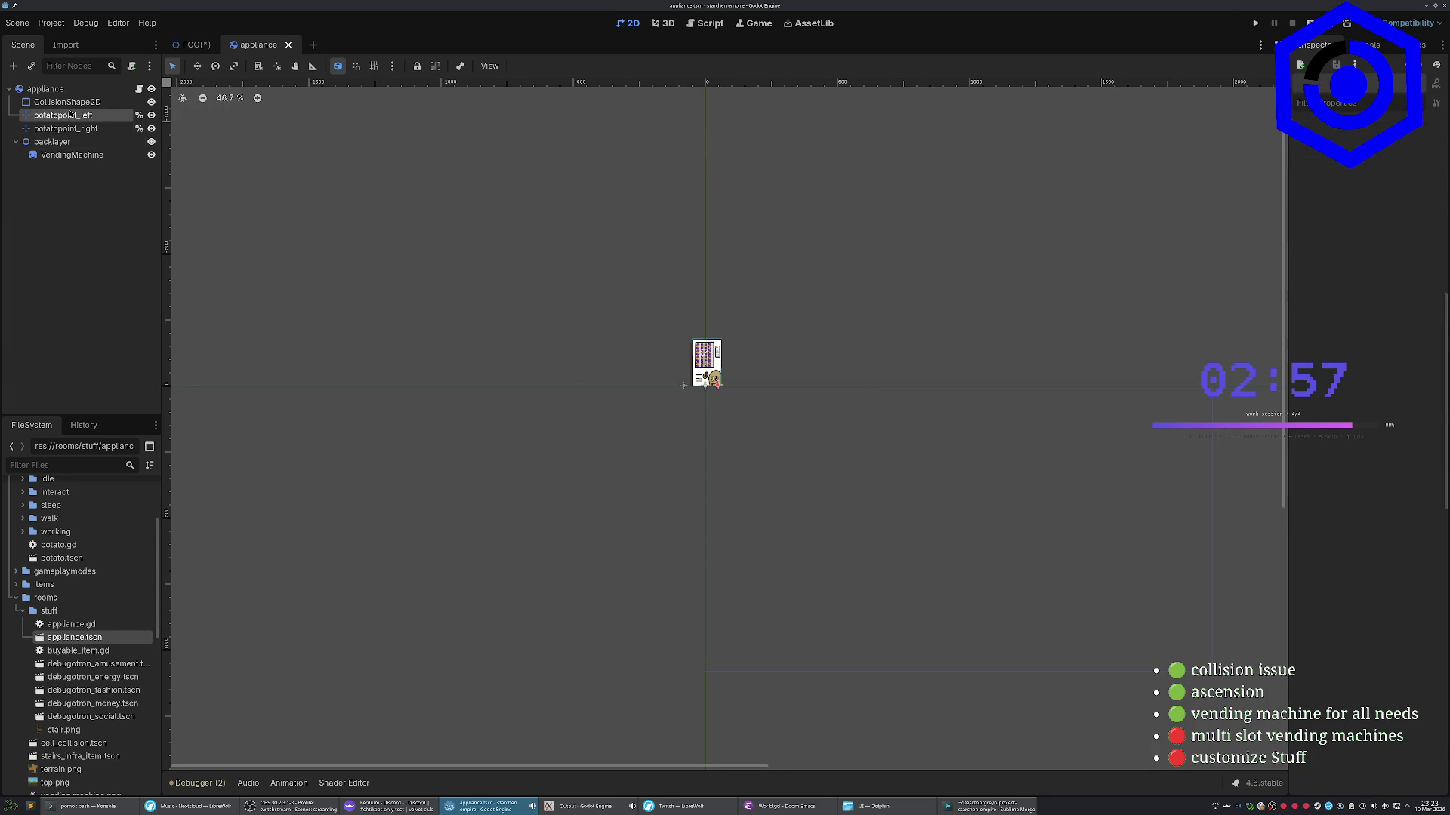
pyautogui.click(66, 130)
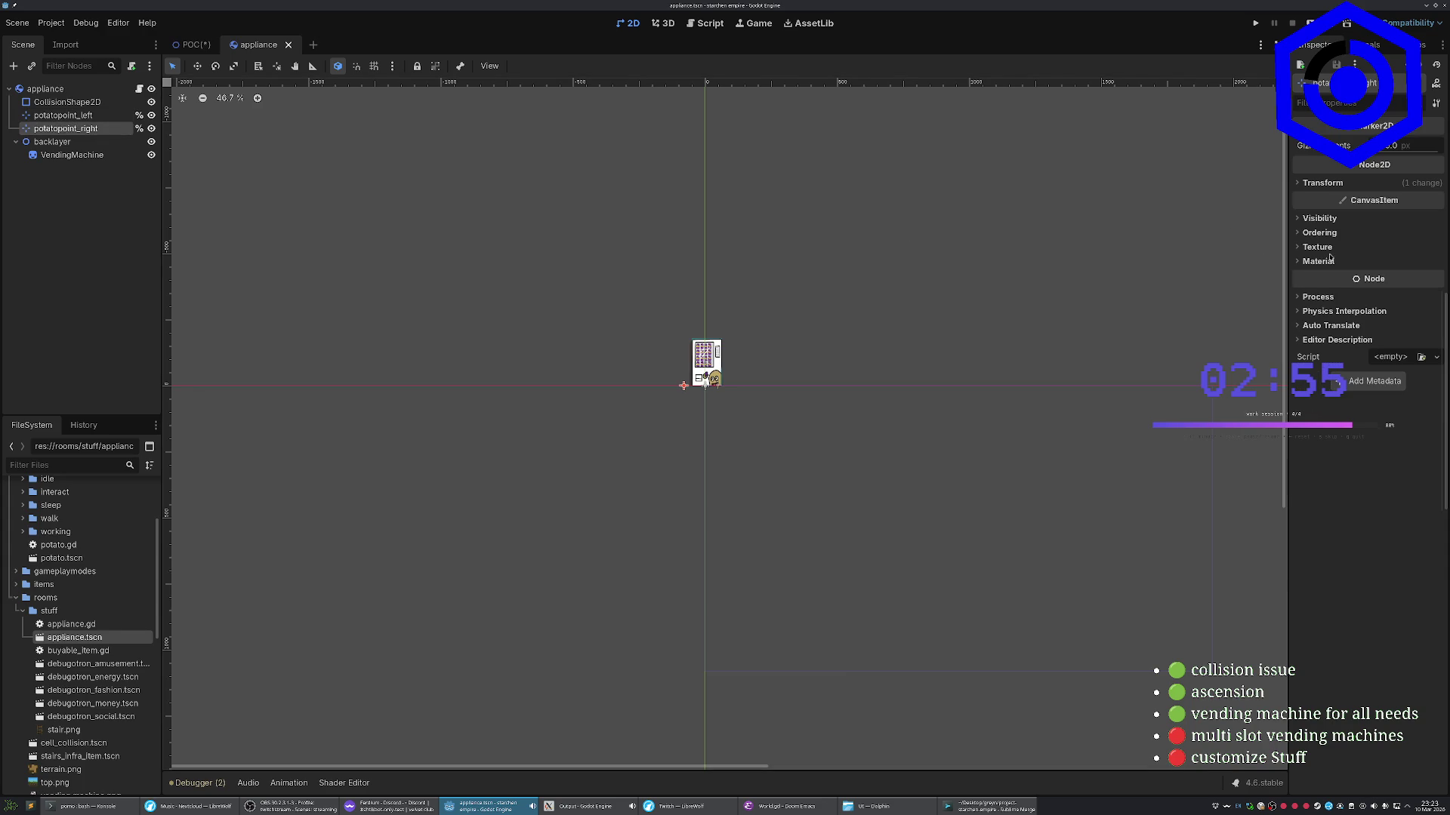
pyautogui.click(1318, 231)
pyautogui.click(838, 489)
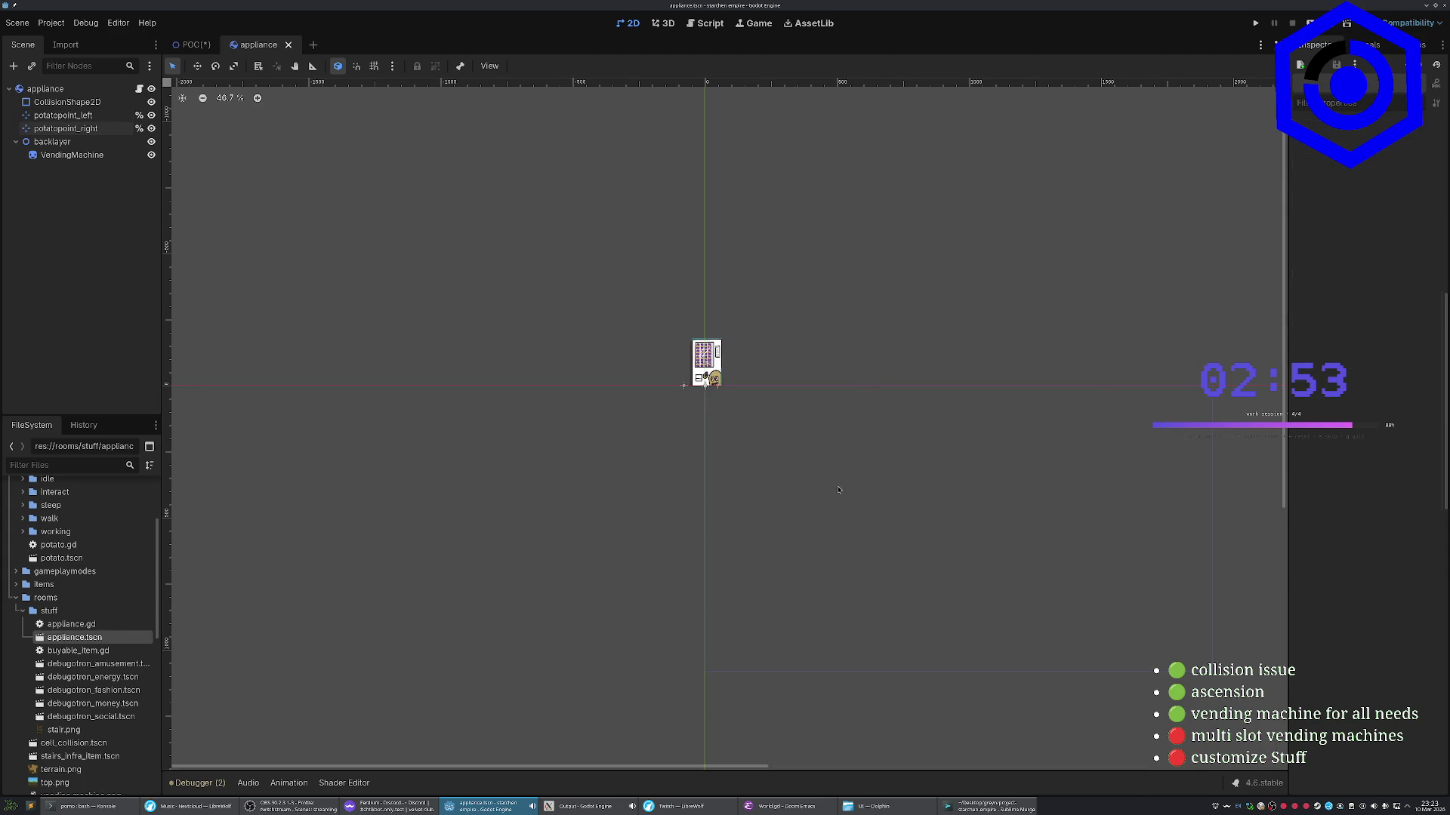
# Playtest the game, stop it, and bring up the external code editor
pyautogui.press('F5')
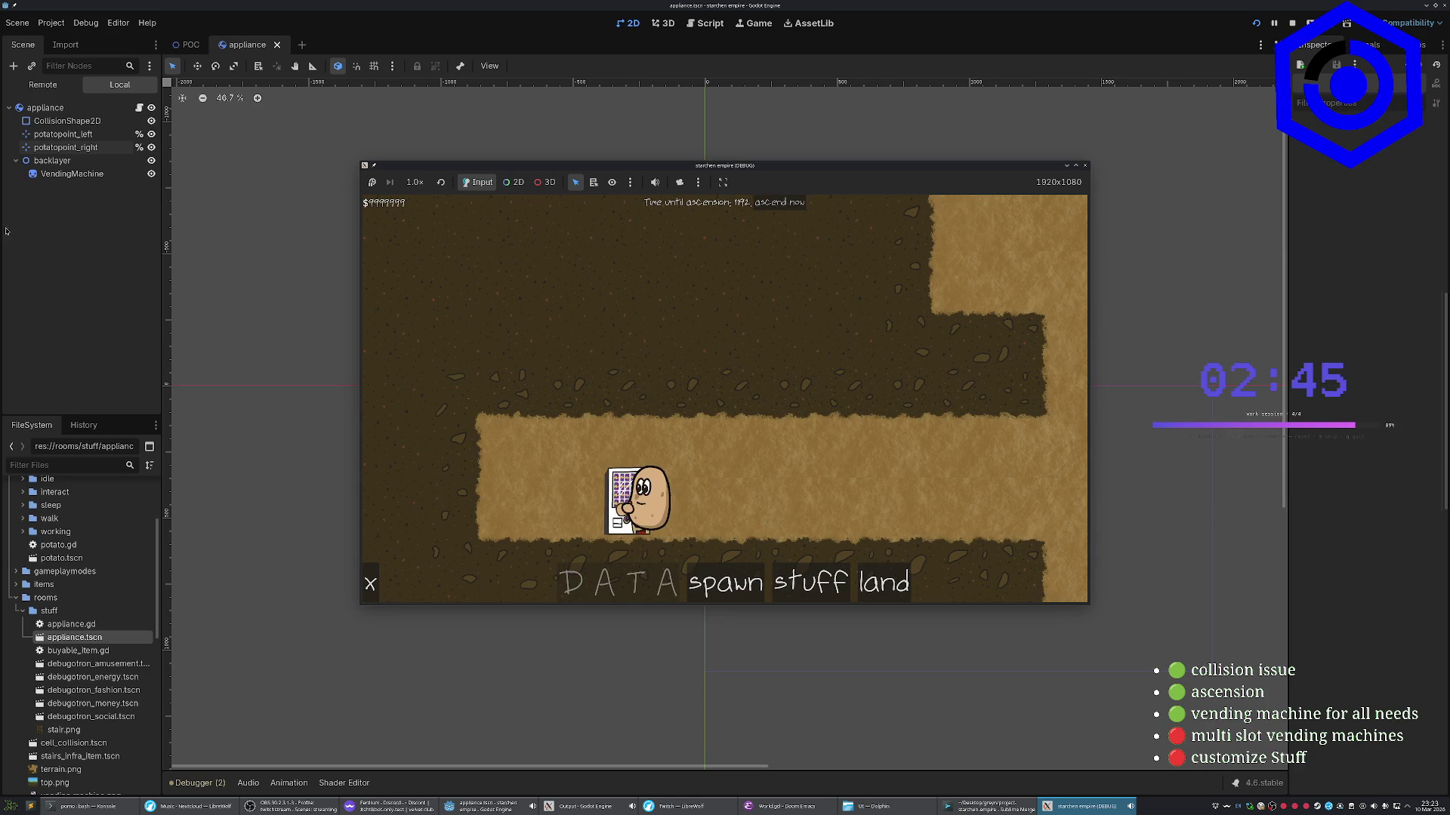
pyautogui.press('F8')
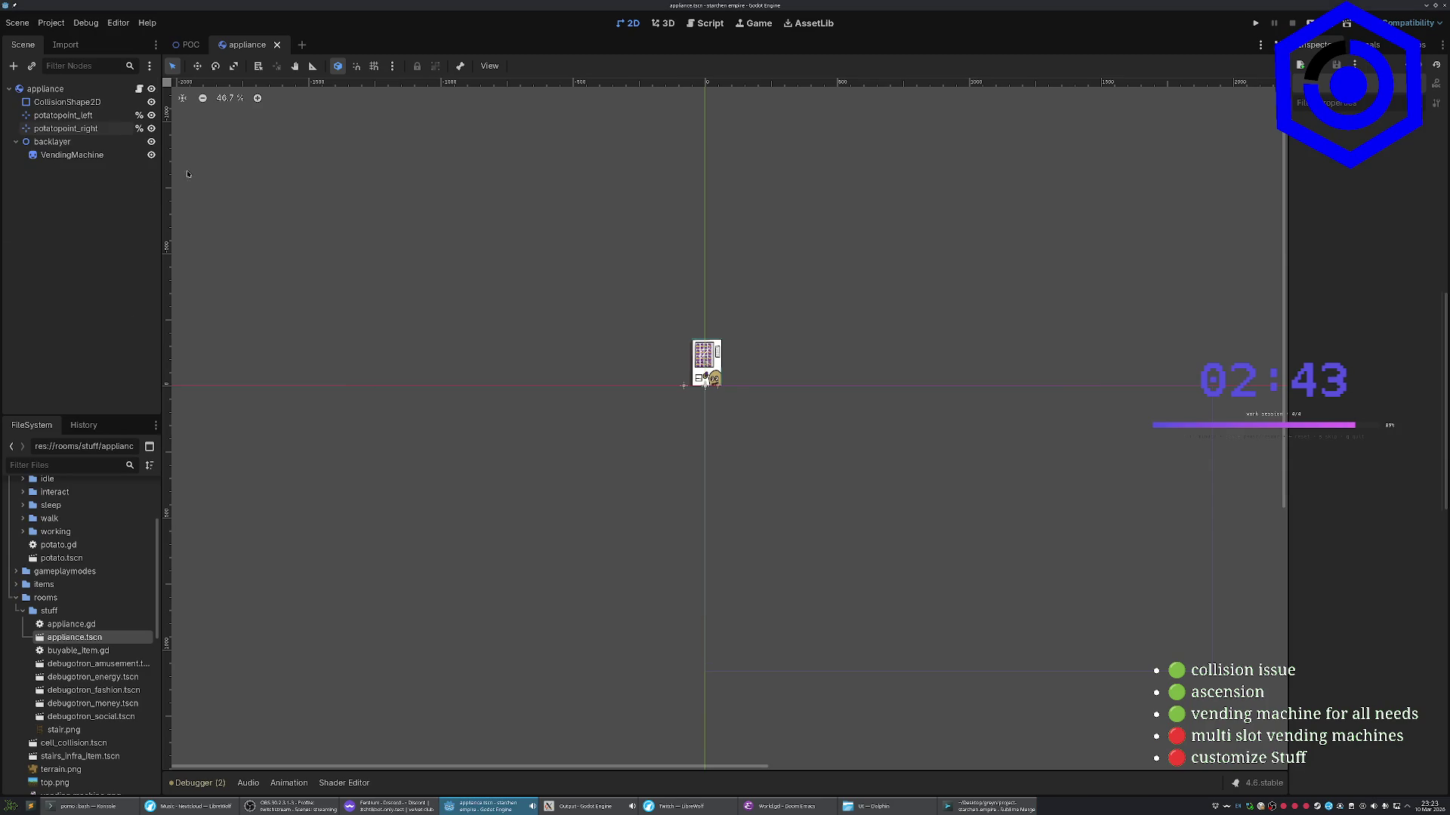
pyautogui.click(140, 91)
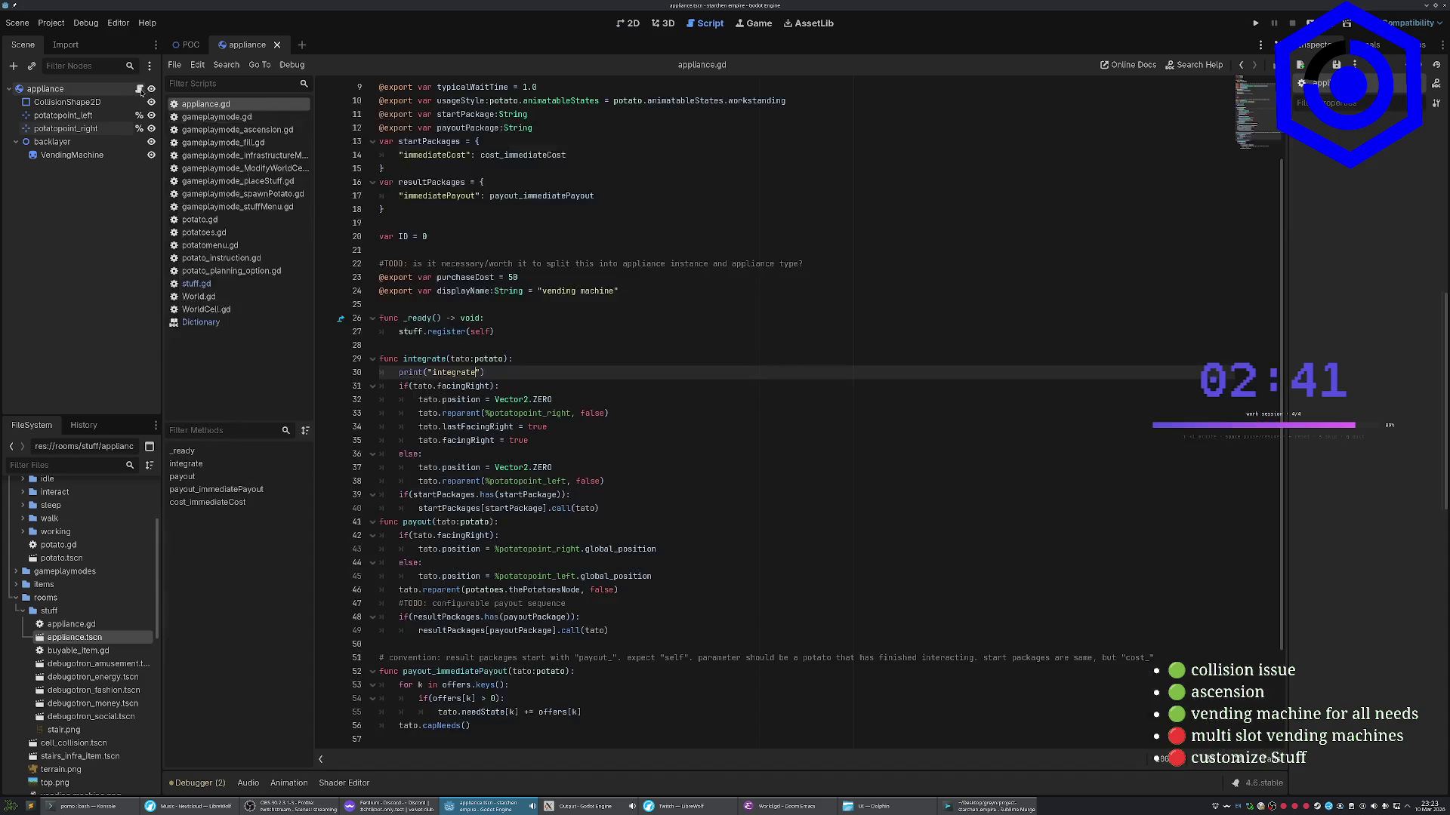
pyautogui.click(778, 806)
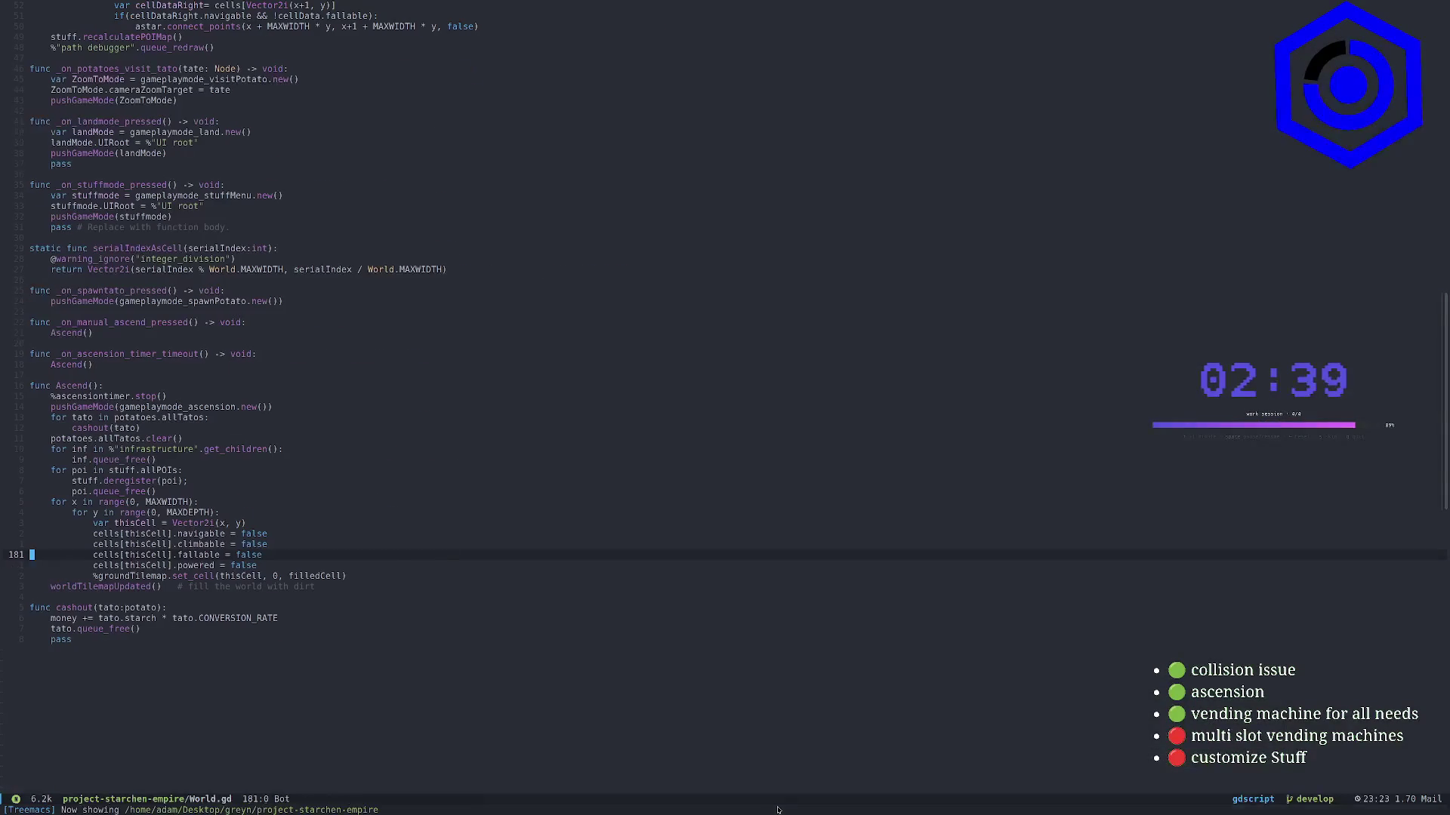
# Open stuff/appliance.gd from the Treemacs project tree
pyautogui.press('p')
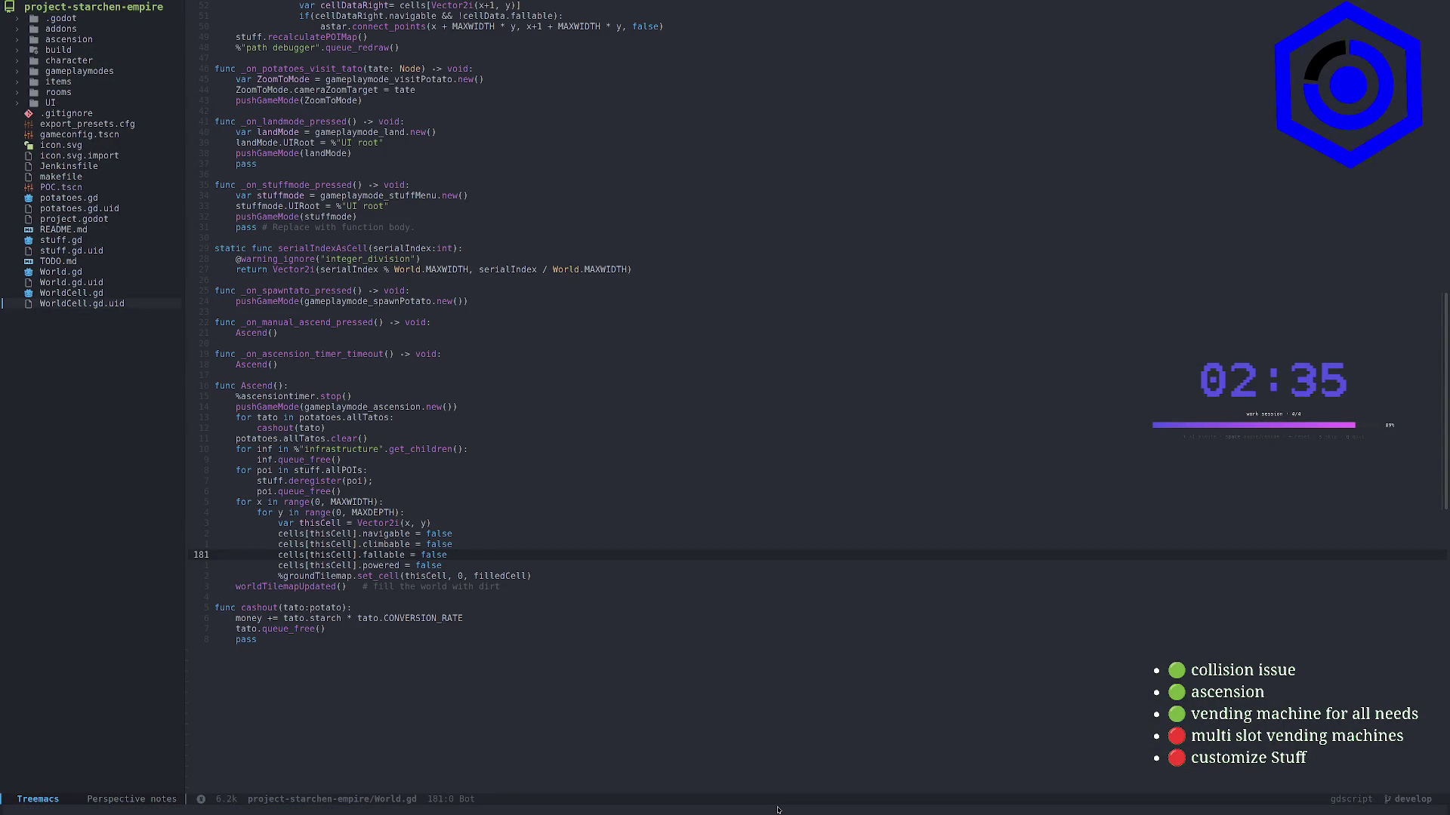
pyautogui.press('pageup')
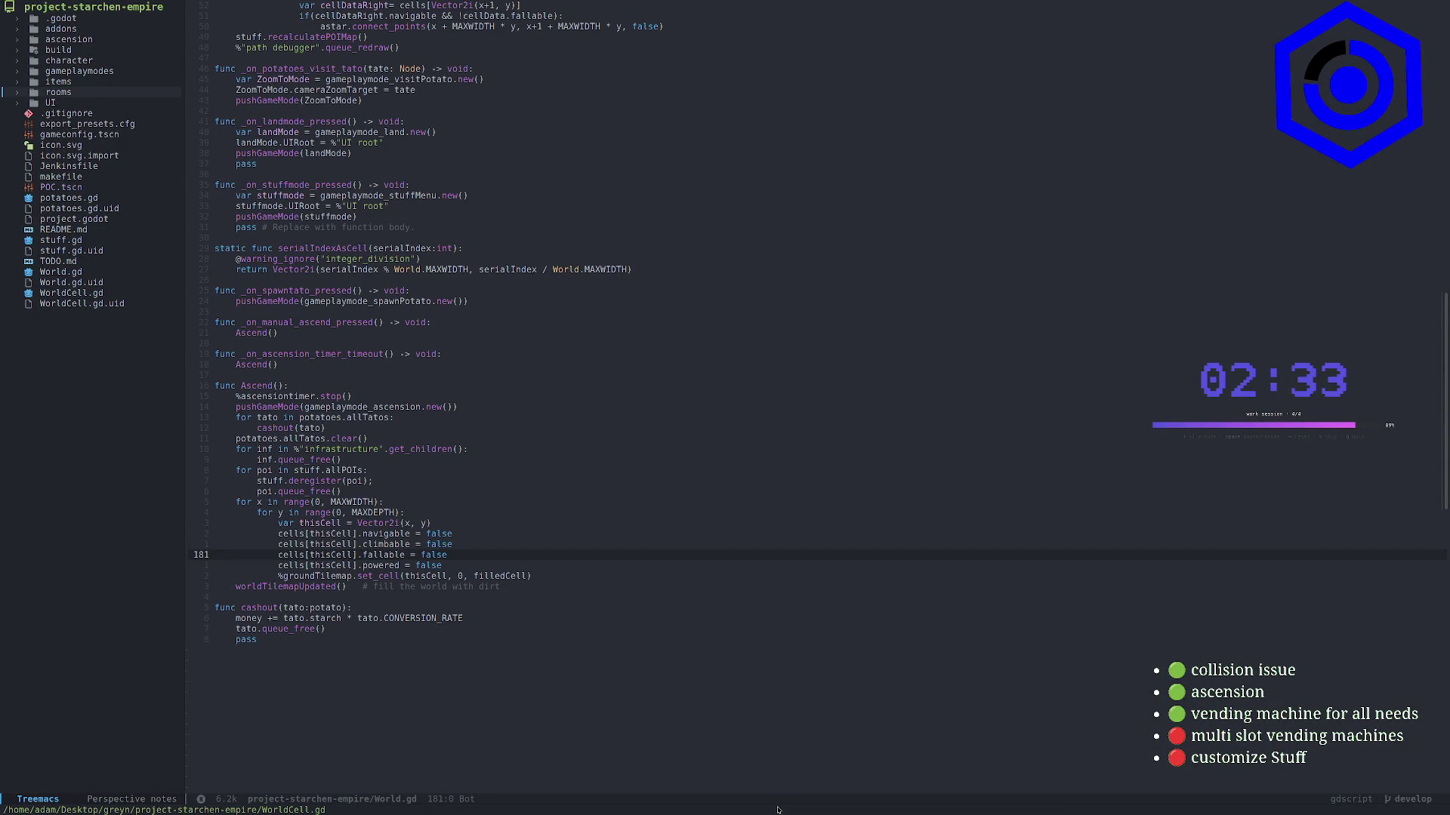
pyautogui.press('Tab')
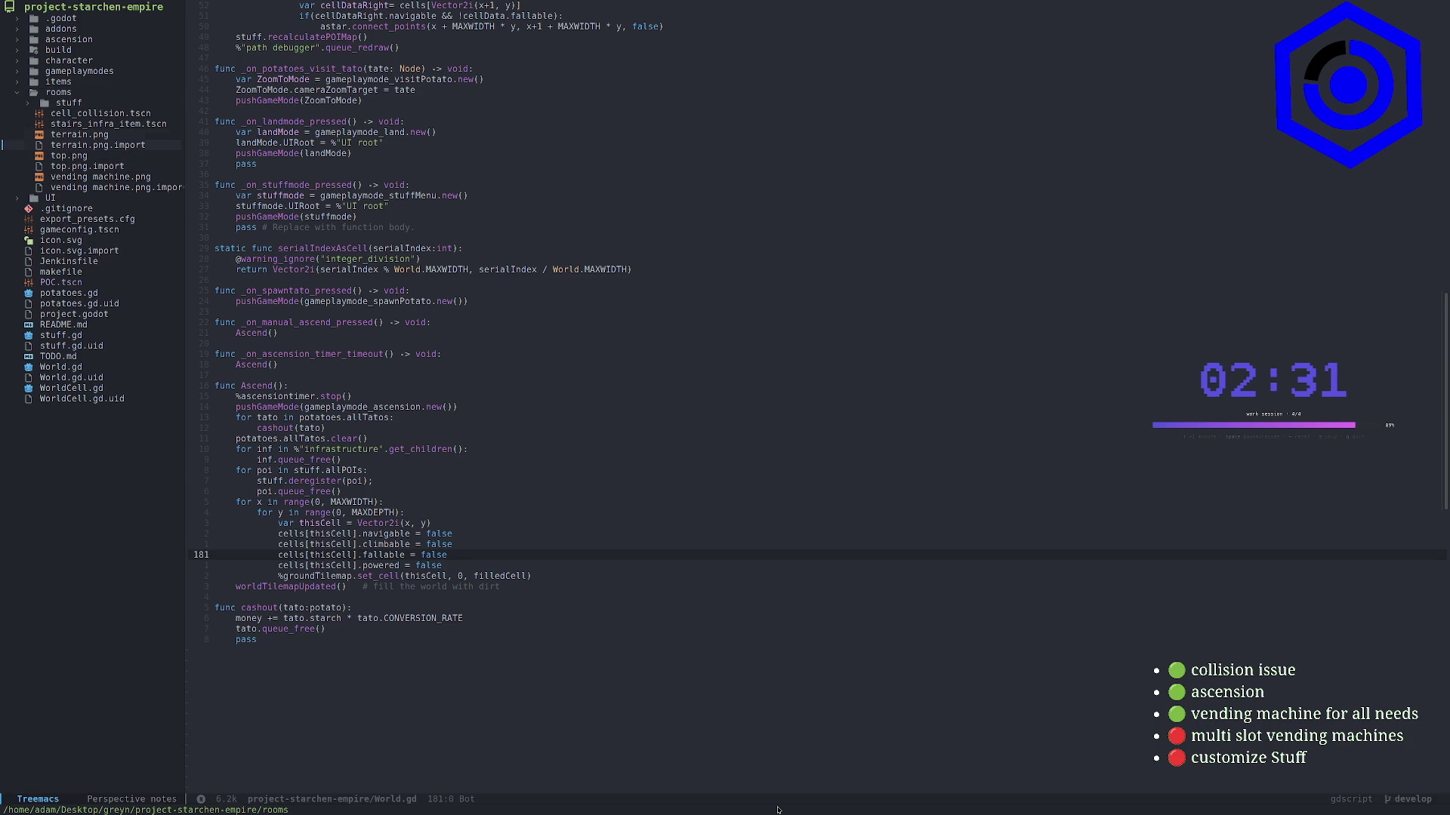
pyautogui.press('Up')
pyautogui.press('Tab')
pyautogui.press('Down')
pyautogui.press('Return')
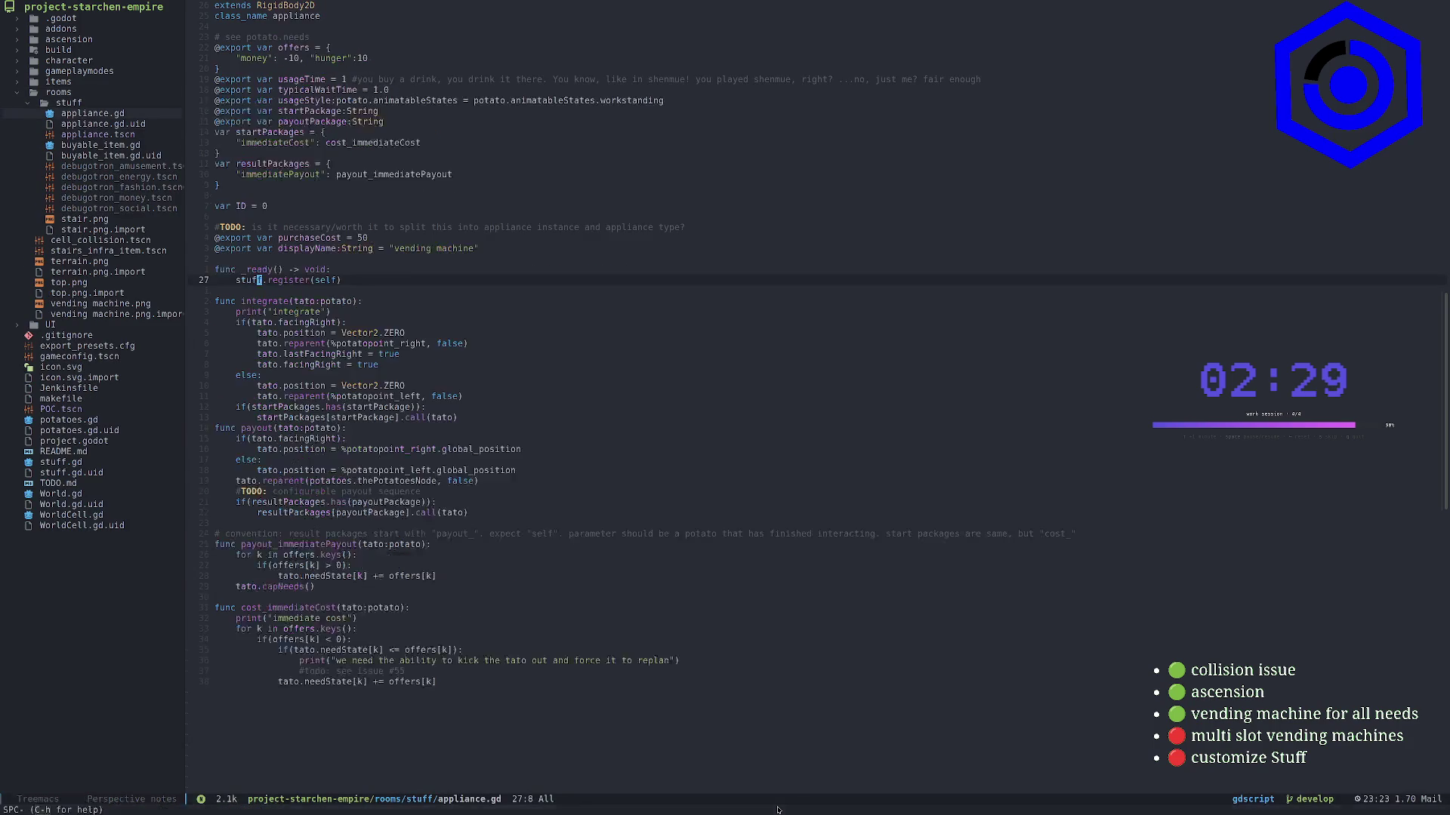
pyautogui.press('space')
pyautogui.press('o')
pyautogui.press('p')
# Add tato.zindex = %potatopoint_left.zindex below the left reparent line in integrate
pyautogui.press('j')
pyautogui.press('j')
pyautogui.press('j')
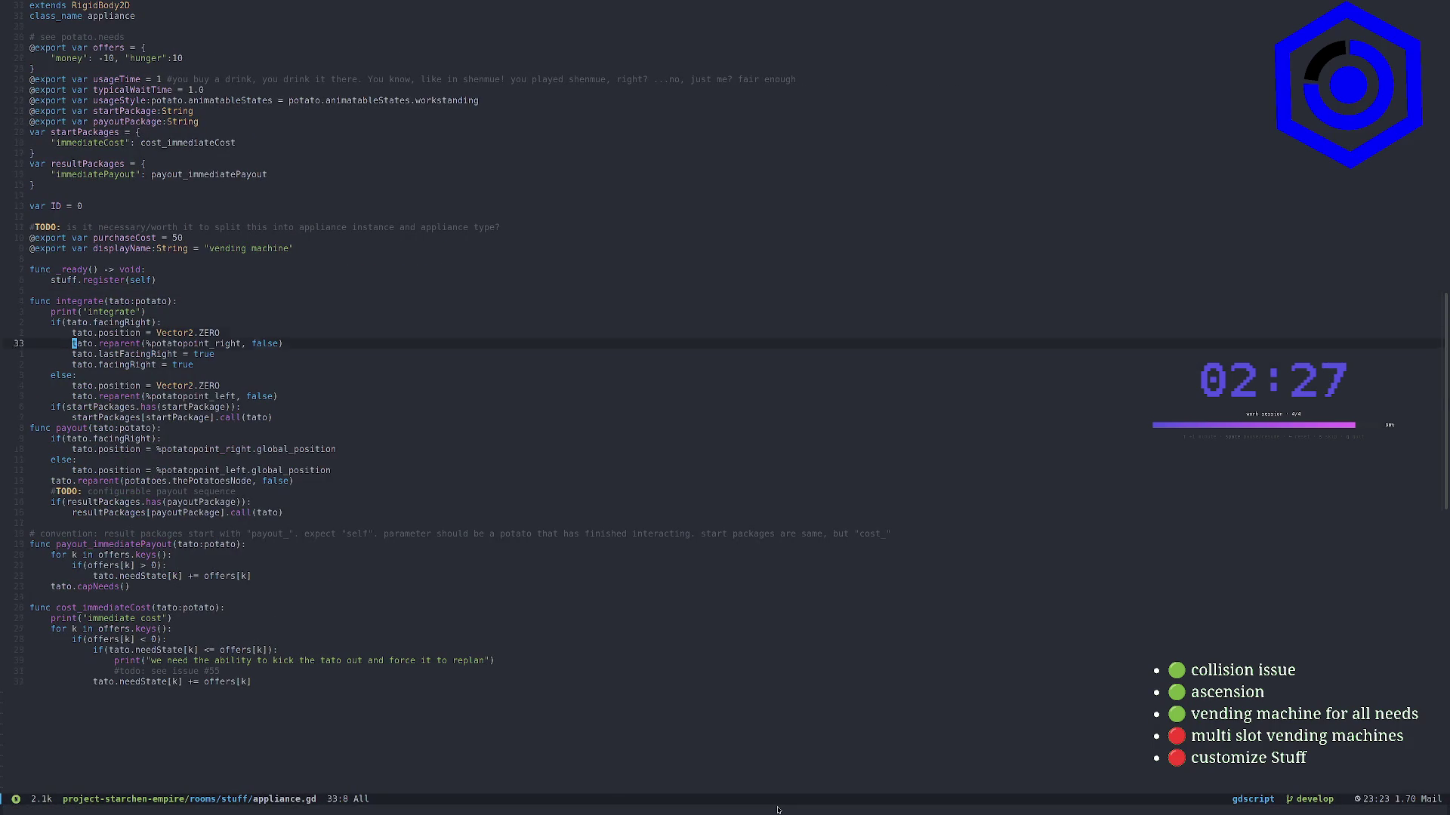
pyautogui.press('k')
pyautogui.press('j')
pyautogui.press('j')
pyautogui.press('j')
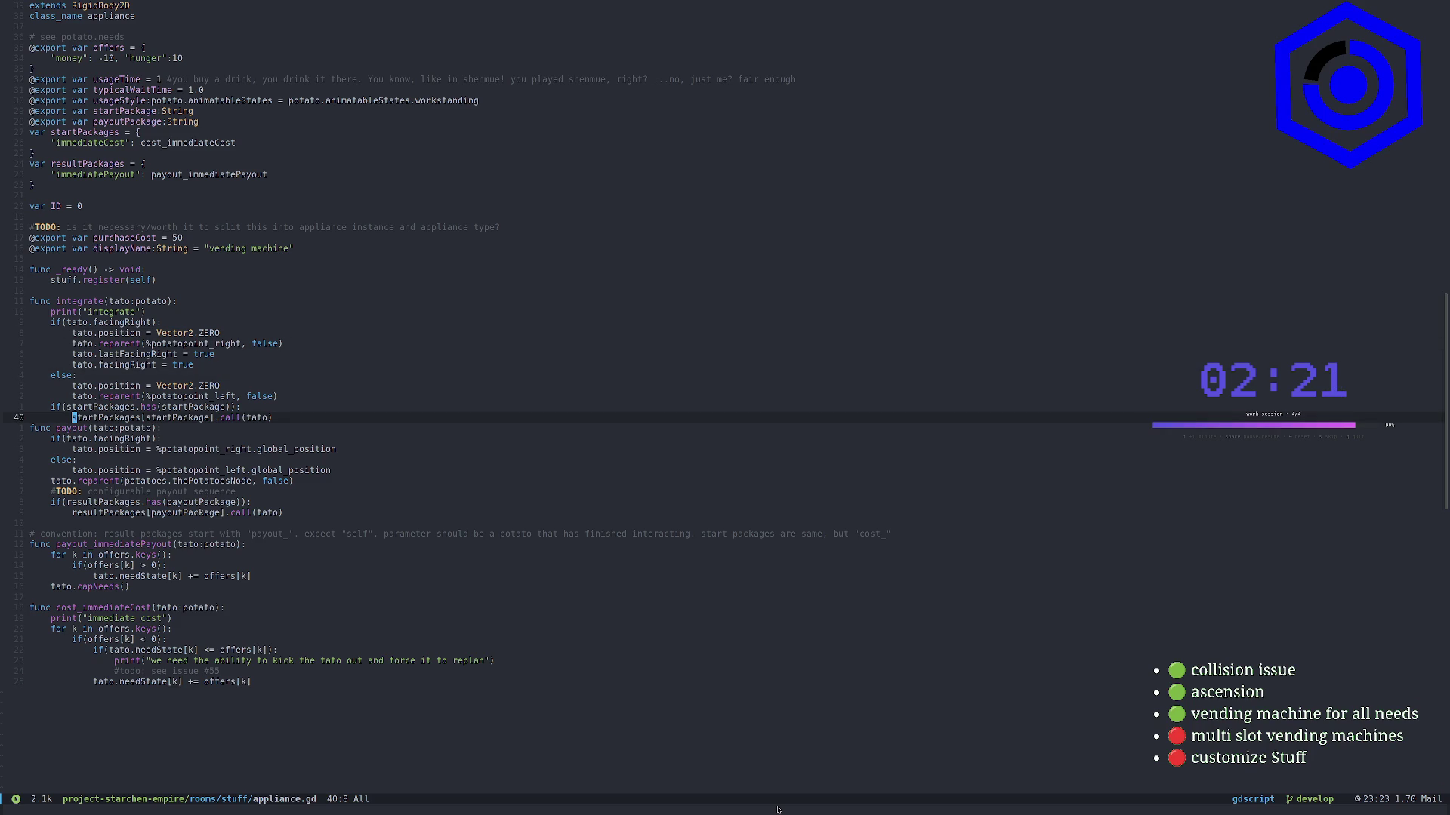
pyautogui.press('k')
pyautogui.press('k')
pyautogui.press('k')
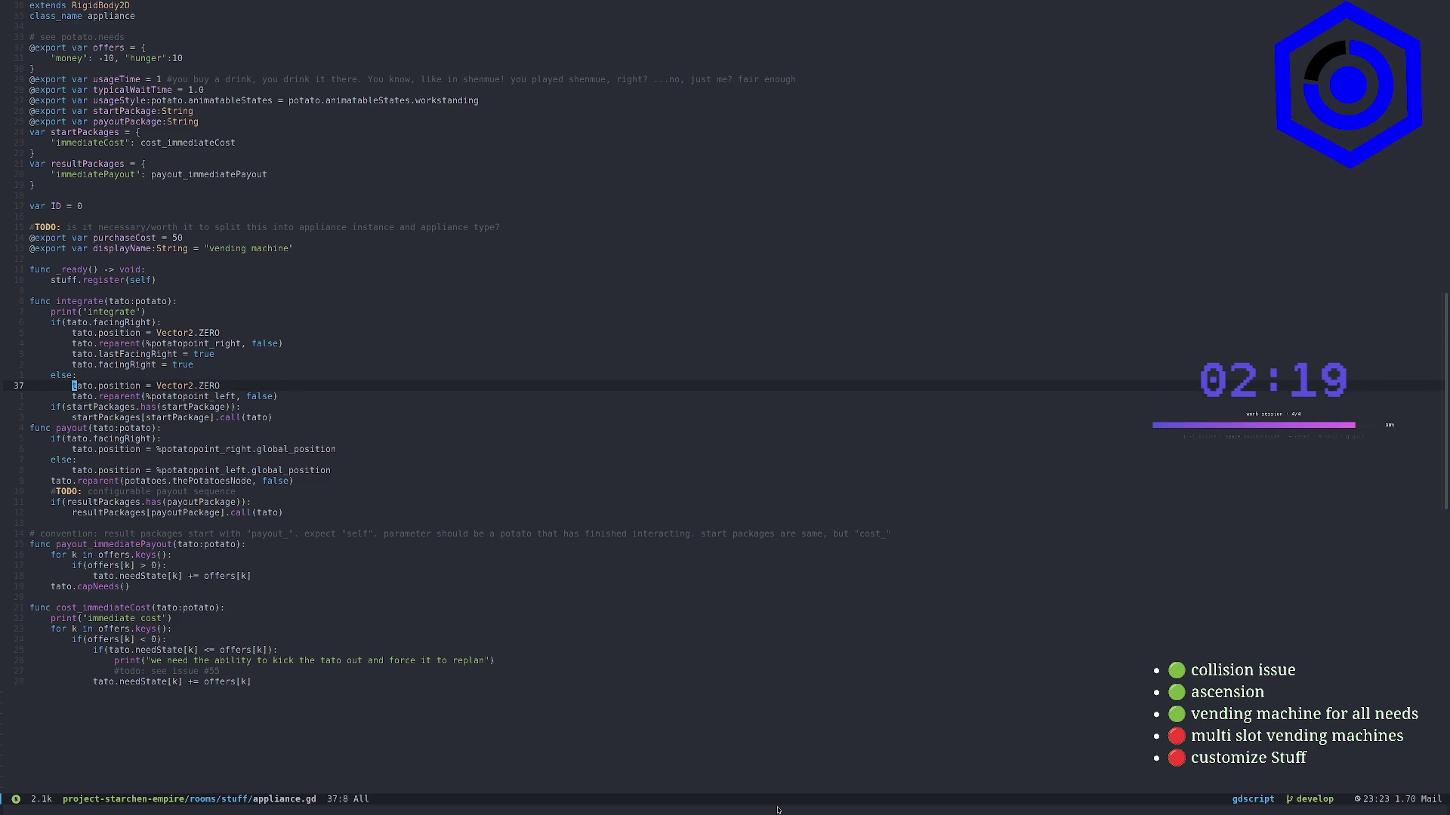
pyautogui.press('j')
pyautogui.press('k')
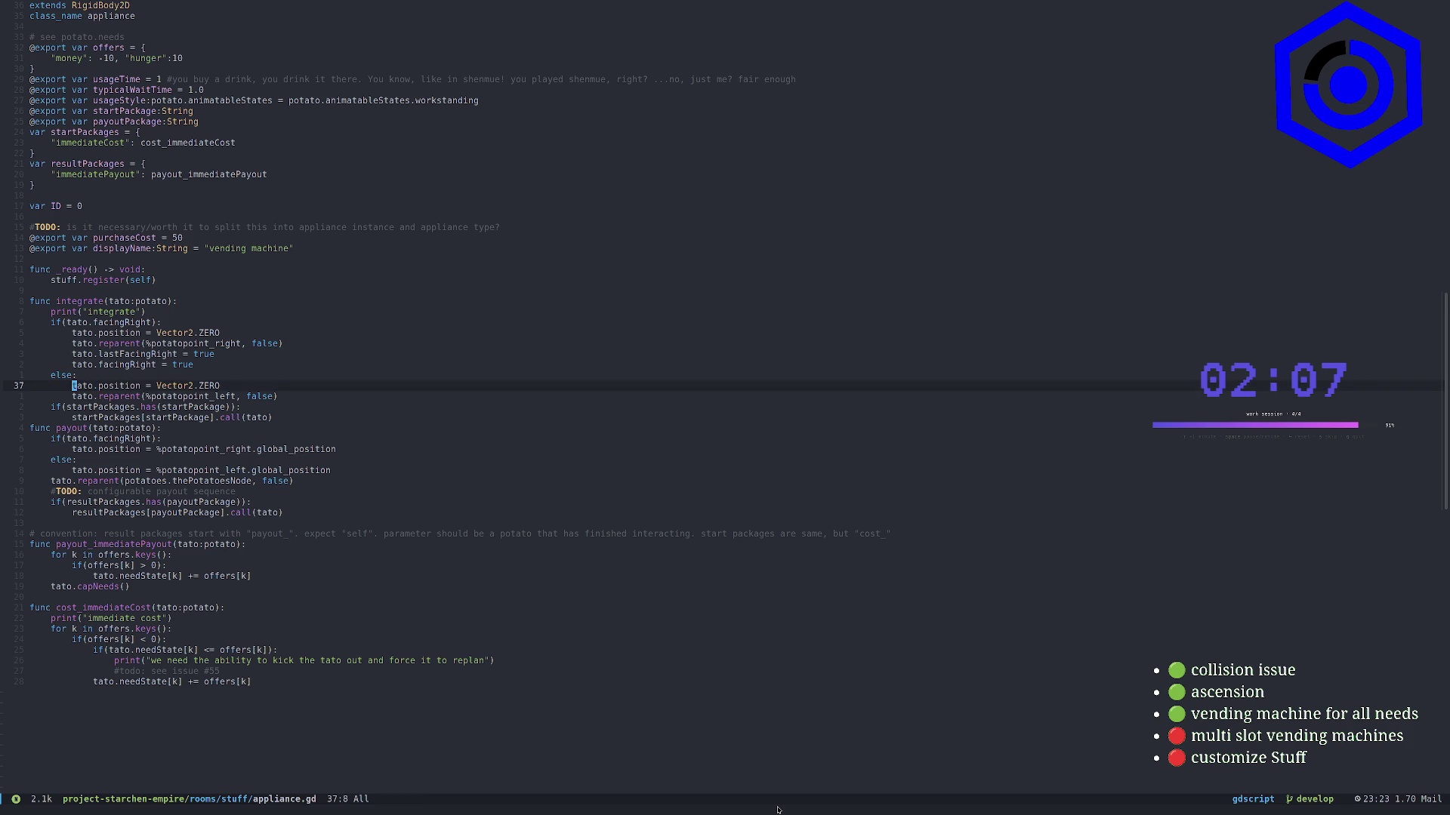
pyautogui.write('otato..')
pyautogui.write('z')
pyautogui.write('ex')
pyautogui.write('=')
pyautogui.press('Escape')
pyautogui.press('j')
pyautogui.press('v')
pyautogui.press('f')
pyautogui.press('_')
pyautogui.write('eykp')
pyautogui.write('a.zindex')
pyautogui.press('Escape')
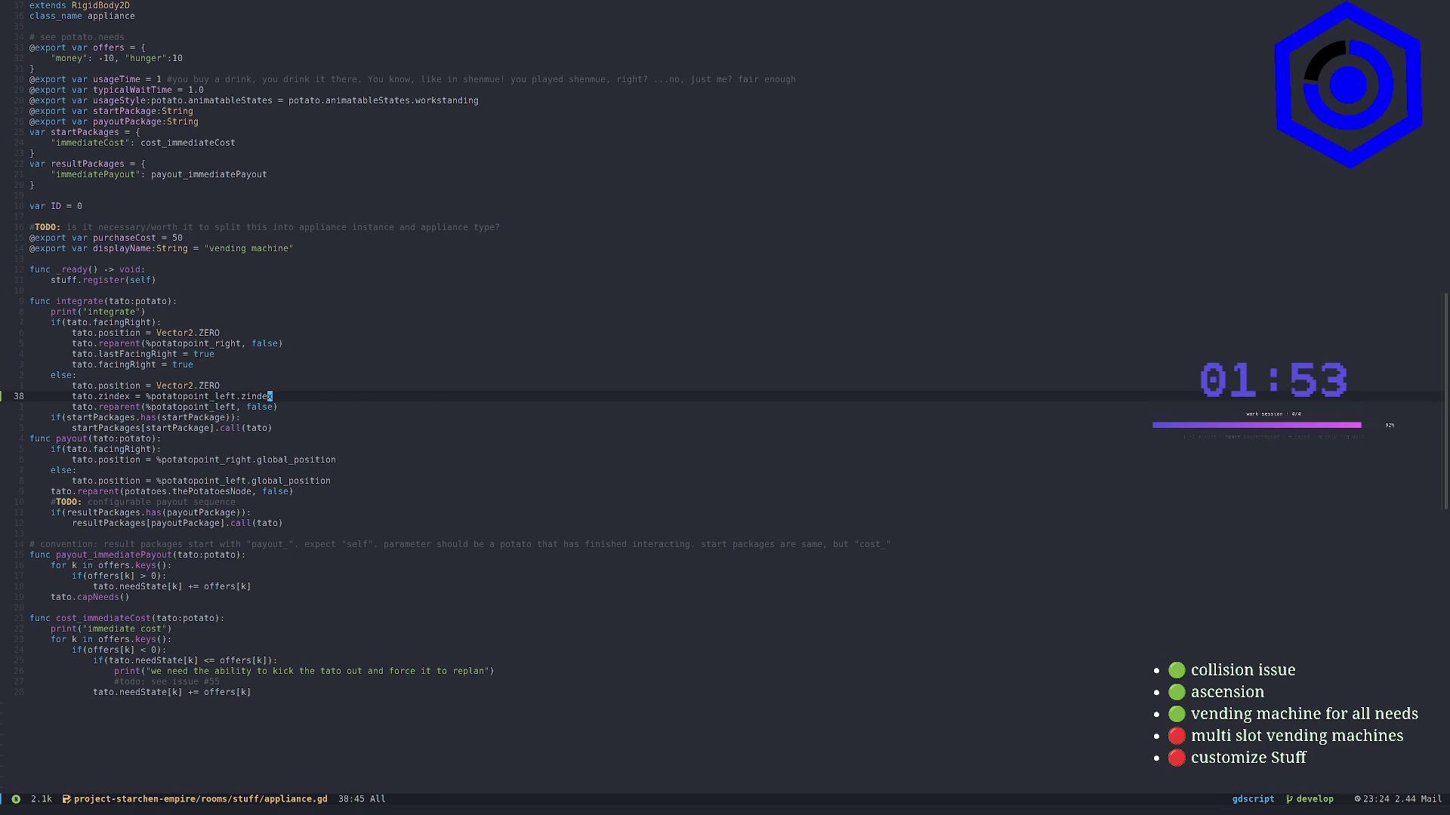
pyautogui.press('d')
pyautogui.press('d')
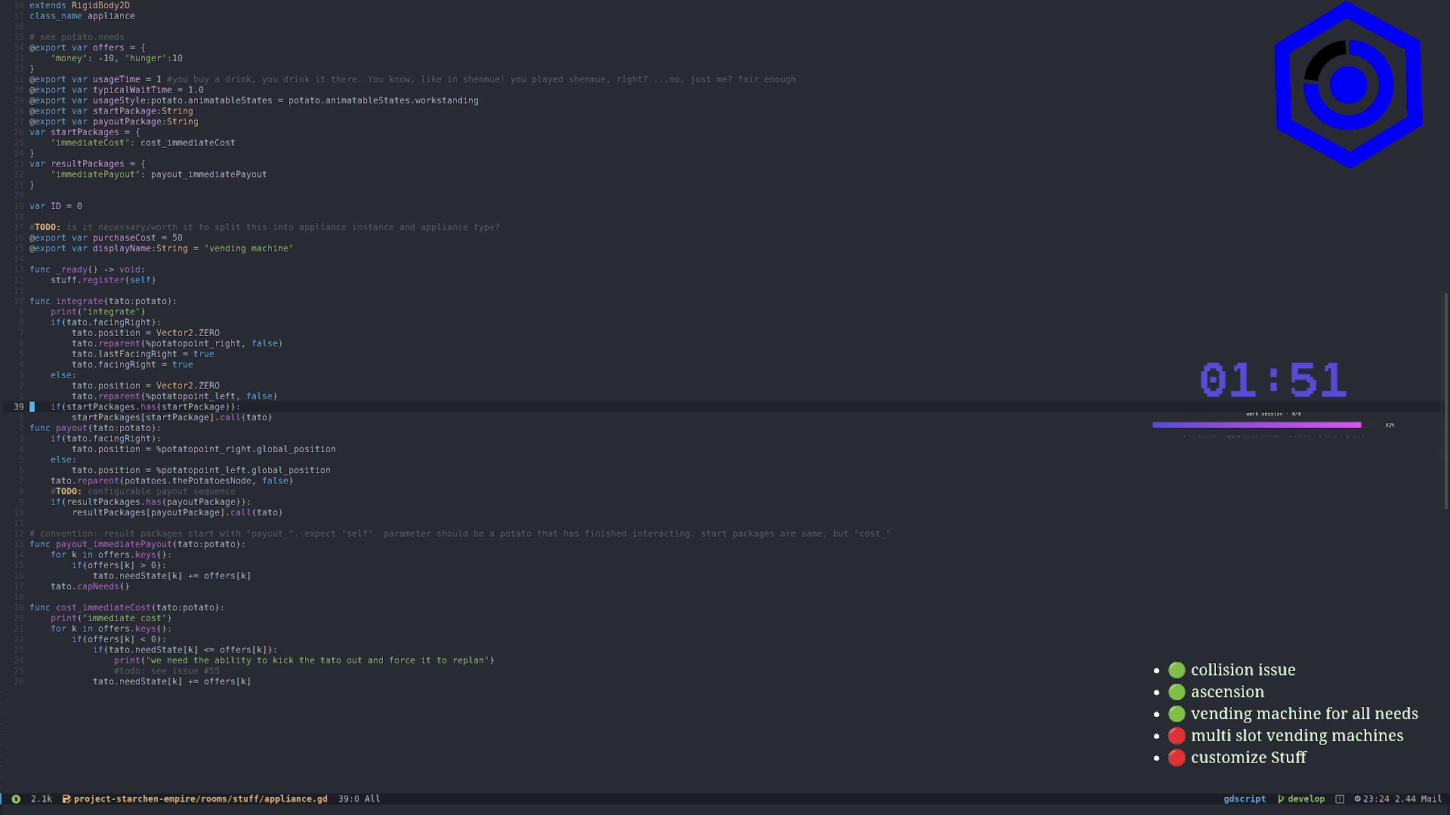
pyautogui.press('p')
# Copy the zindex line into the right-facing branch using %potatopoint_right instead
pyautogui.press('k')
pyautogui.press('k')
pyautogui.press('k')
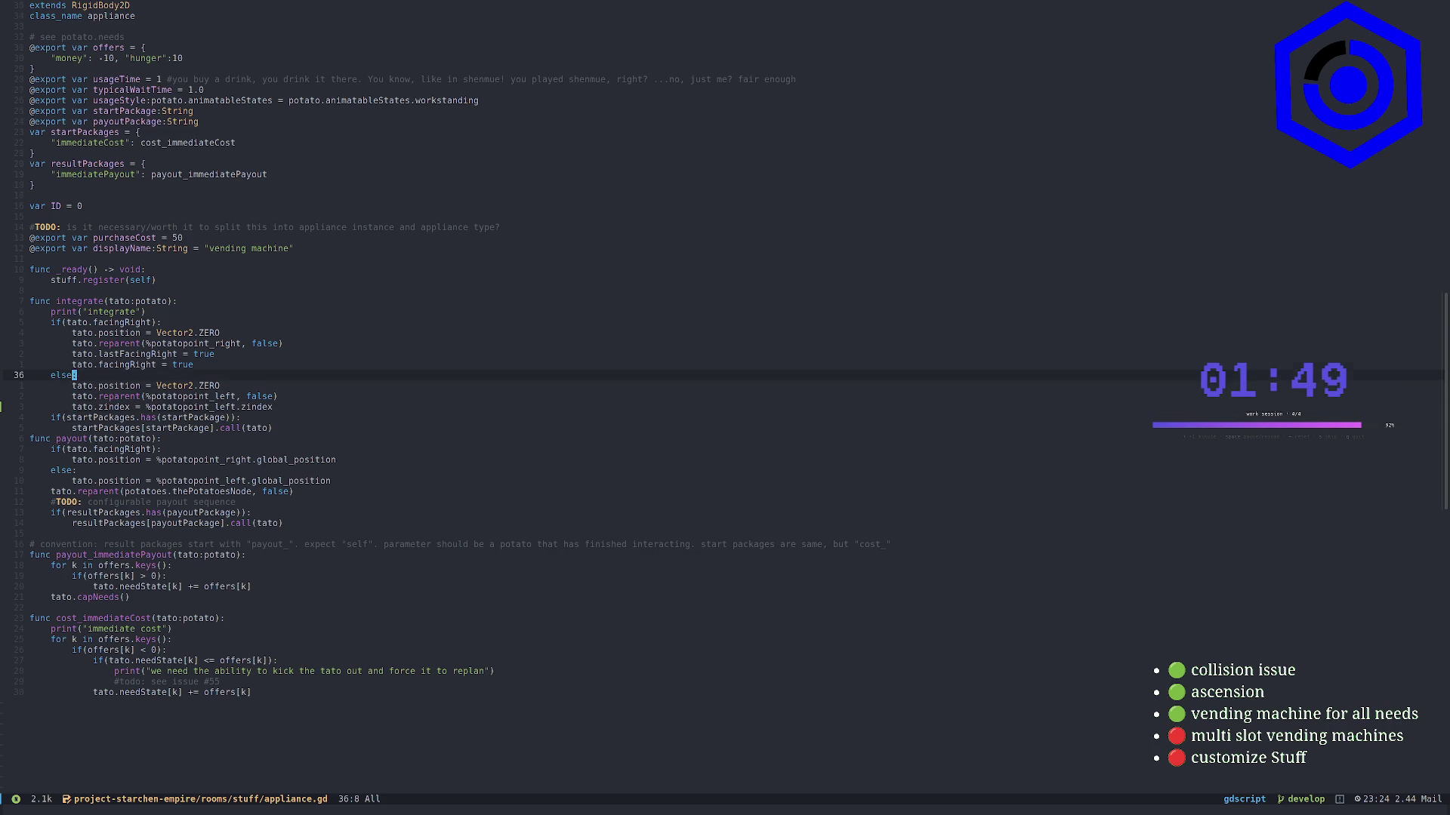
pyautogui.press('0')
pyautogui.press('k')
pyautogui.press('P')
pyautogui.press('w')
pyautogui.press('w')
pyautogui.press('w')
pyautogui.write('wfl')
pyautogui.write('cwright')
pyautogui.press('Escape')
pyautogui.hotkey('alt', 'Tab')
# Playtest the zindex change, stop after the invalid 'zindex' error, and examine line 38's position
pyautogui.click(854, 462)
pyautogui.press('F5')
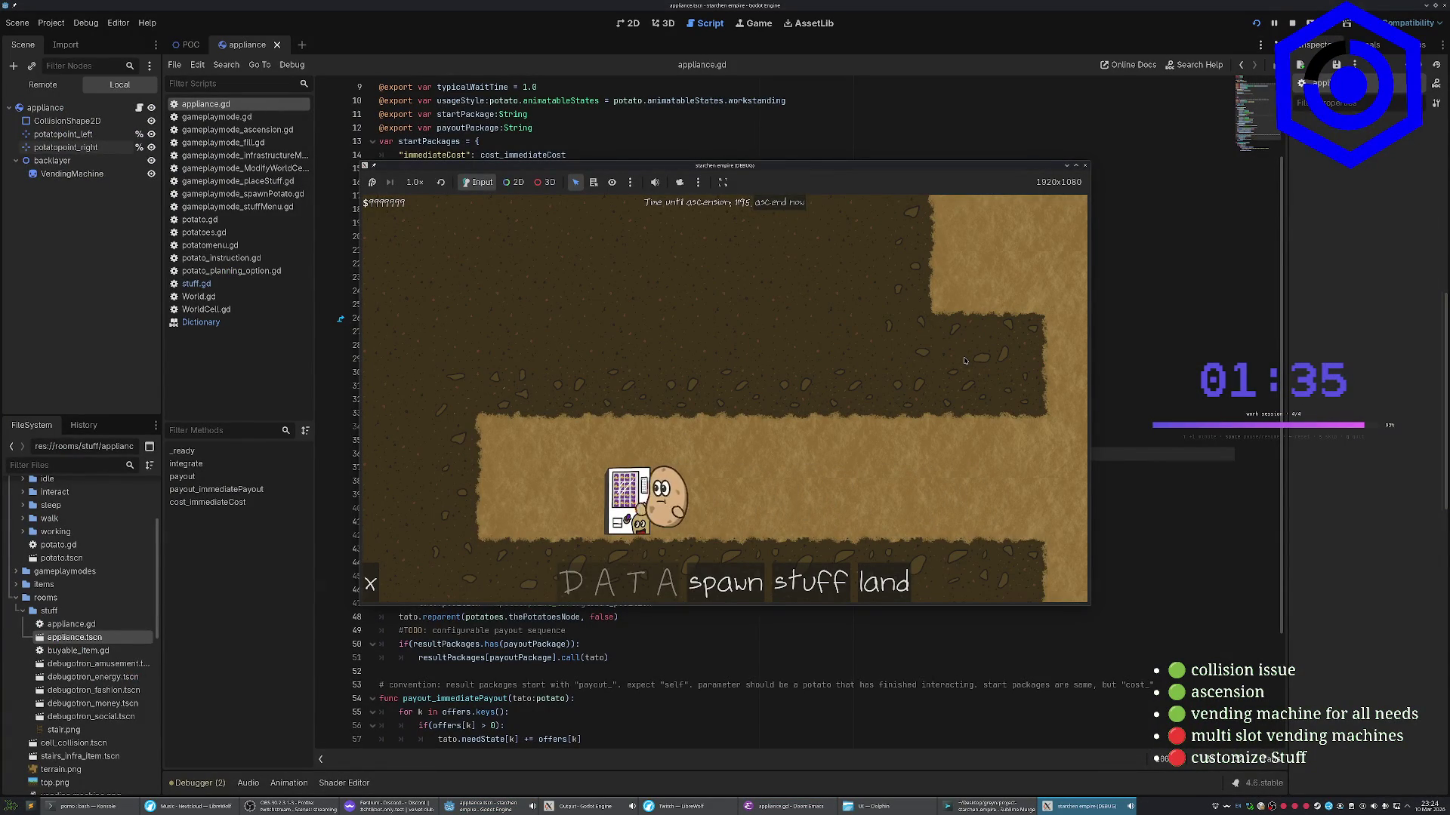
pyautogui.click(733, 101)
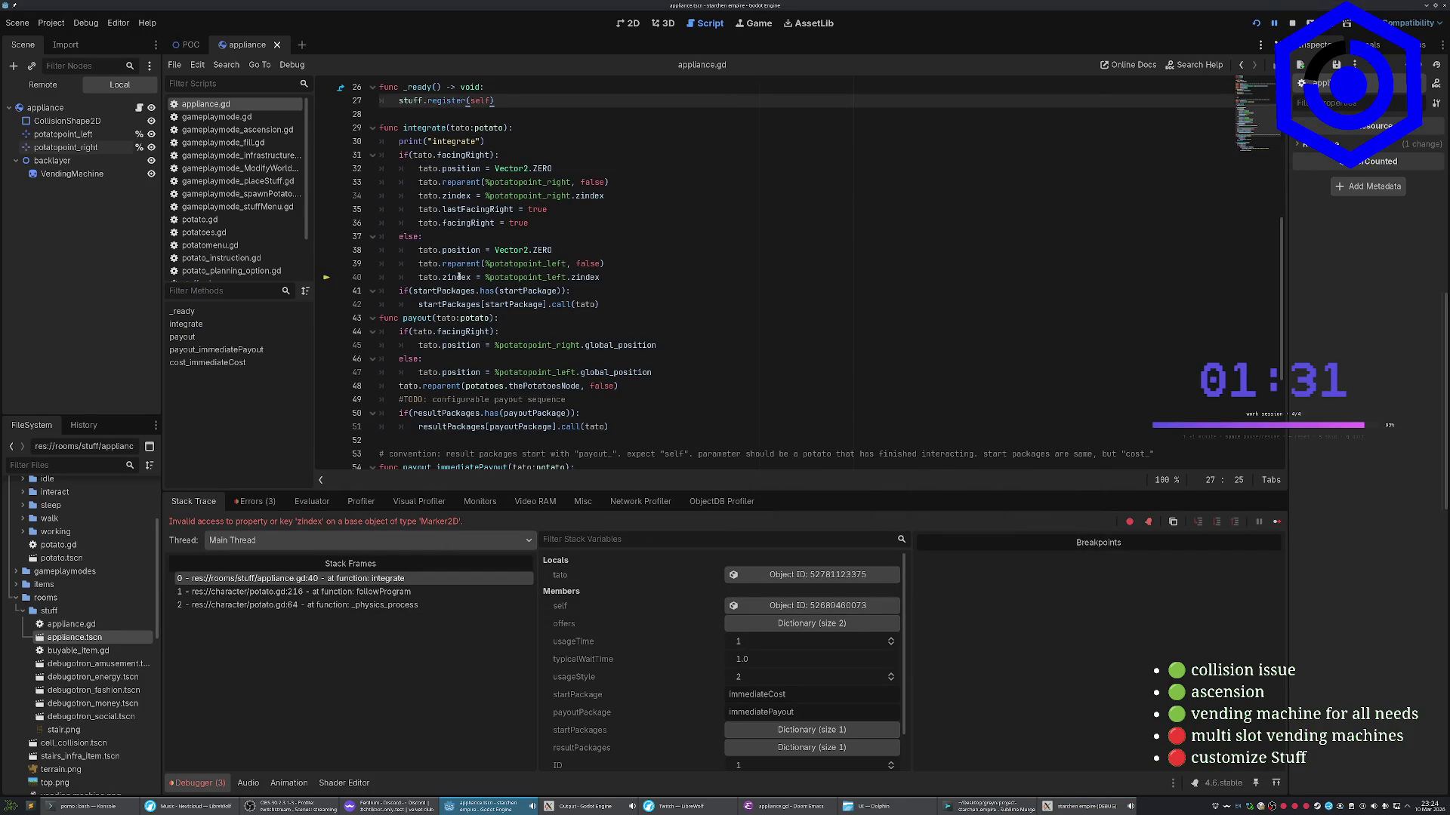
pyautogui.press('F8')
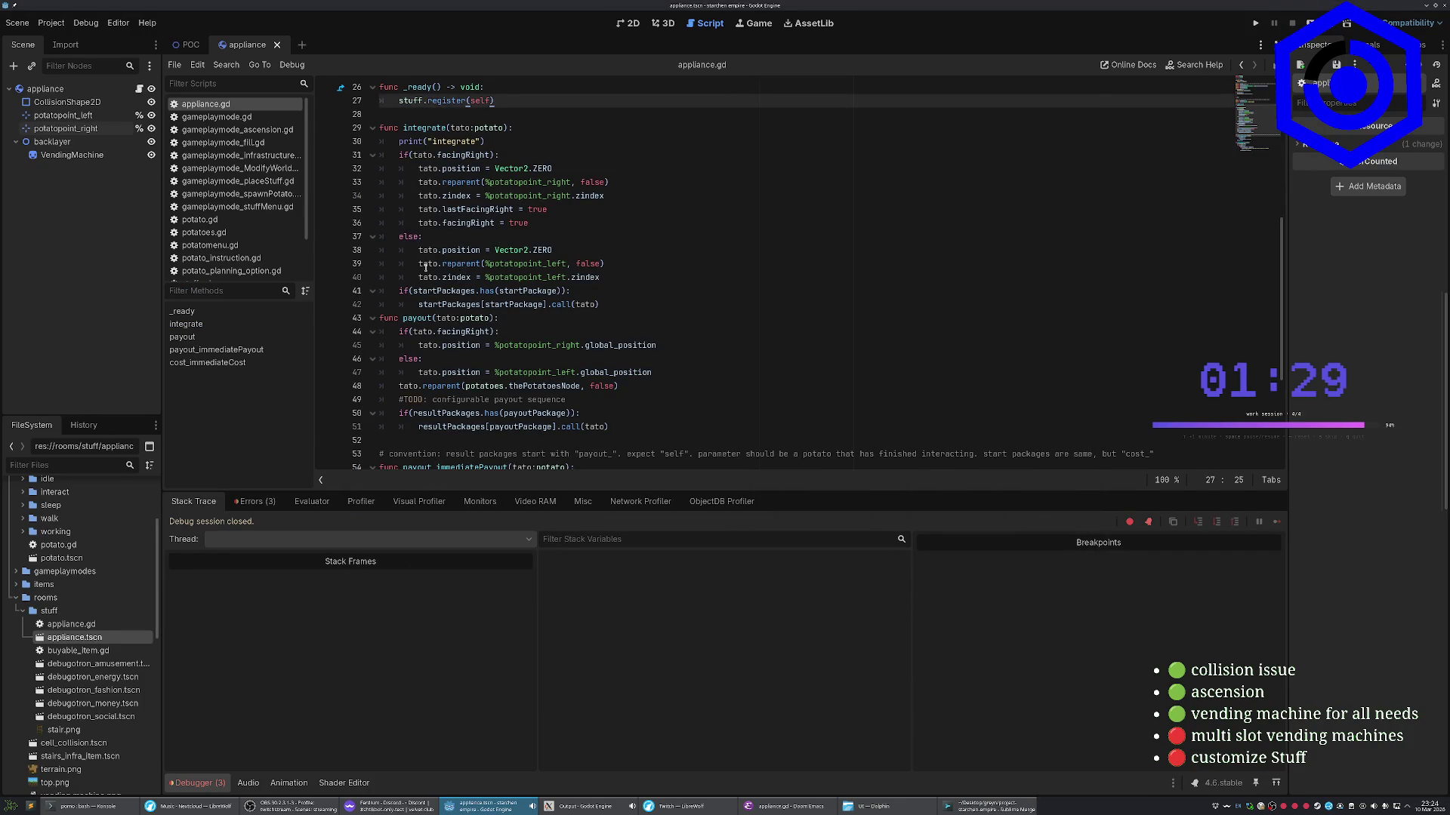
pyautogui.click(468, 278)
pyautogui.click(465, 250)
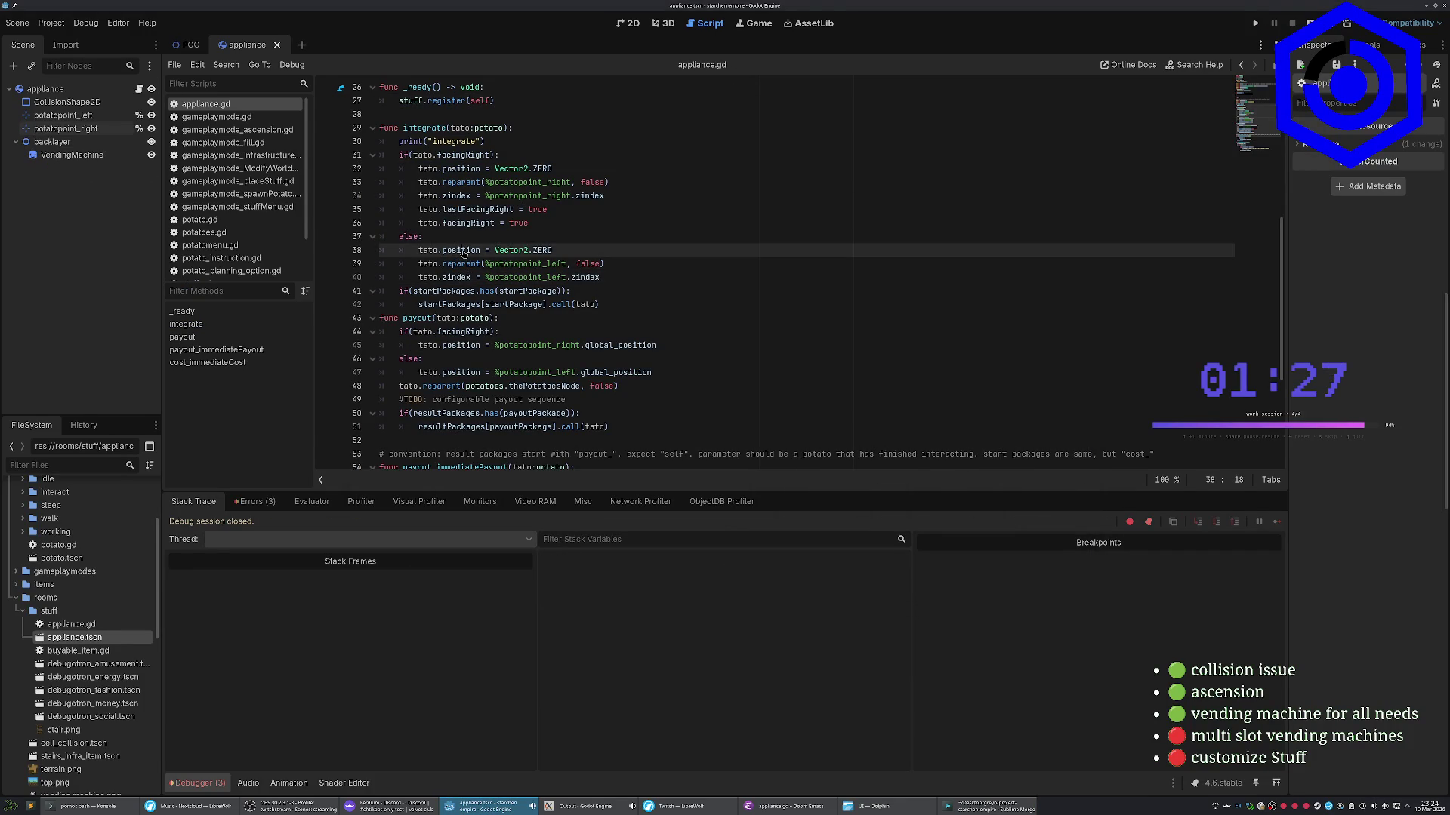
# Open the Node2D class reference from 'position' and start a search in the help page
pyautogui.keyDown('ctrl'); pyautogui.click(456, 252); pyautogui.keyUp('ctrl')
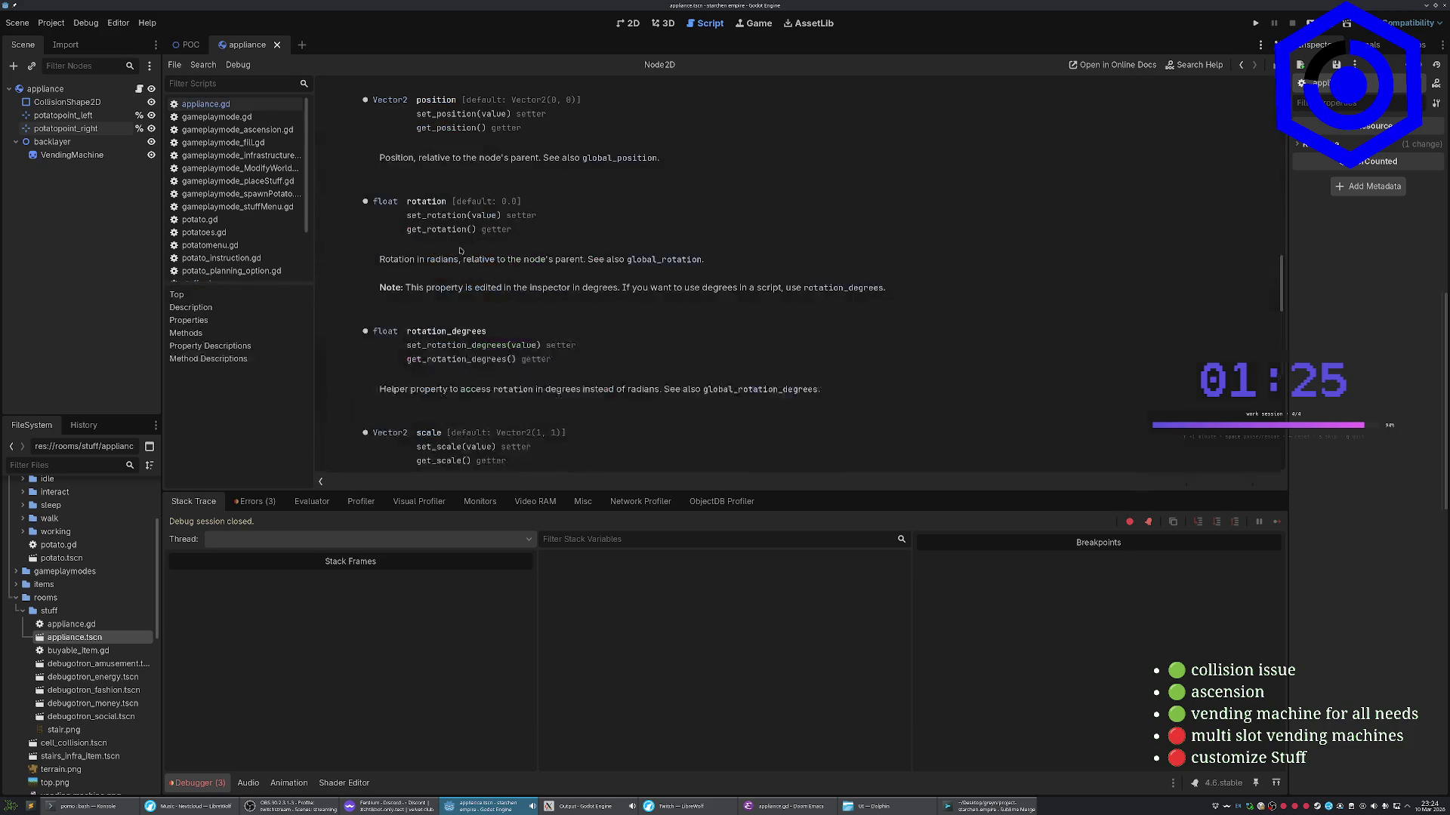
pyautogui.hotkey('ctrl', 'f')
pyautogui.write('zin')
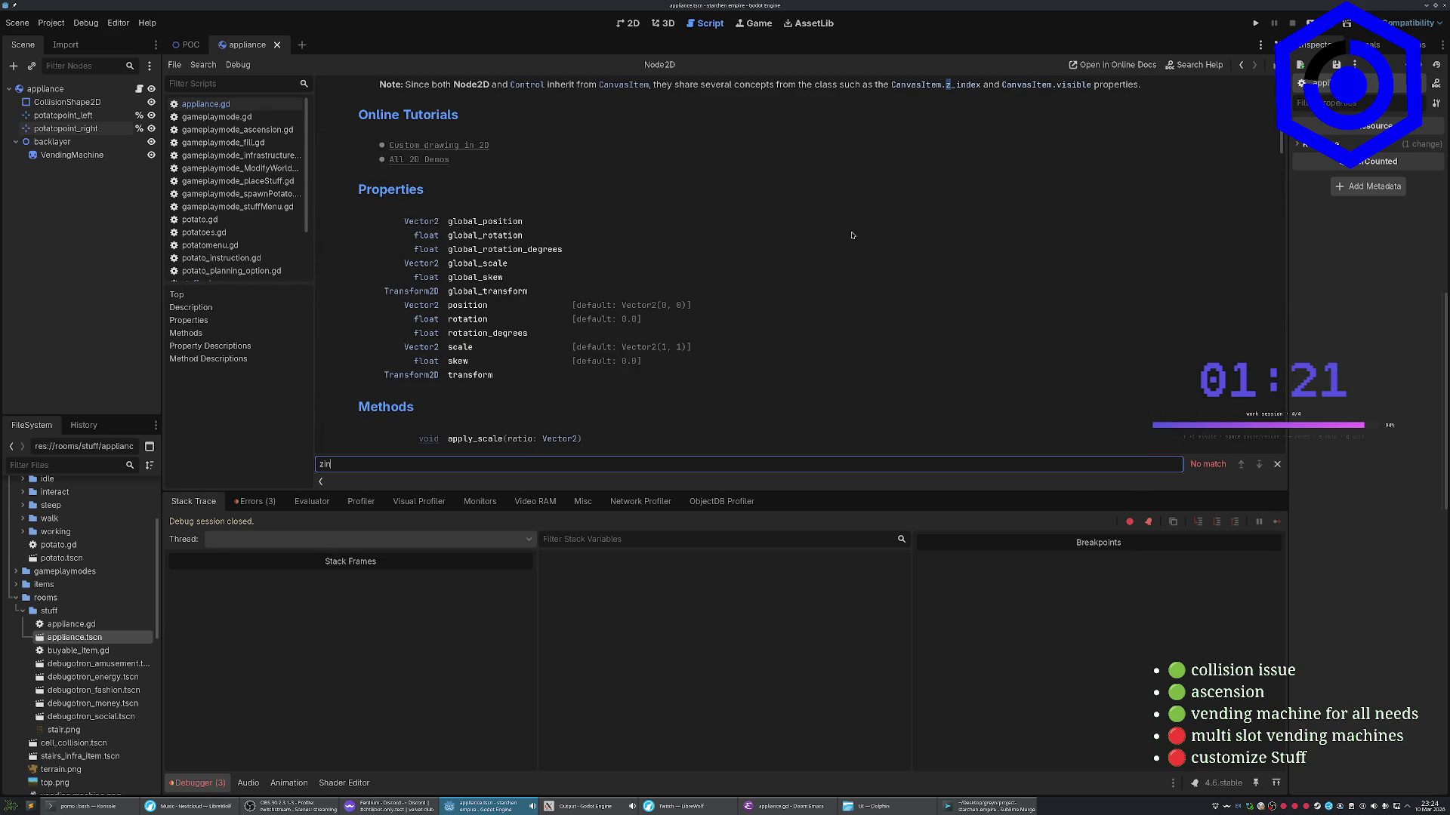
pyautogui.press('BackSpace')
# Search the Node2D reference for 'z_index' and read through its description
pyautogui.scroll(1, 852, 235)
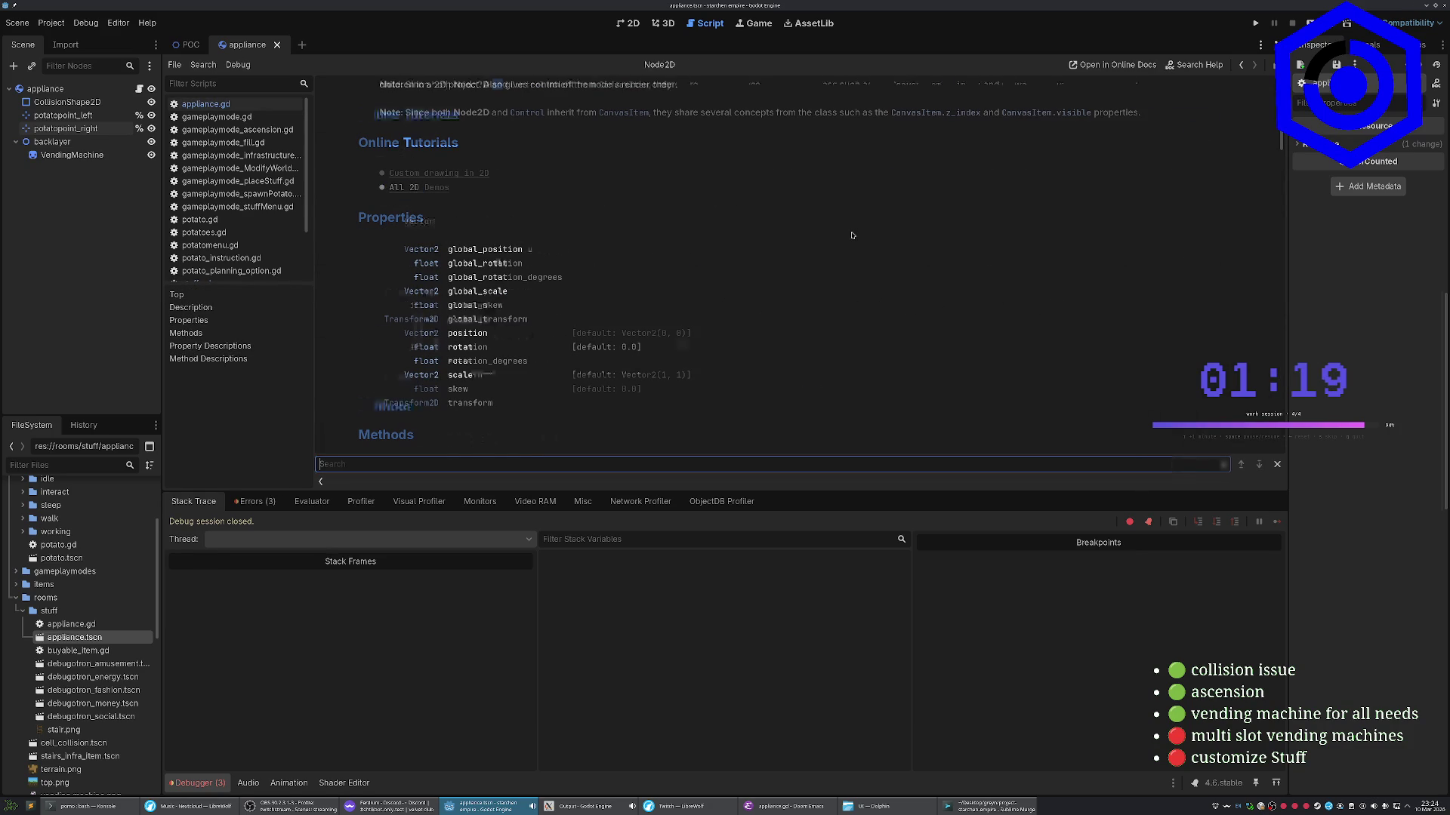
pyautogui.write('z_index')
pyautogui.press('Escape')
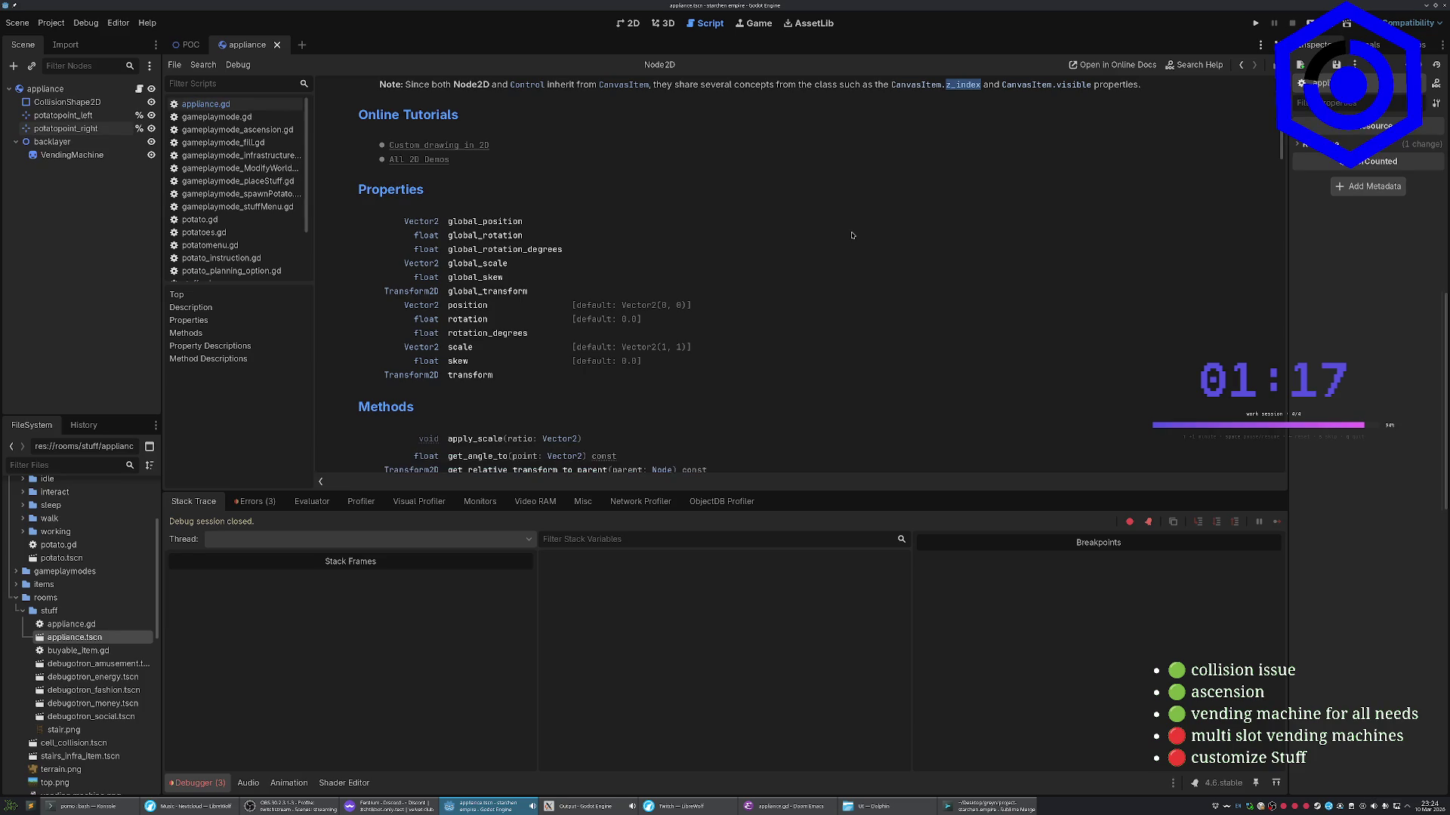
pyautogui.scroll(5, 852, 236)
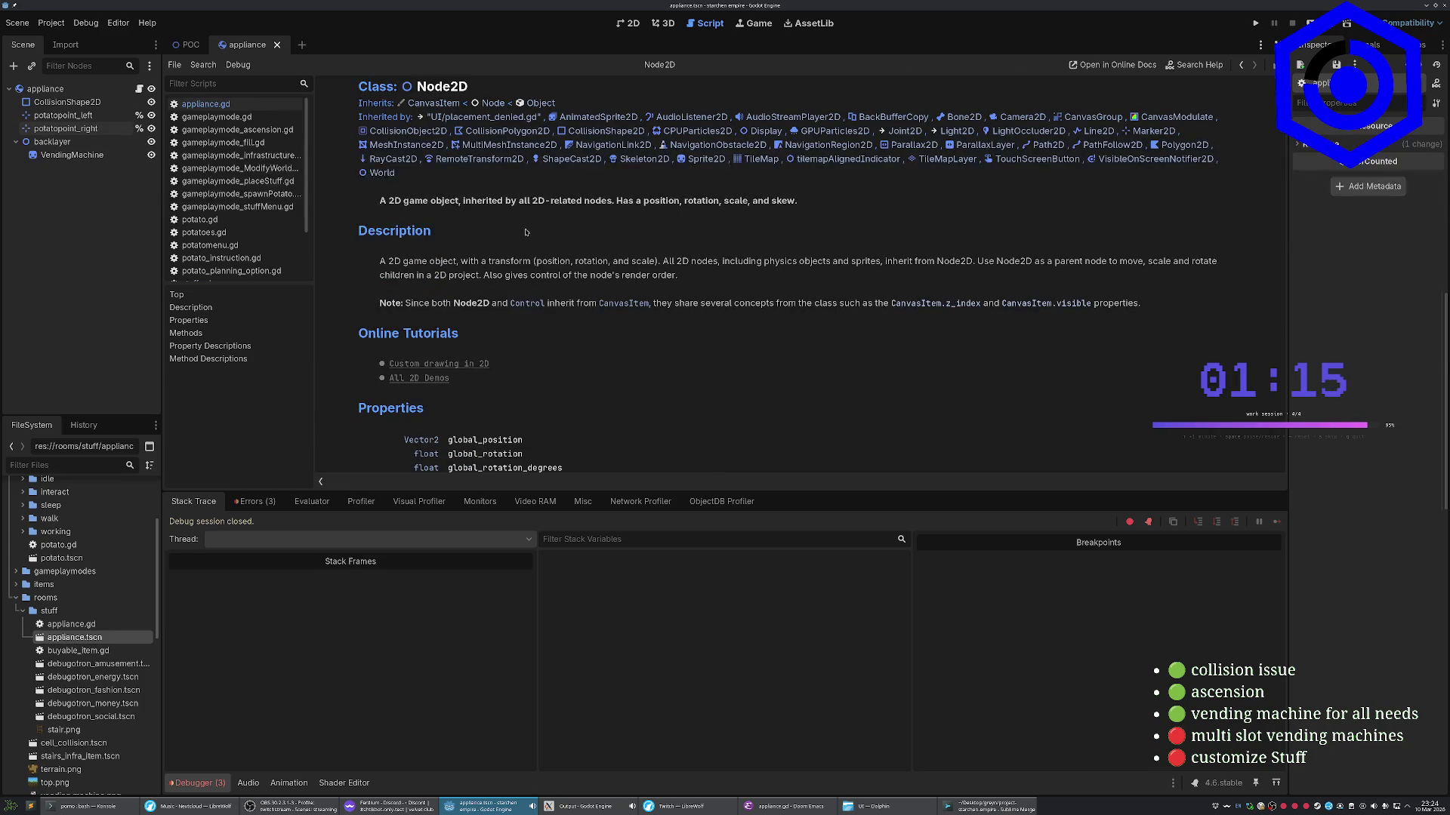
pyautogui.scroll(-2, 512, 230)
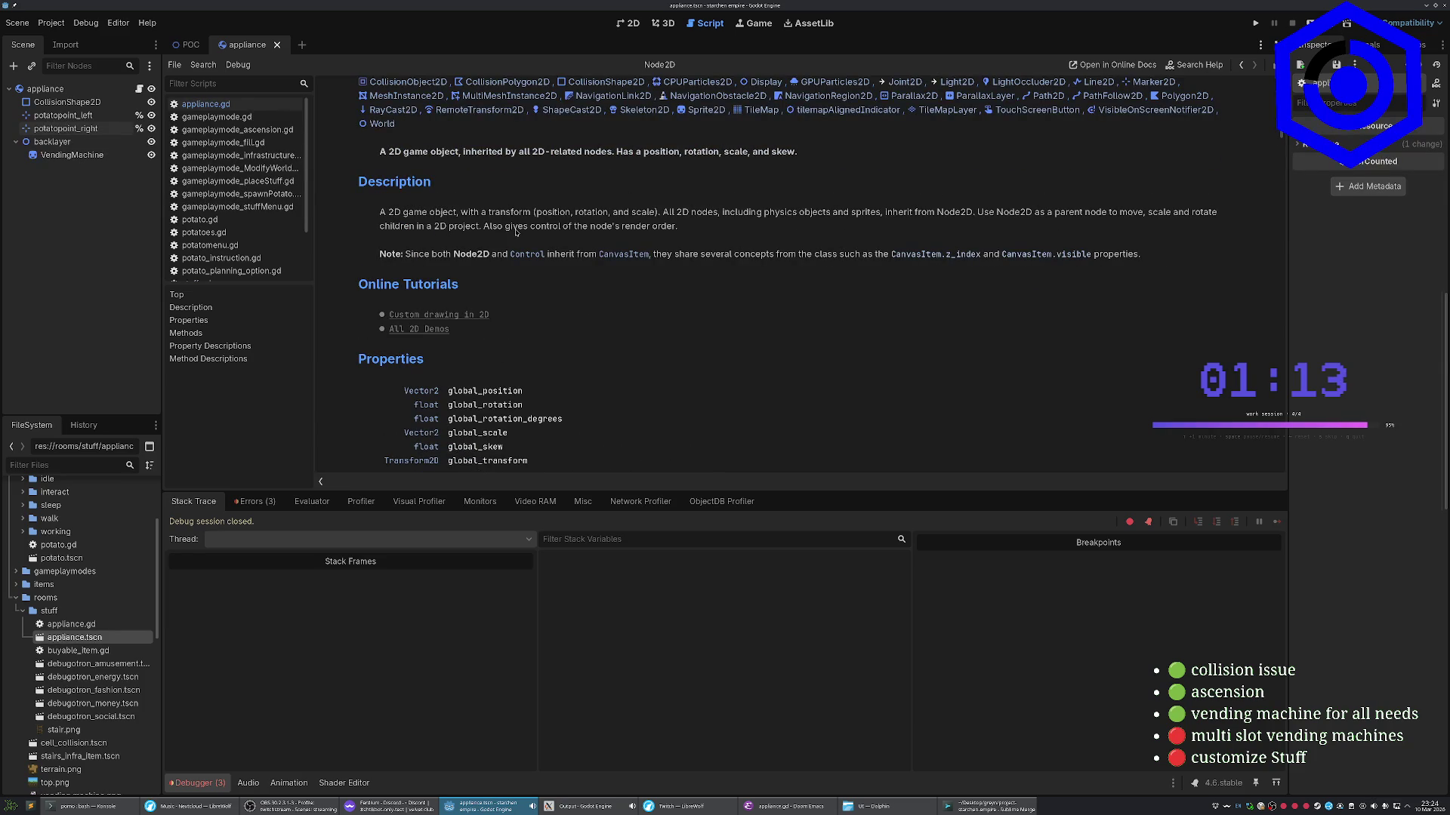
pyautogui.scroll(-8, 515, 232)
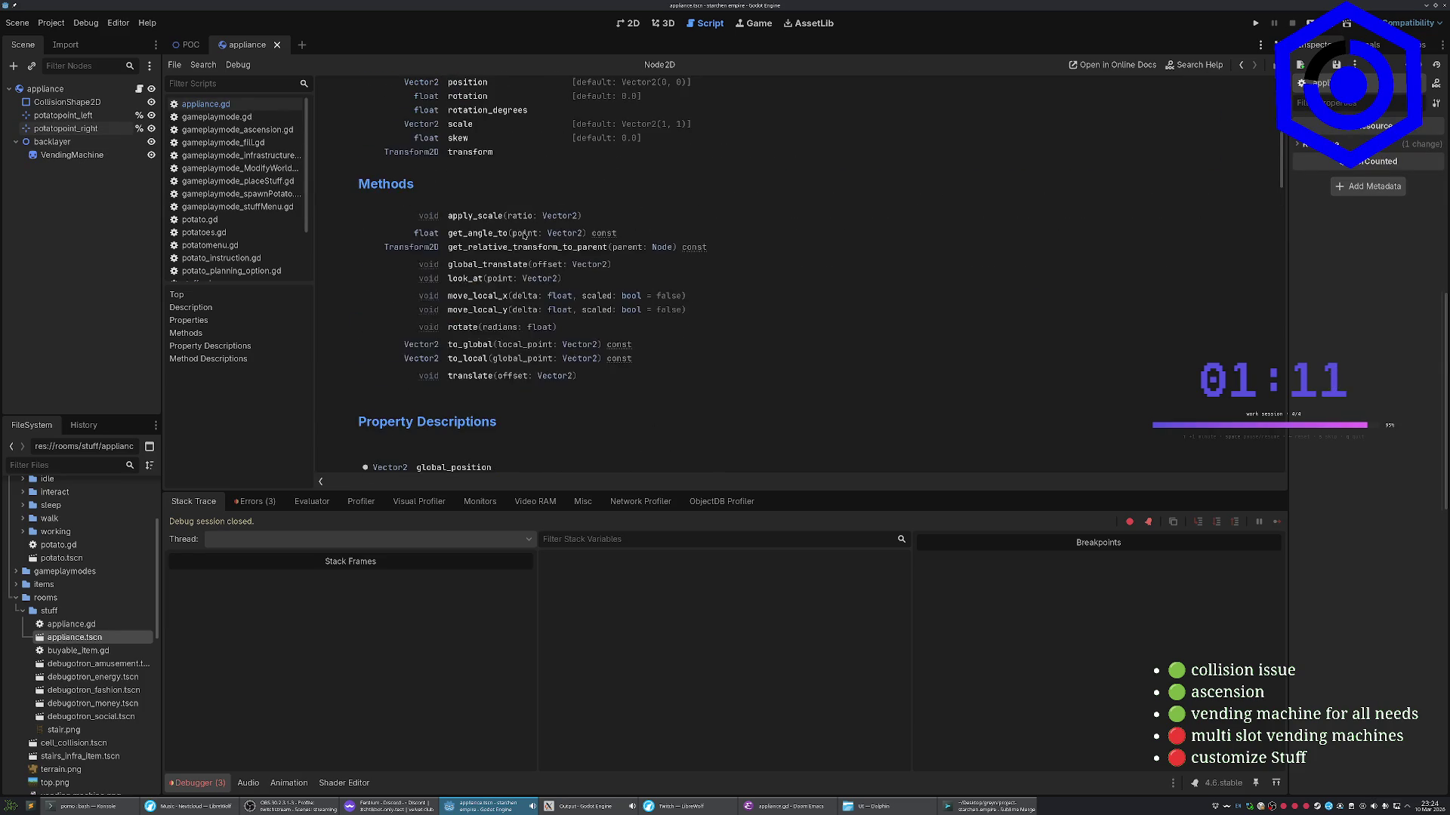
pyautogui.scroll(2, 524, 236)
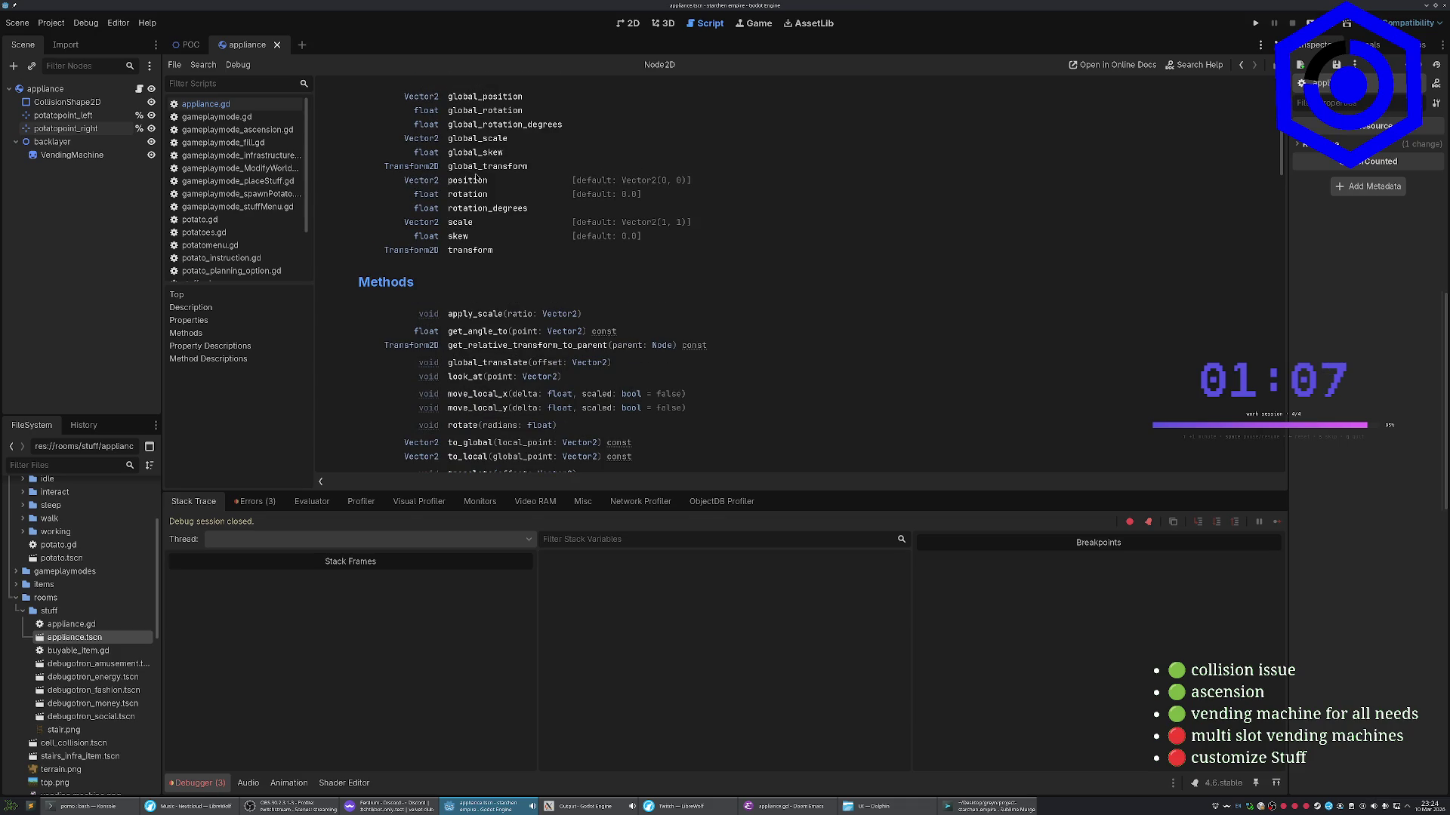
pyautogui.scroll(-7, 462, 255)
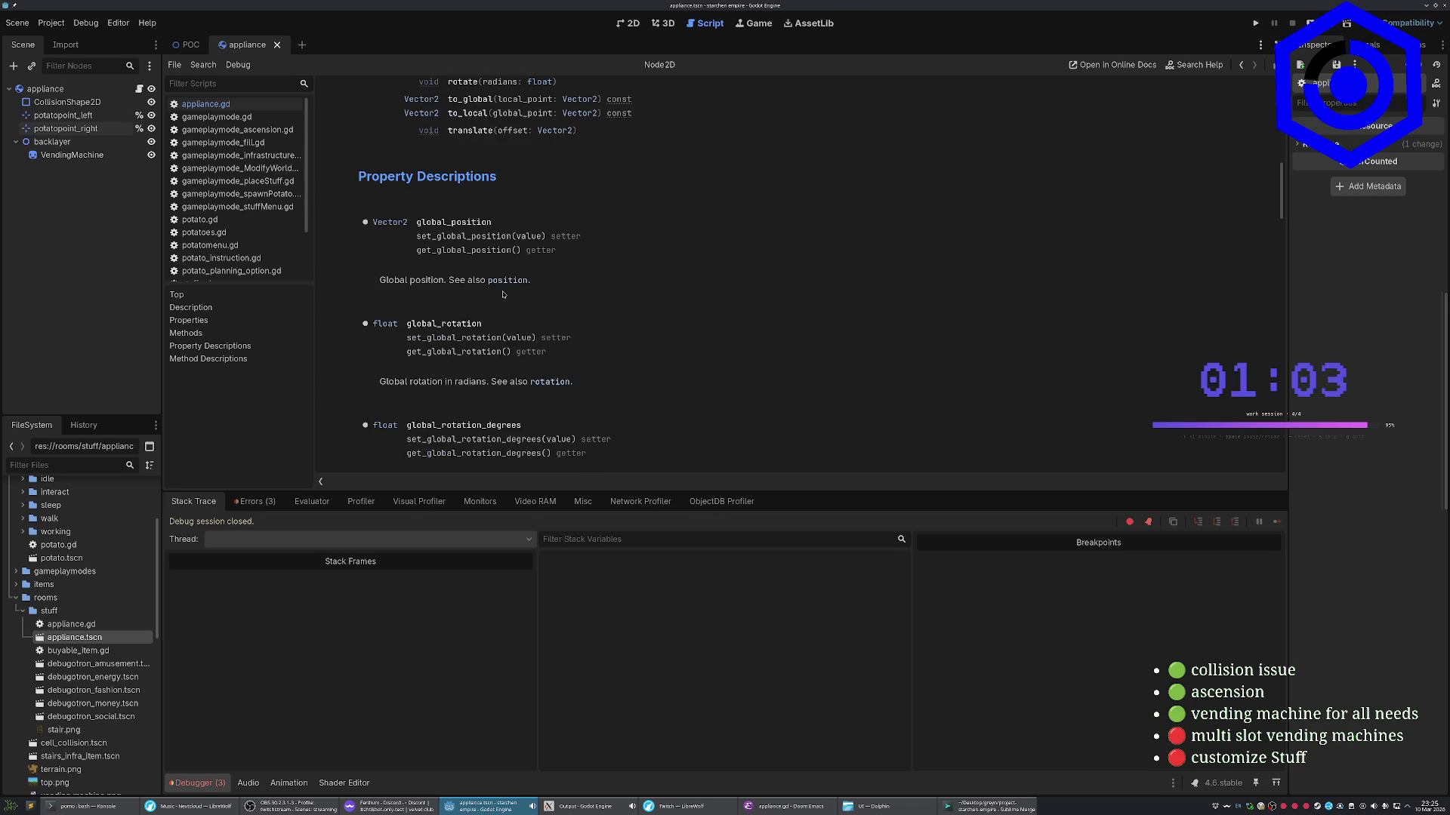
# Search 'godot set z index' in LibreWolf, read the Reddit thread on zIndex, then return to Godot
pyautogui.click(189, 807)
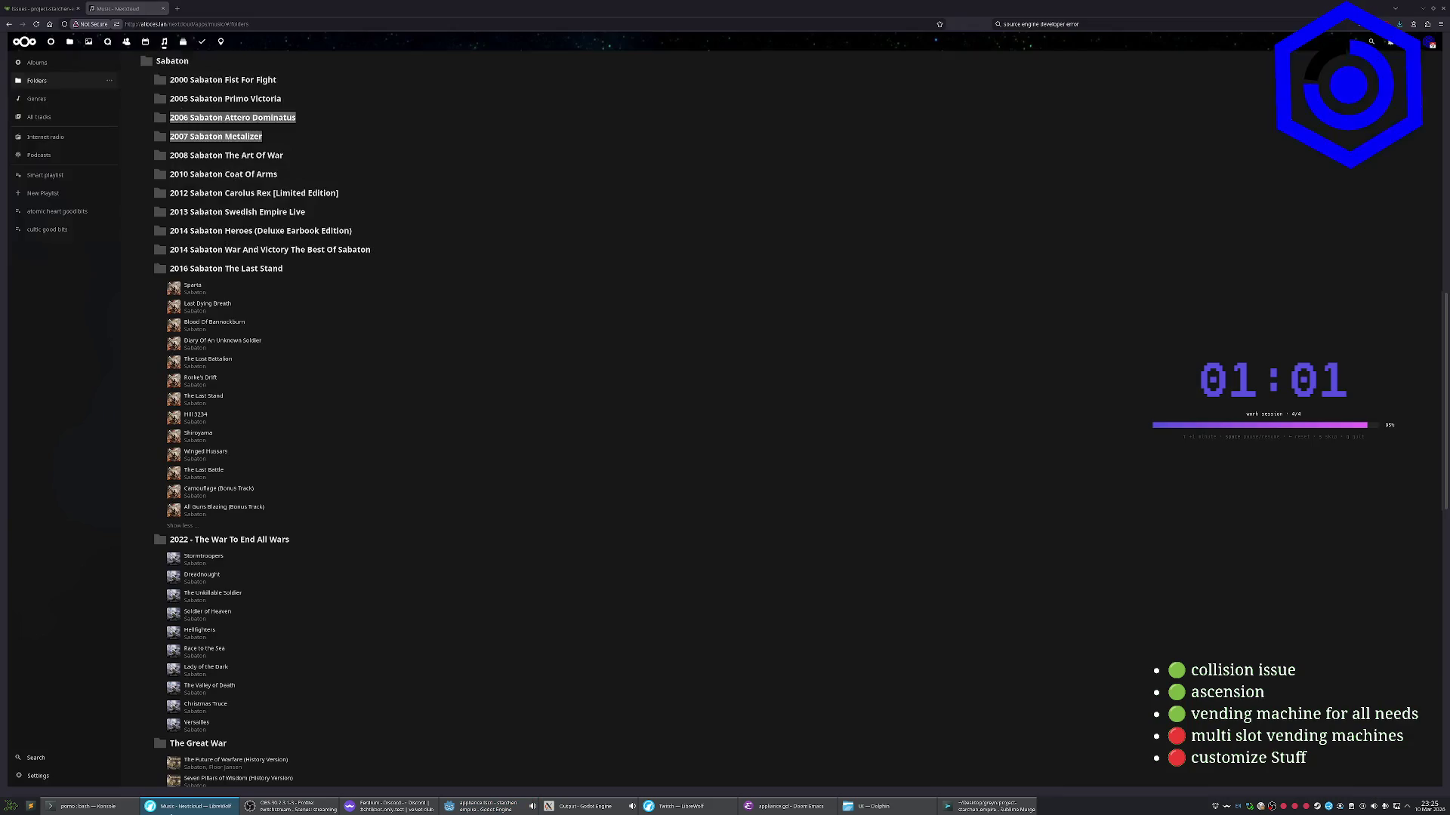
pyautogui.hotkey('ctrl', 'k')
pyautogui.write('godot')
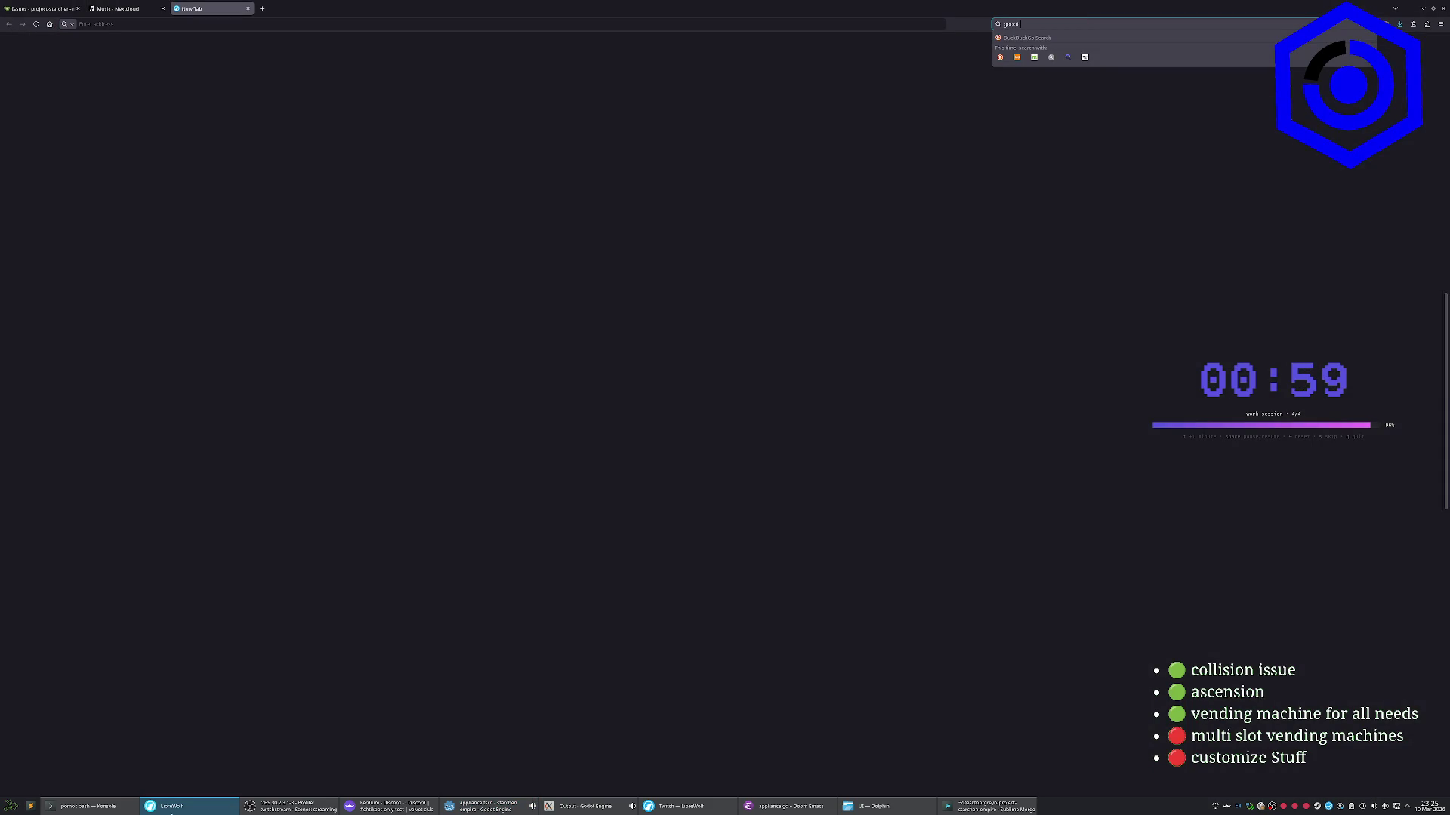
pyautogui.write(' set z index')
pyautogui.press('Return')
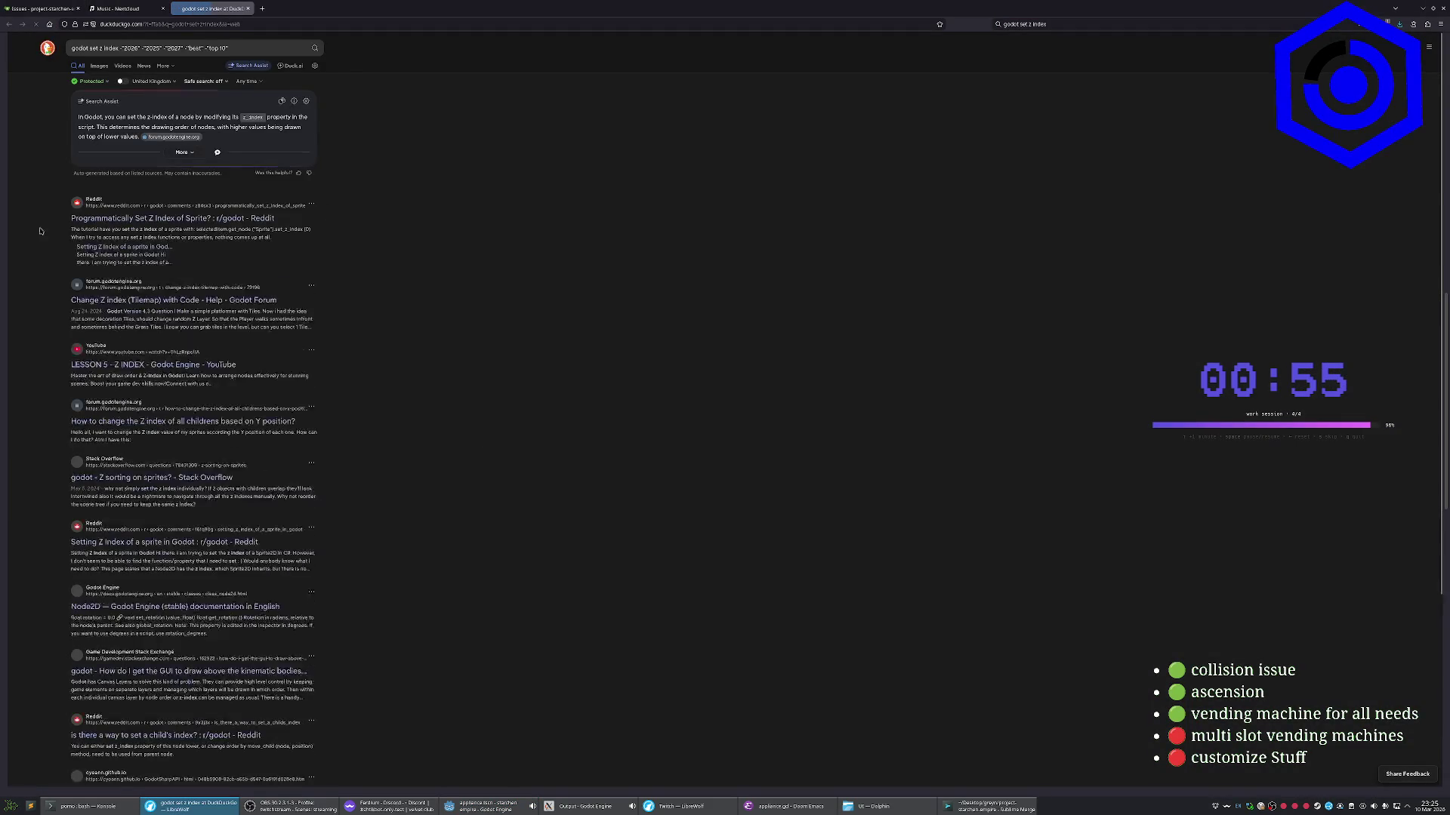
pyautogui.click(194, 219)
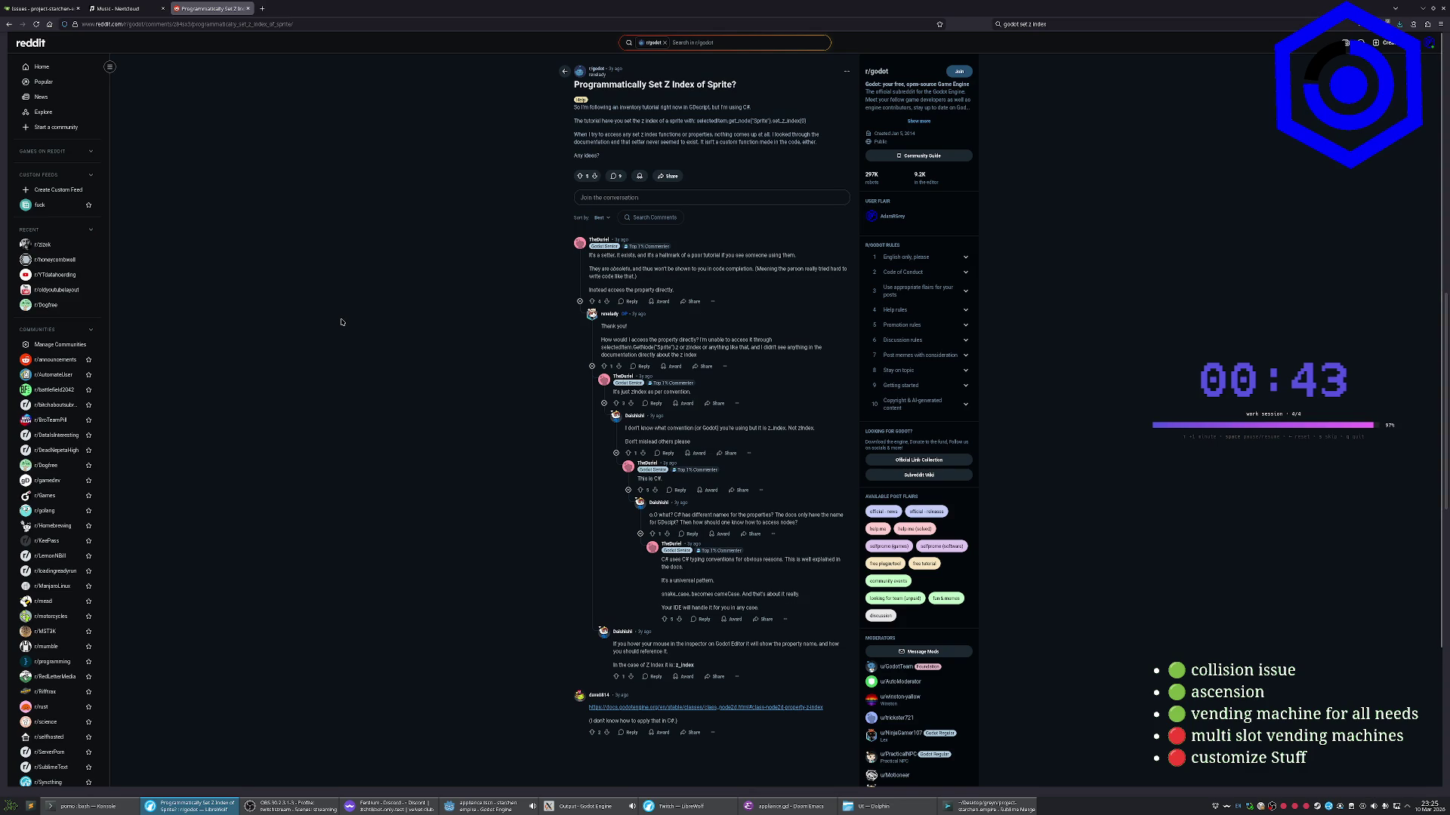
pyautogui.doubleClick(638, 392)
pyautogui.hotkey('alt', 'Tab')
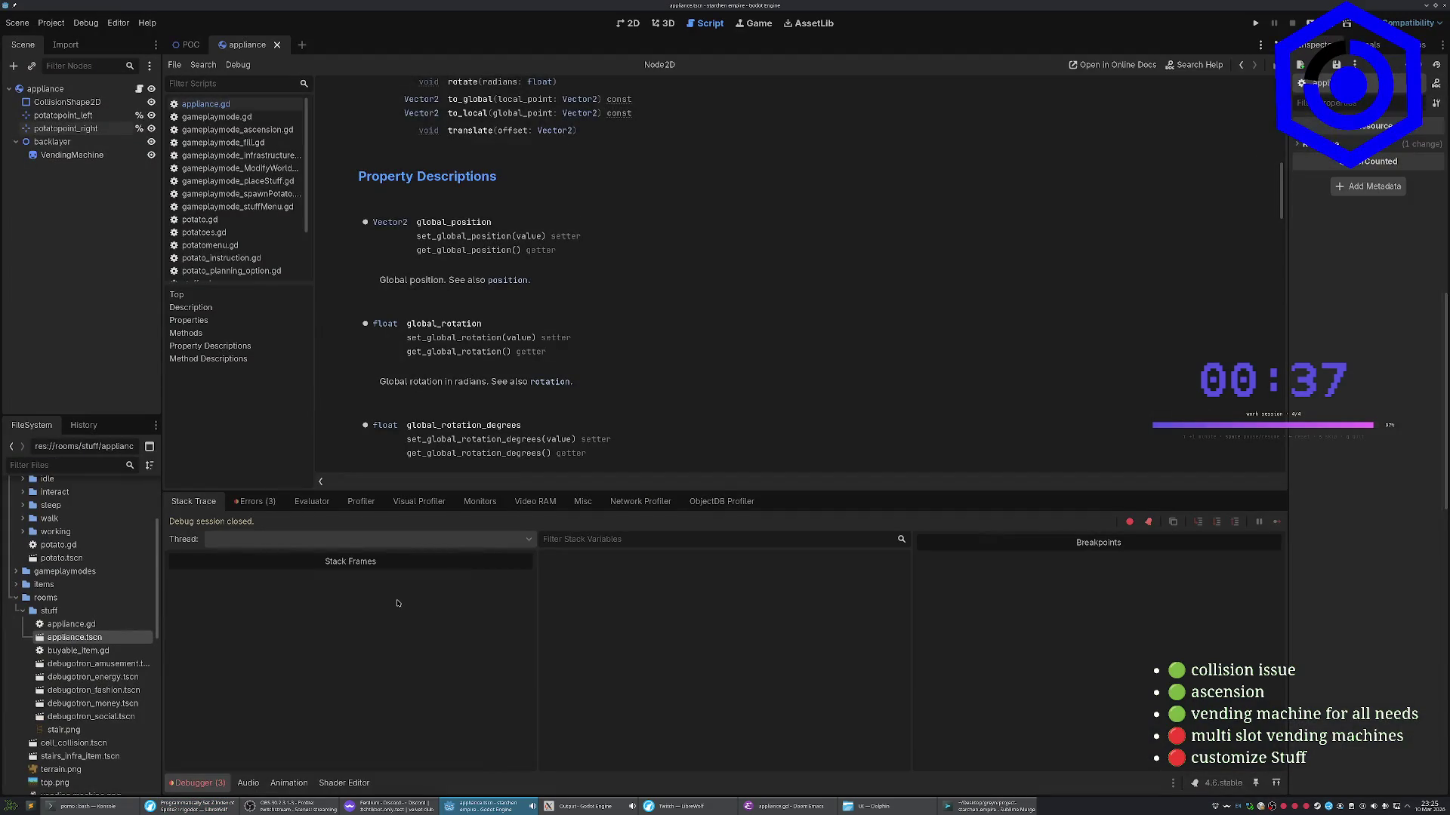
# Close the appliance scene and change the markers' zindex to z_index on lines 34 and 40
pyautogui.click(277, 45)
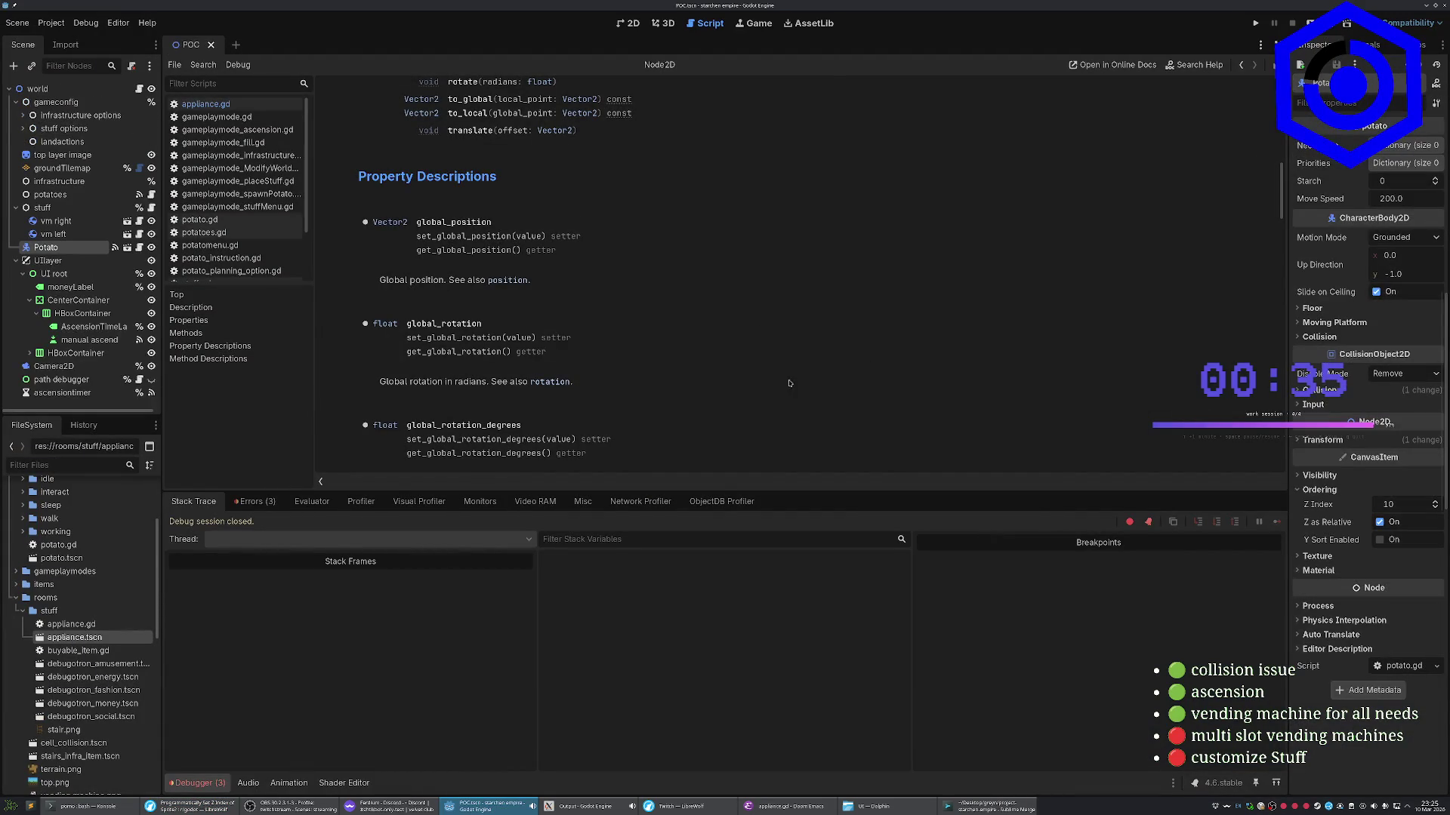
pyautogui.click(843, 808)
pyautogui.click(792, 807)
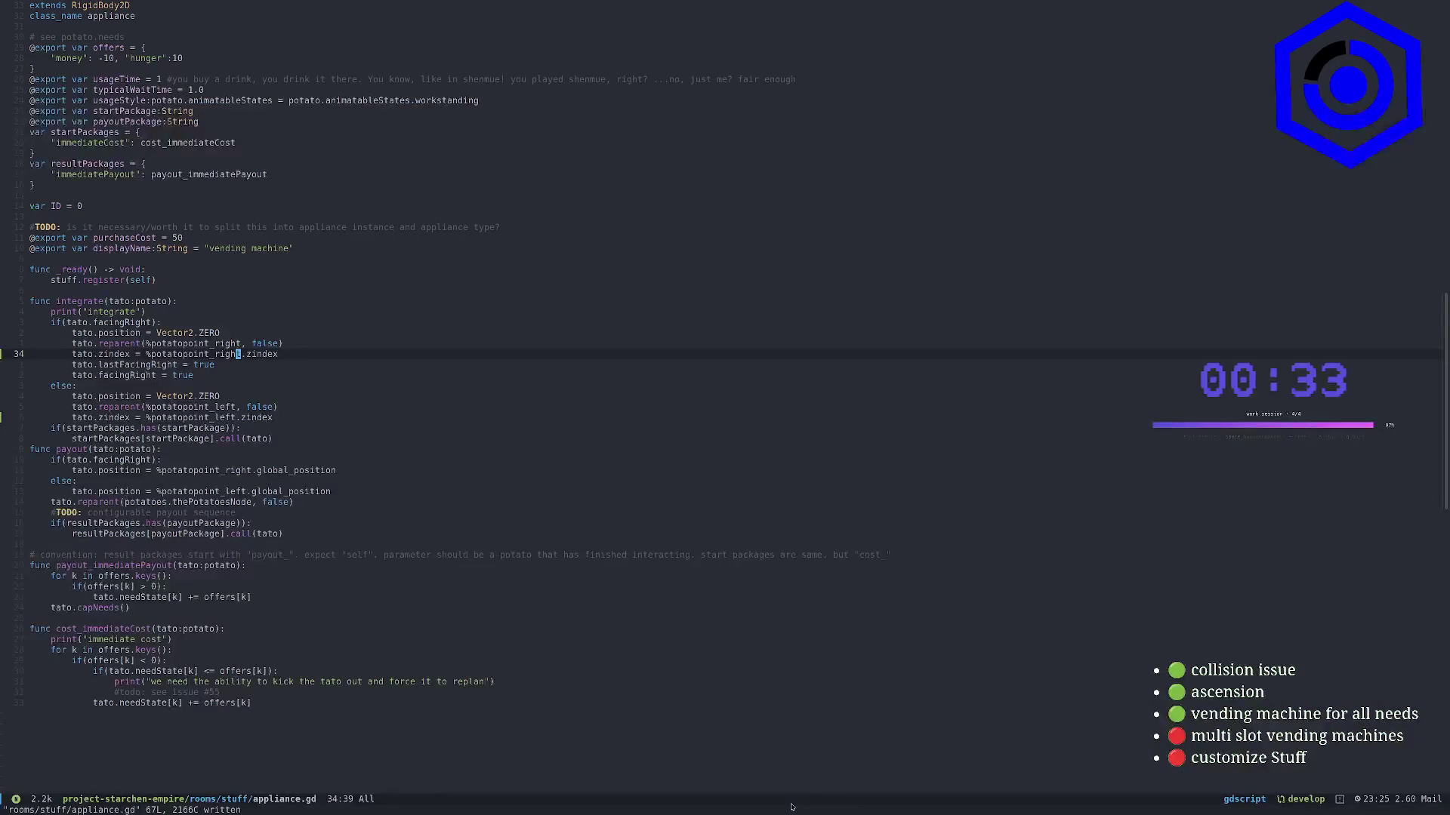
pyautogui.press('v')
pyautogui.press('W')
pyautogui.press('b')
pyautogui.press('Escape')
pyautogui.write('a_')
pyautogui.press('Escape')
pyautogui.press('j')
pyautogui.press('j')
pyautogui.press('j')
pyautogui.press('j')
pyautogui.press('b')
pyautogui.press('.')
# Playtest the game with F5, which errors on assigning 'zindex' at line 40
pyautogui.hotkey('alt', 'Tab')
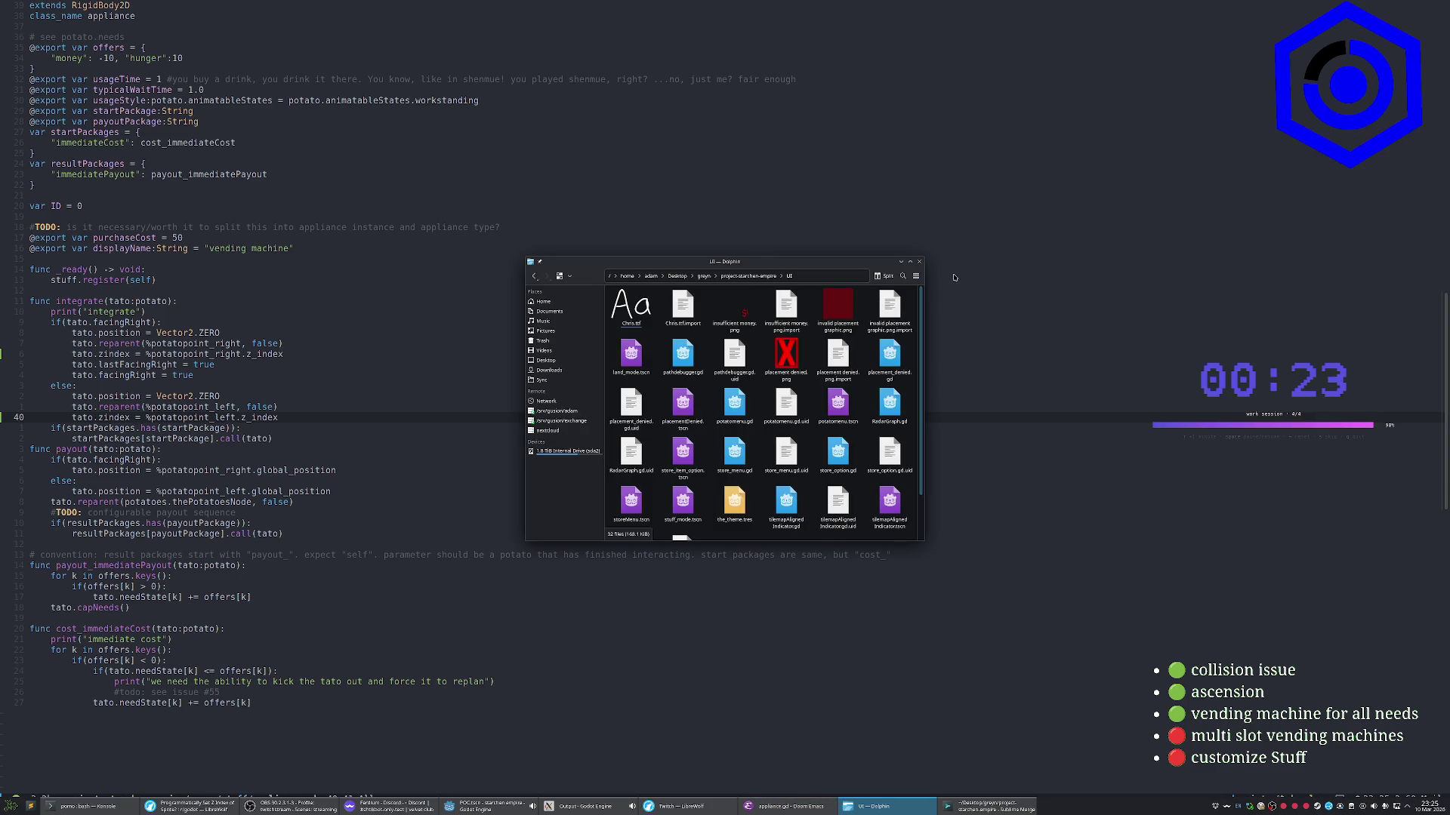
pyautogui.click(918, 261)
pyautogui.hotkey('alt', 'Tab')
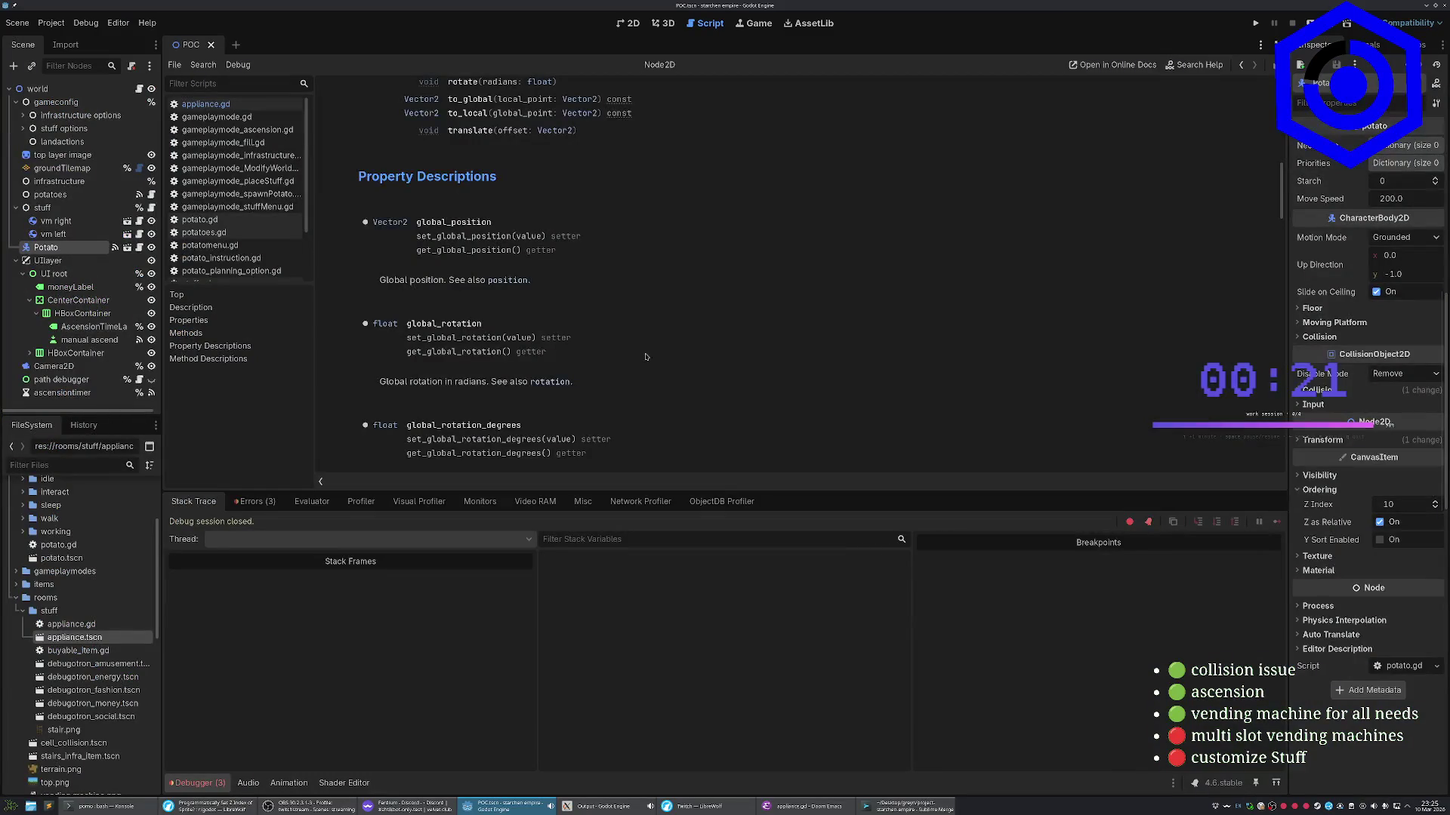
pyautogui.press('F5')
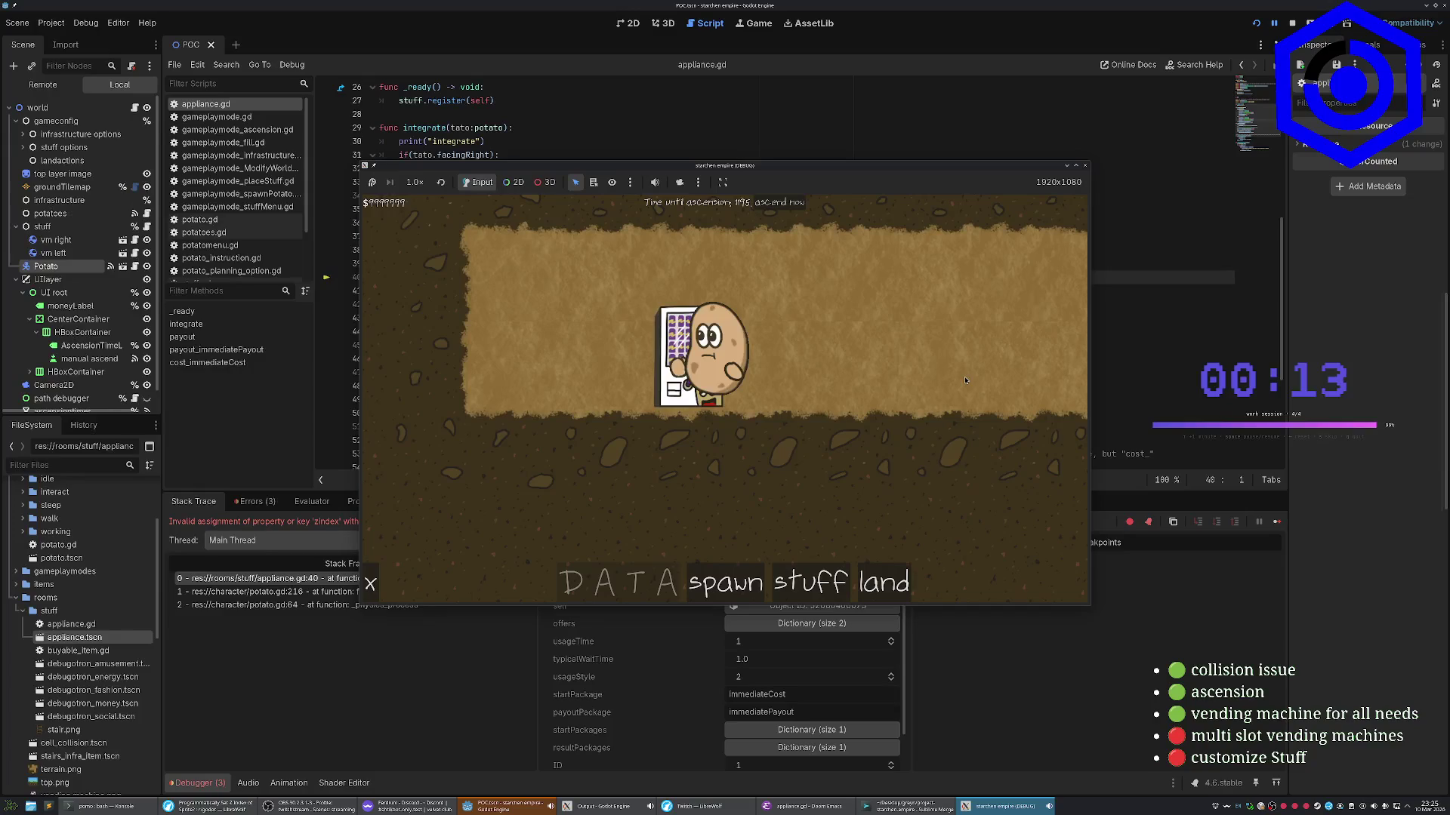
# Change tato.zindex to tato.z_index on line 40 of appliance.gd
pyautogui.click(1163, 236)
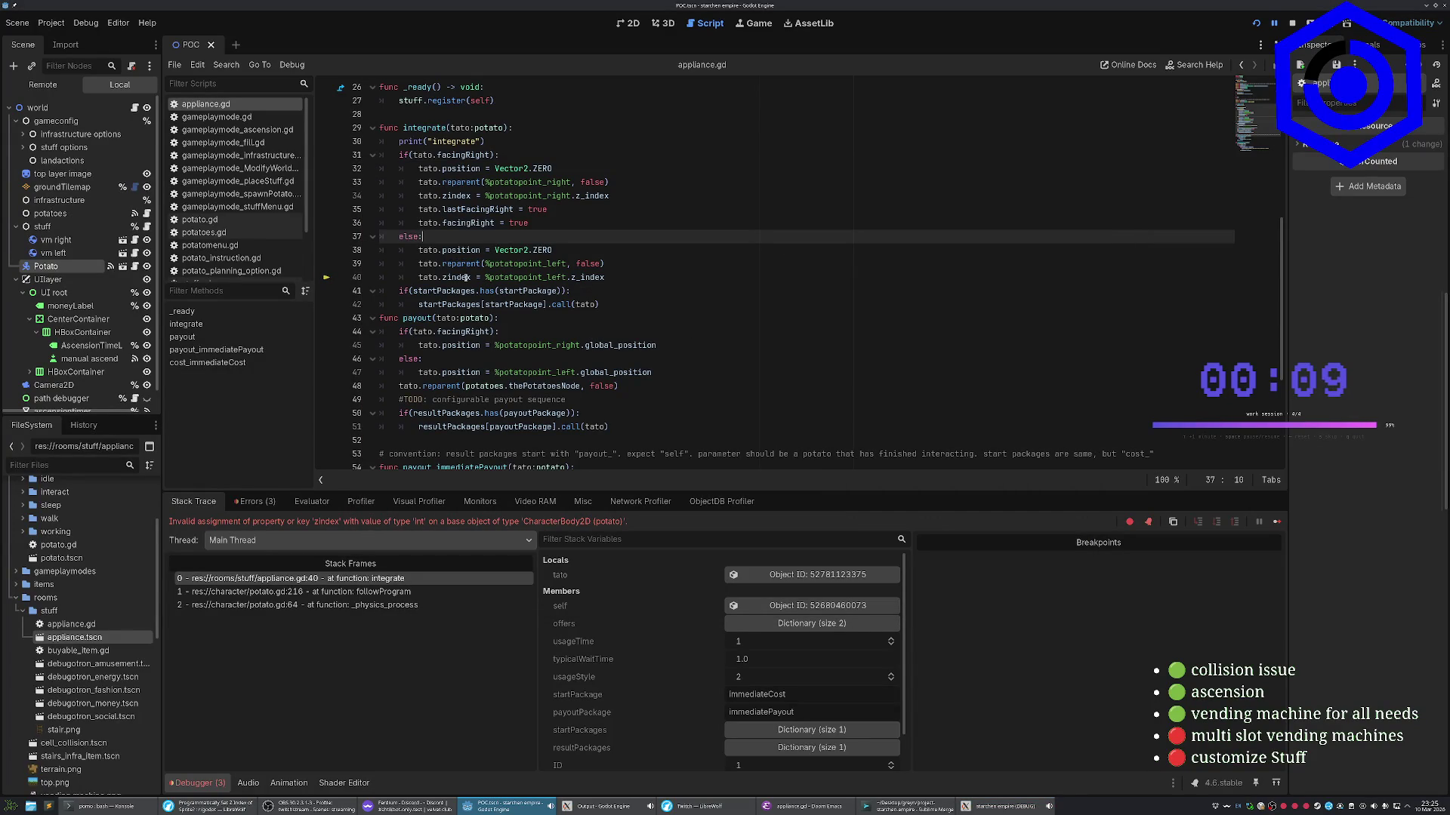
pyautogui.hotkey('alt', 'Tab')
pyautogui.press('k')
pyautogui.press('0')
pyautogui.press('j')
pyautogui.press('w')
pyautogui.press('w')
pyautogui.press('w')
pyautogui.write('ato.z_')
# Apply the same tato.z_index fix on line 34 and rerun the game with F5
pyautogui.press('Escape')
pyautogui.write('6ki_')
pyautogui.press('Escape')
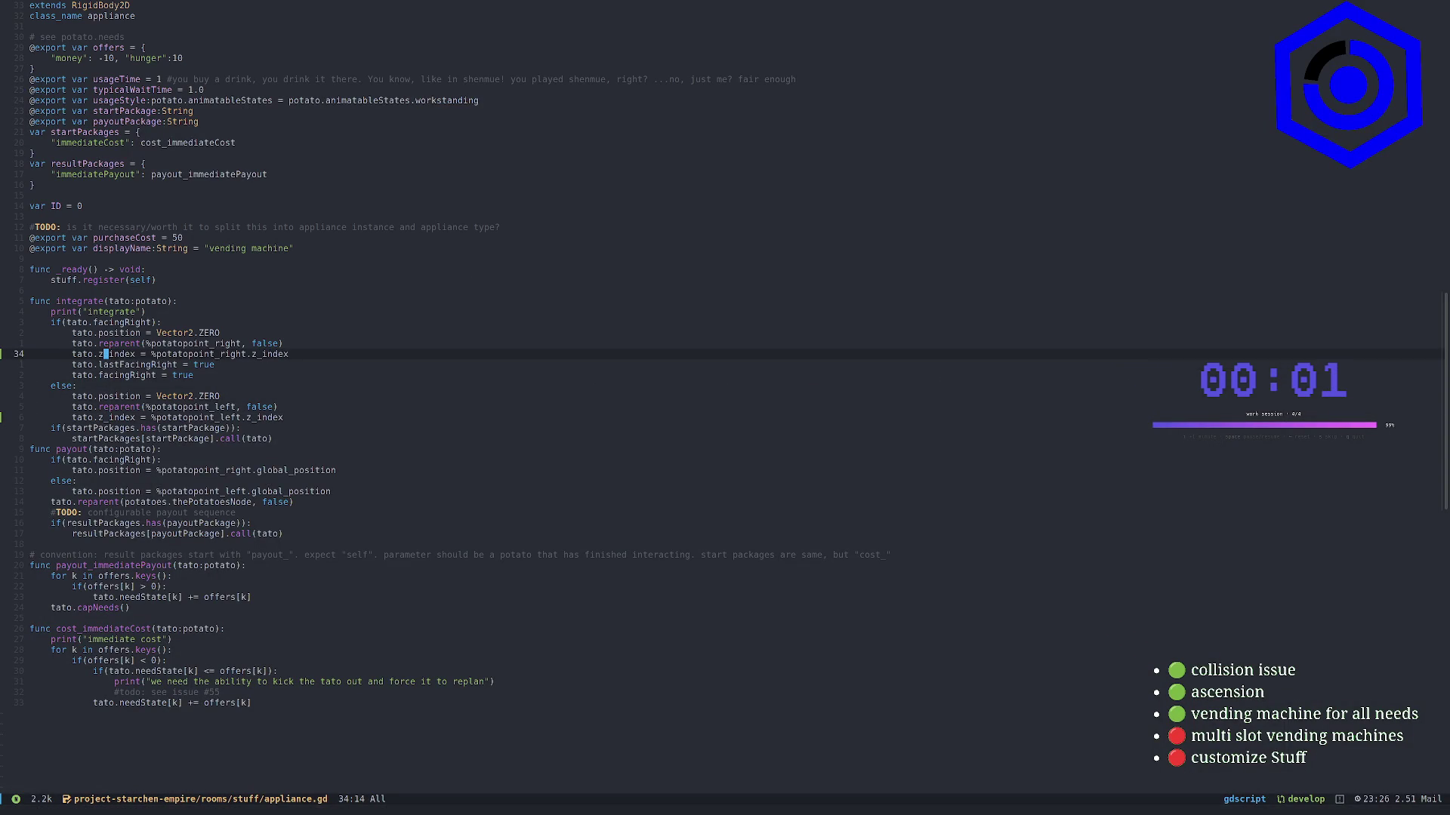
pyautogui.hotkey('alt', 'Tab')
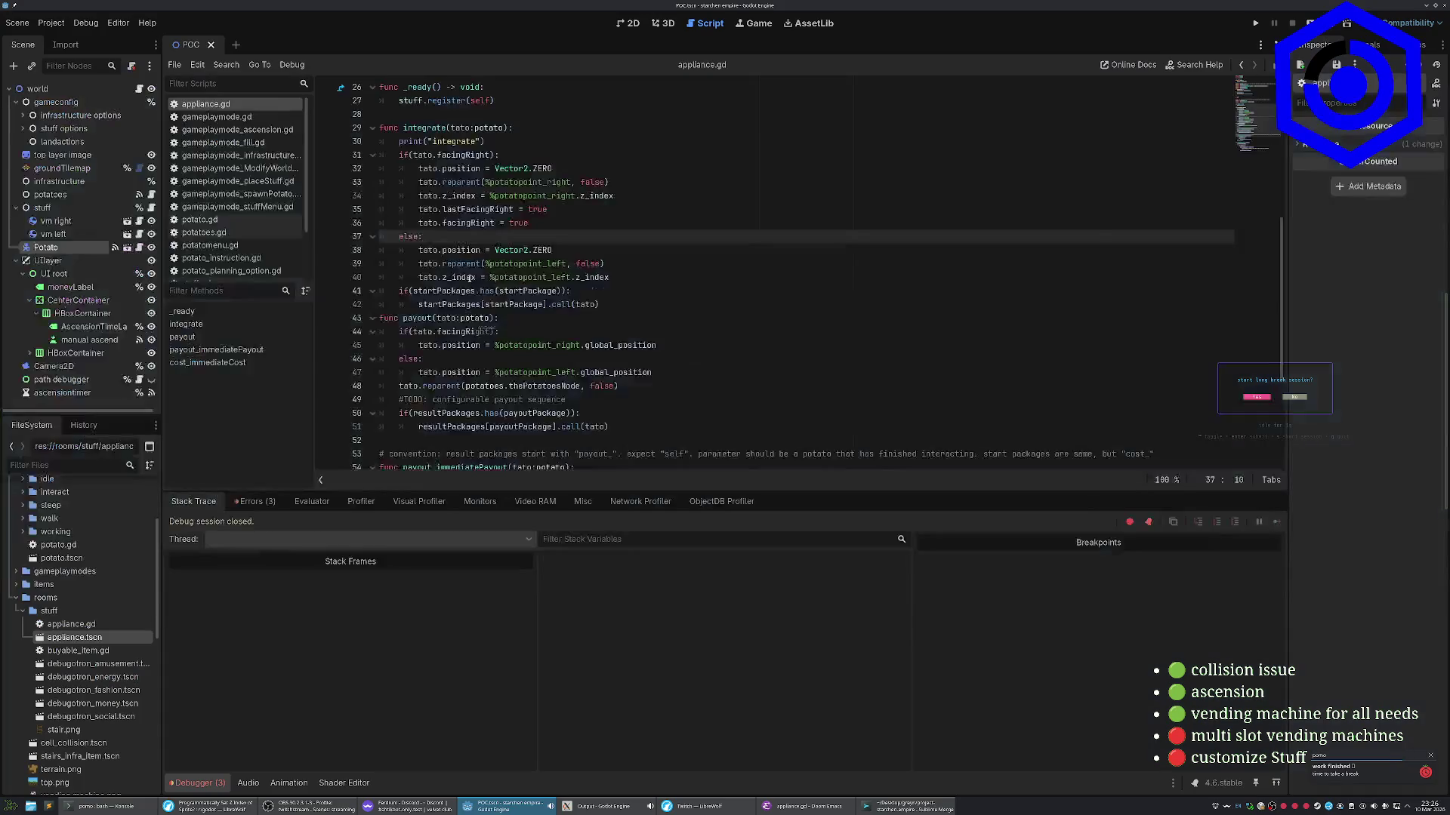
pyautogui.press('F5')
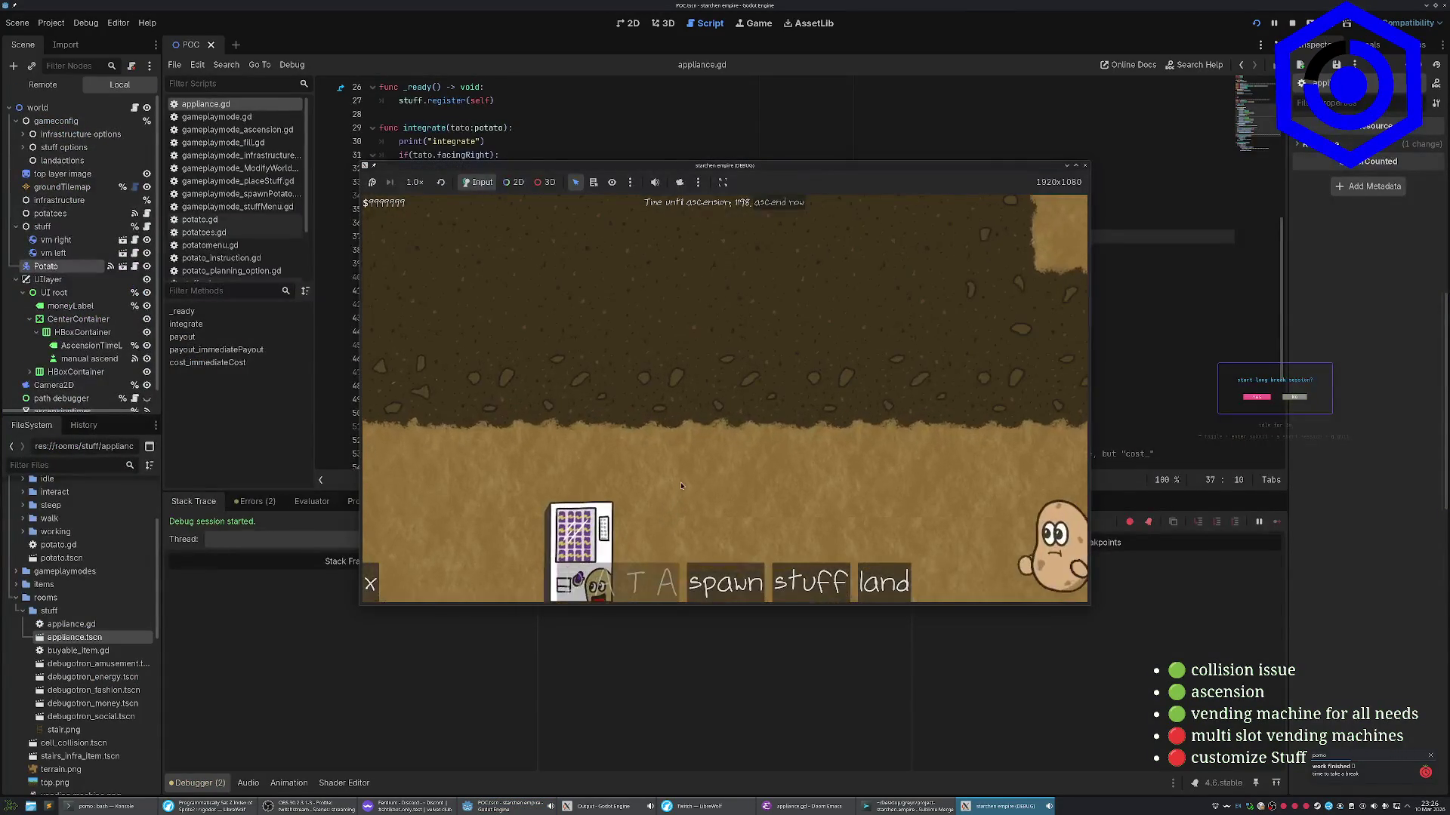
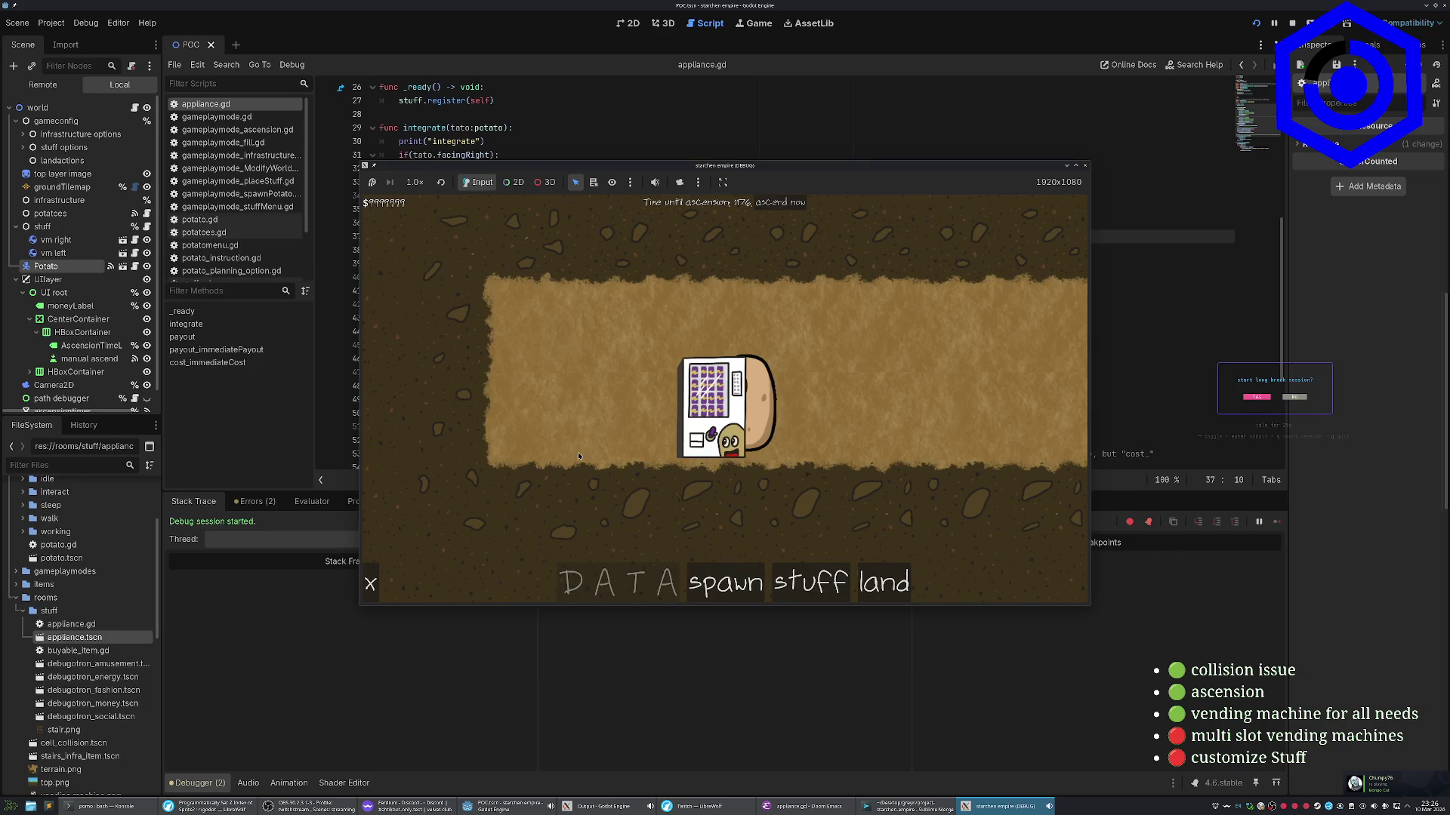
# Stop the game test with F8, select the world node, and bring up Emacs to open appliance.gd
pyautogui.press('F8')
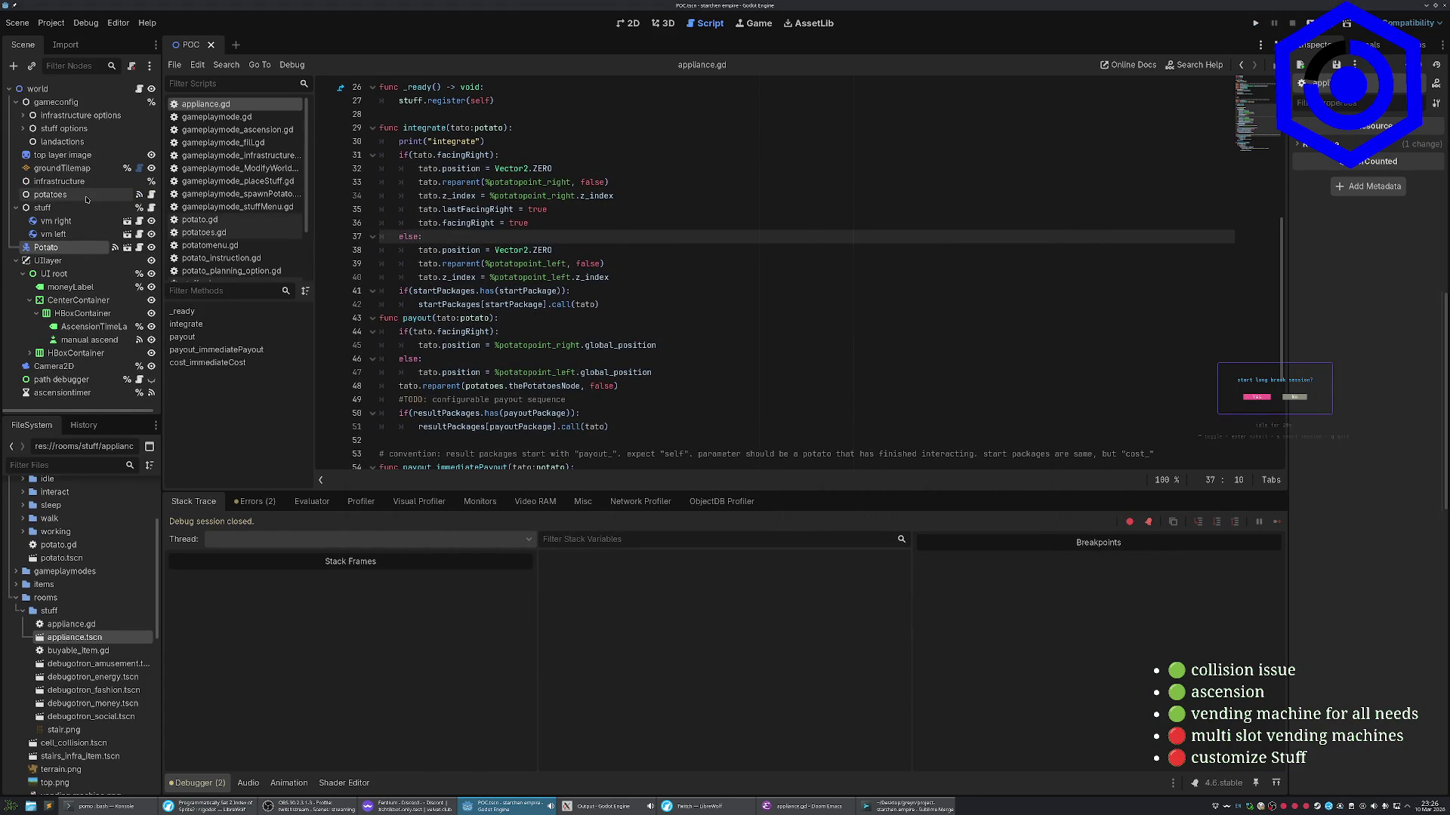
pyautogui.click(39, 89)
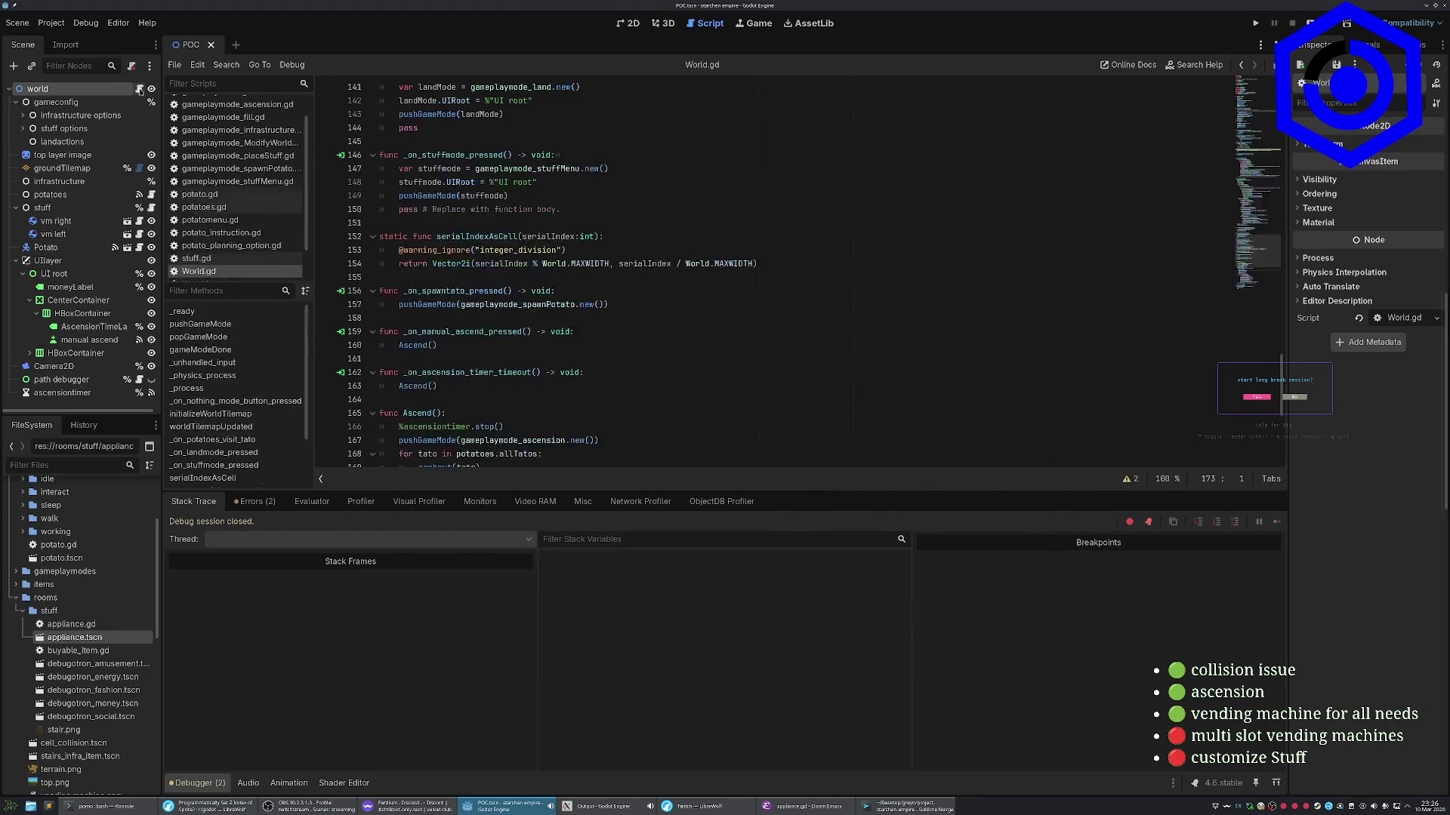
pyautogui.click(799, 810)
pyautogui.press('space')
pyautogui.press('.')
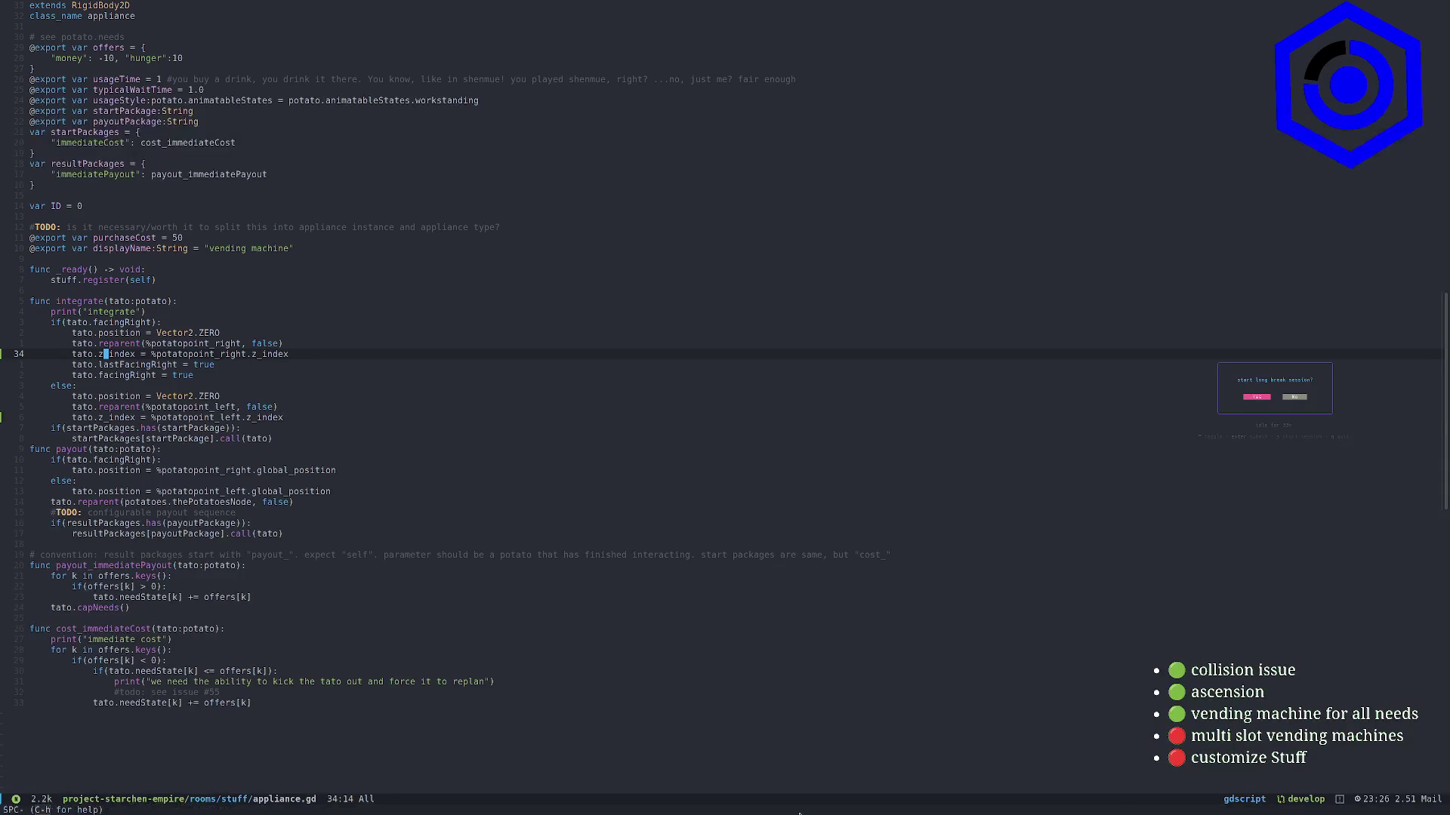
pyautogui.write('world')
pyautogui.press('BackSpace')
pyautogui.press('BackSpace')
pyautogui.press('BackSpace')
pyautogui.write('wol')
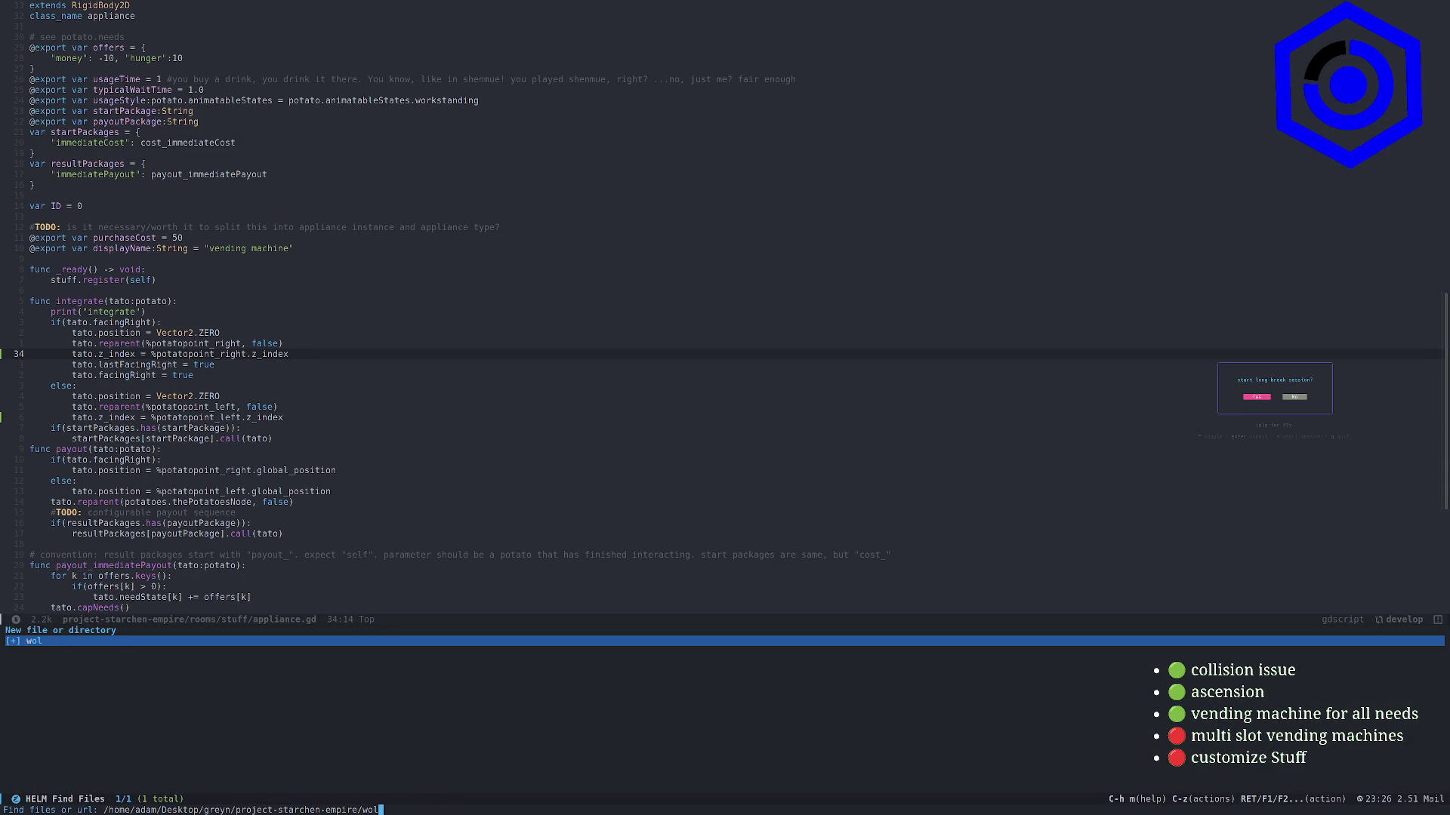
pyautogui.press('Return')
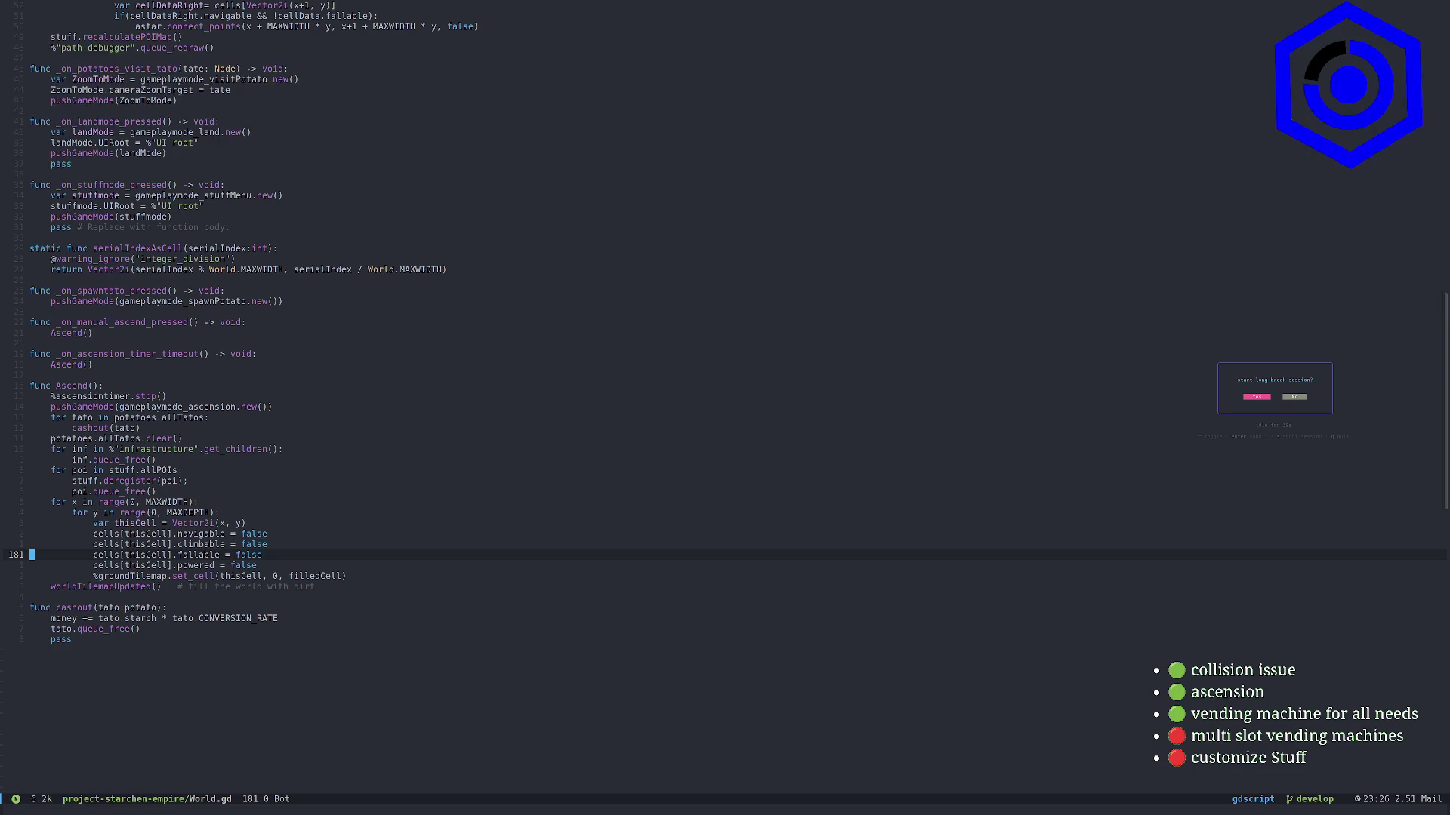
pyautogui.press('4')
pyautogui.hotkey('shift', 'g')
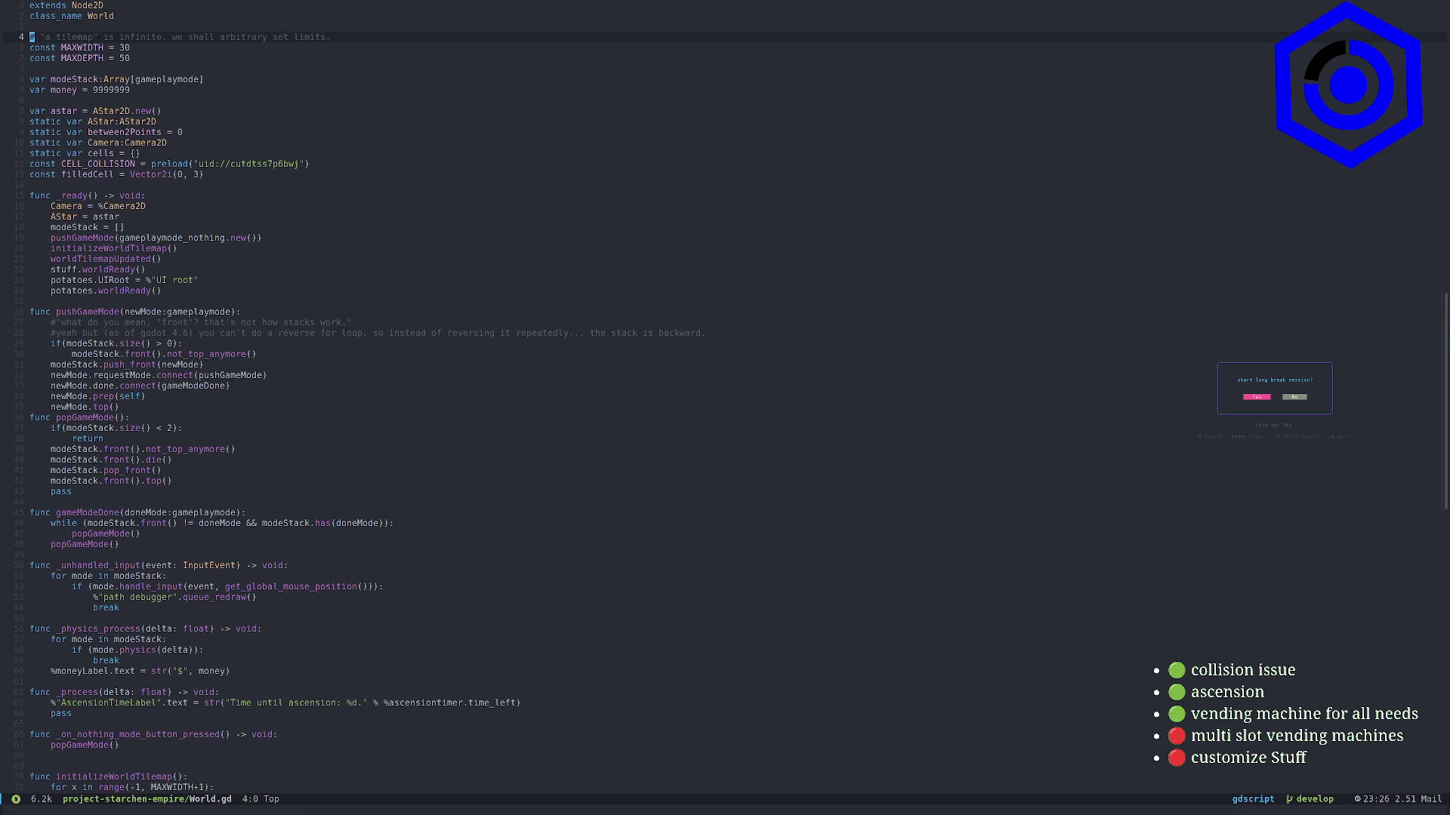
pyautogui.press('j')
pyautogui.press('j')
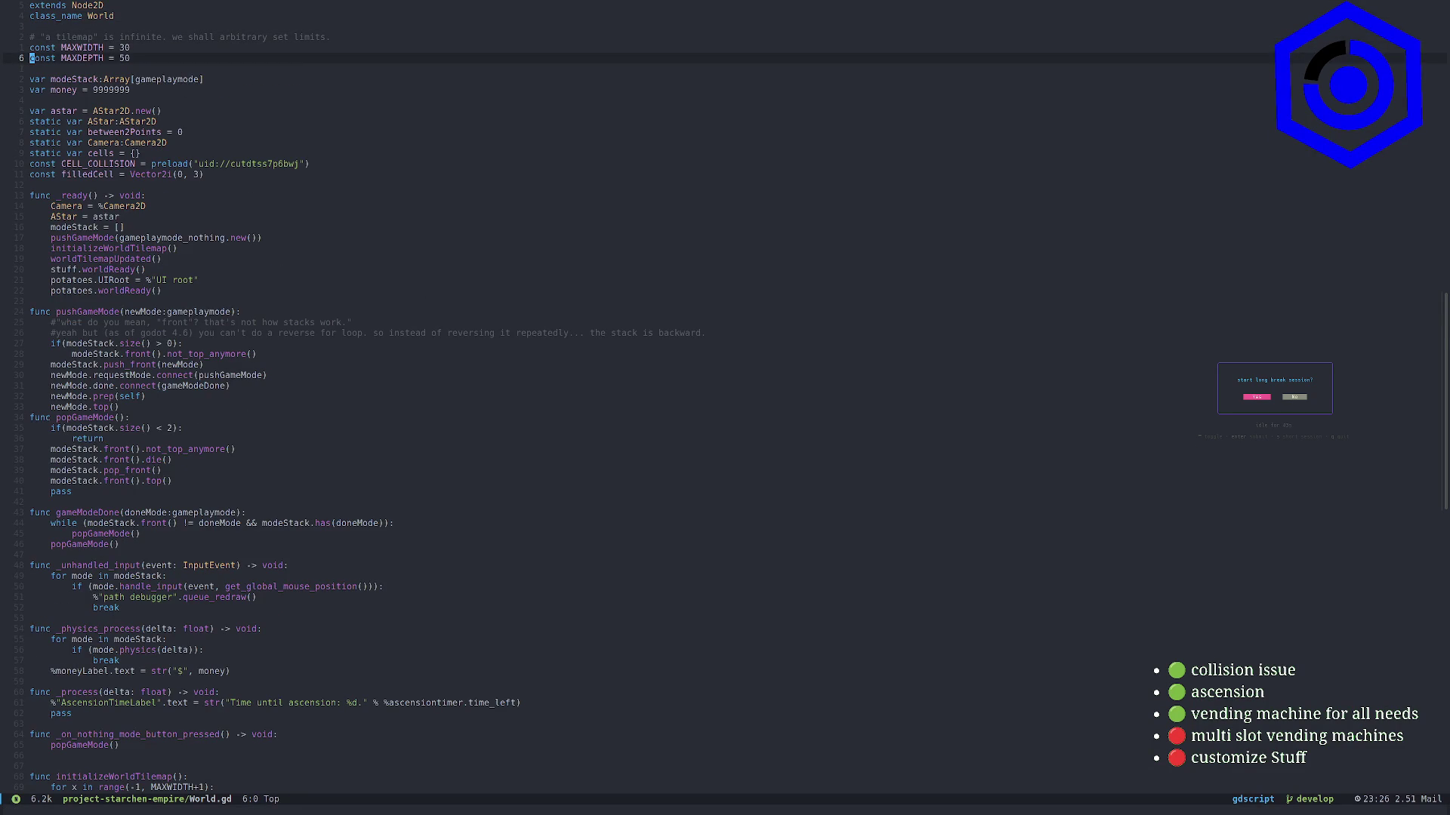
pyautogui.press('}')
pyautogui.press('}')
pyautogui.press('}')
pyautogui.write('Oconst ')
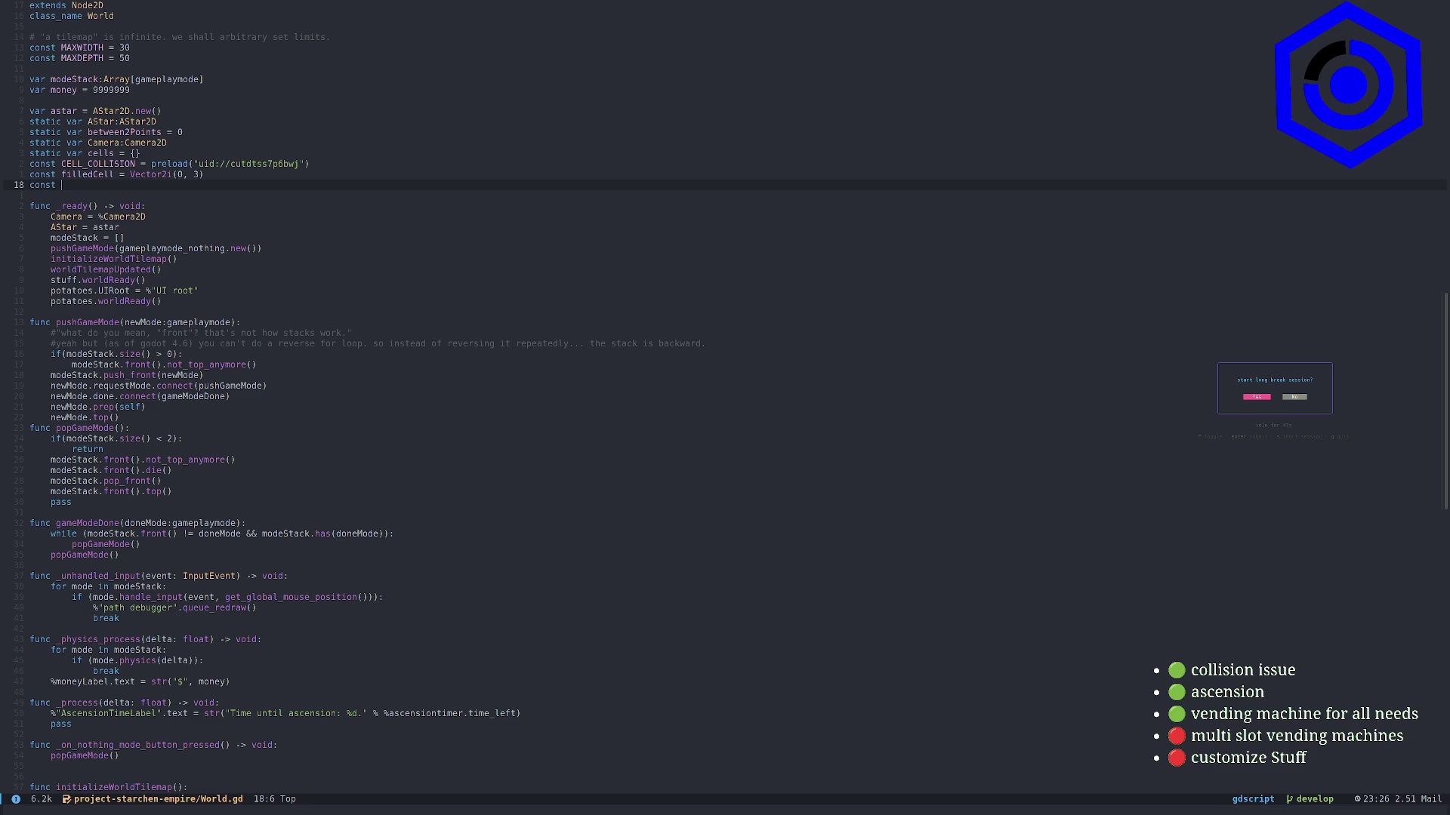
pyautogui.write('potato_z')
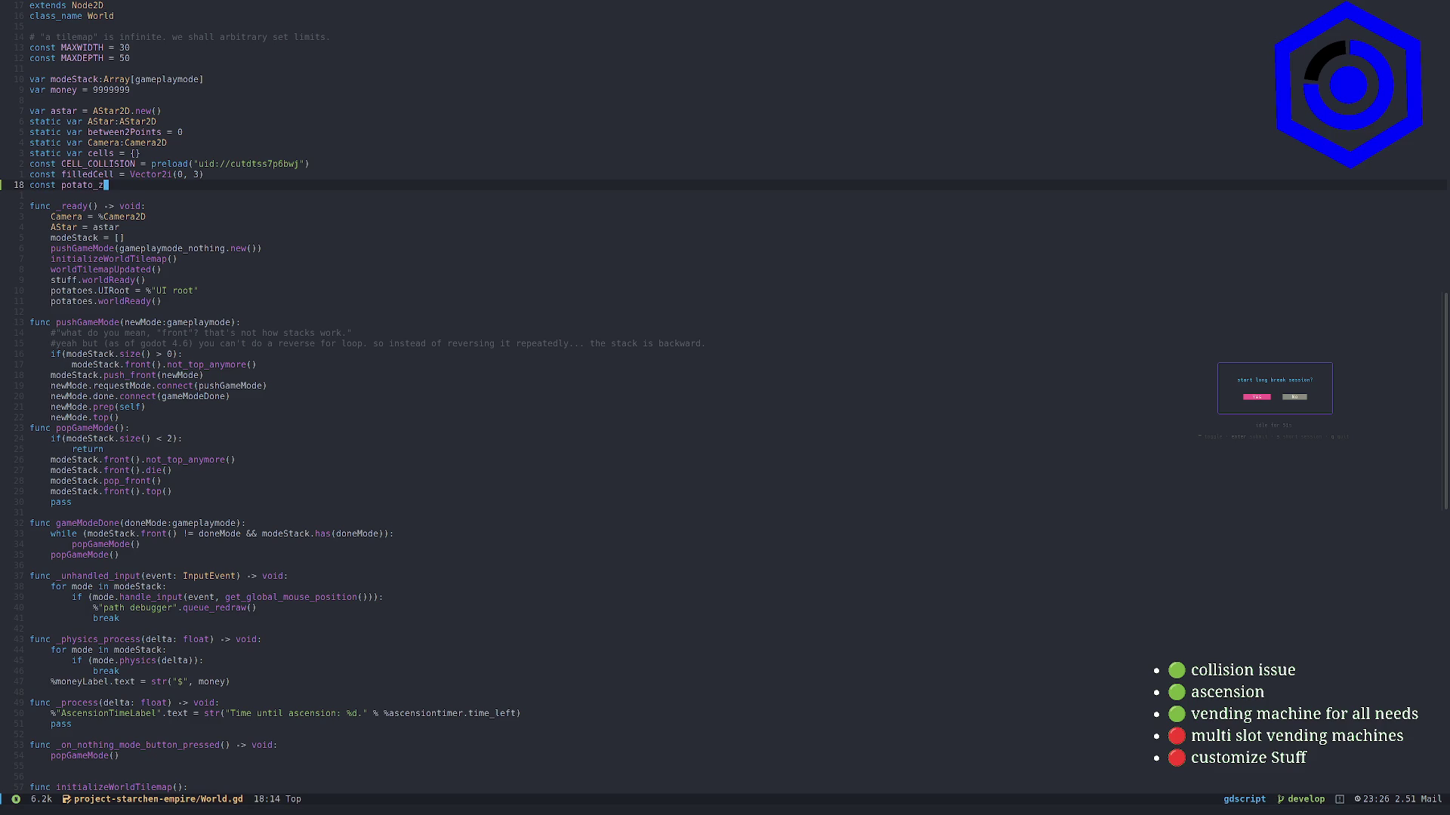
pyautogui.press('Escape')
pyautogui.press('d')
pyautogui.press('d')
pyautogui.press('space')
pyautogui.press('o')
pyautogui.press('p')
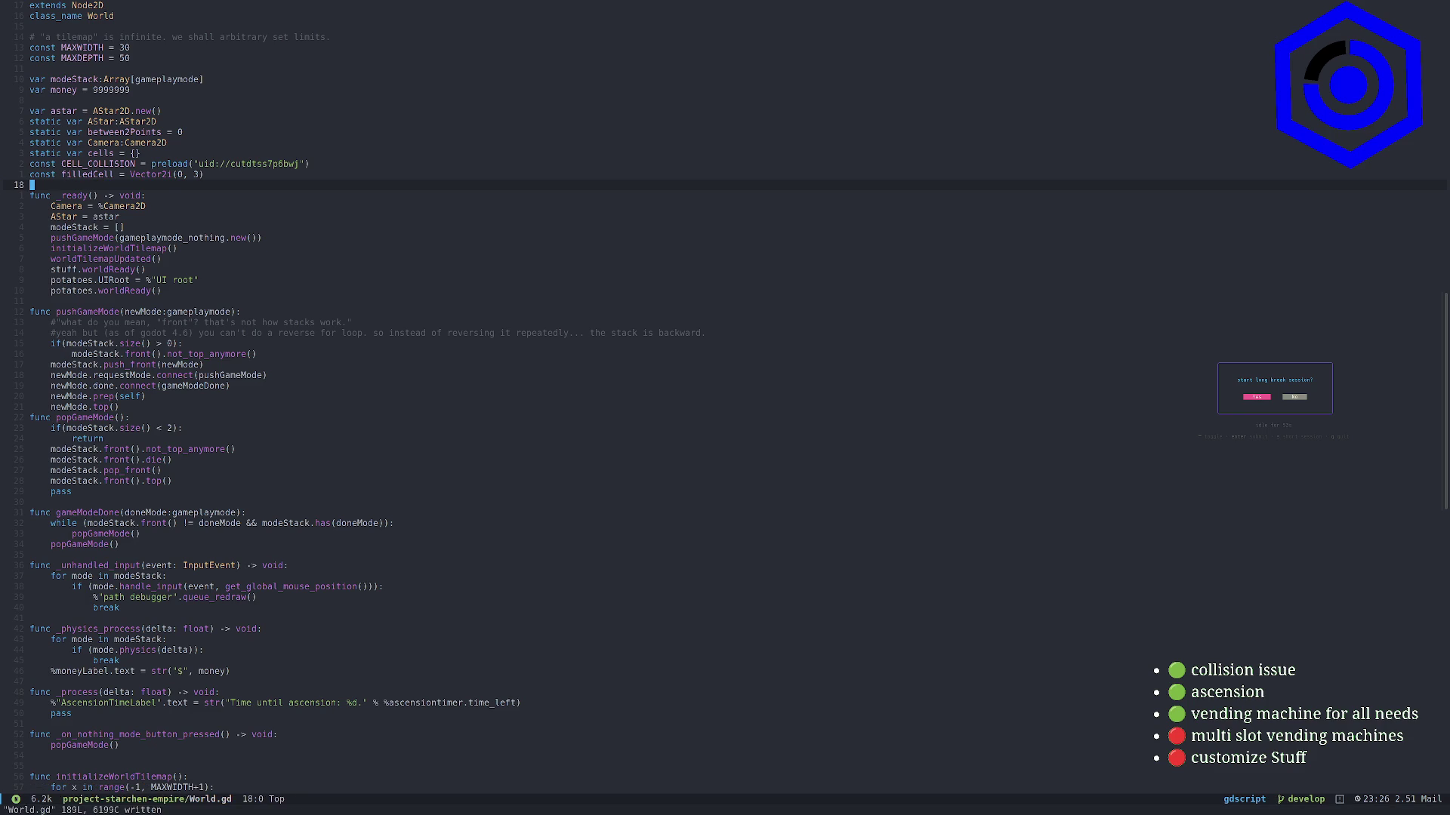
pyautogui.press('space')
pyautogui.press('o')
pyautogui.press('p')
pyautogui.press('space')
pyautogui.press('b')
pyautogui.press('k')
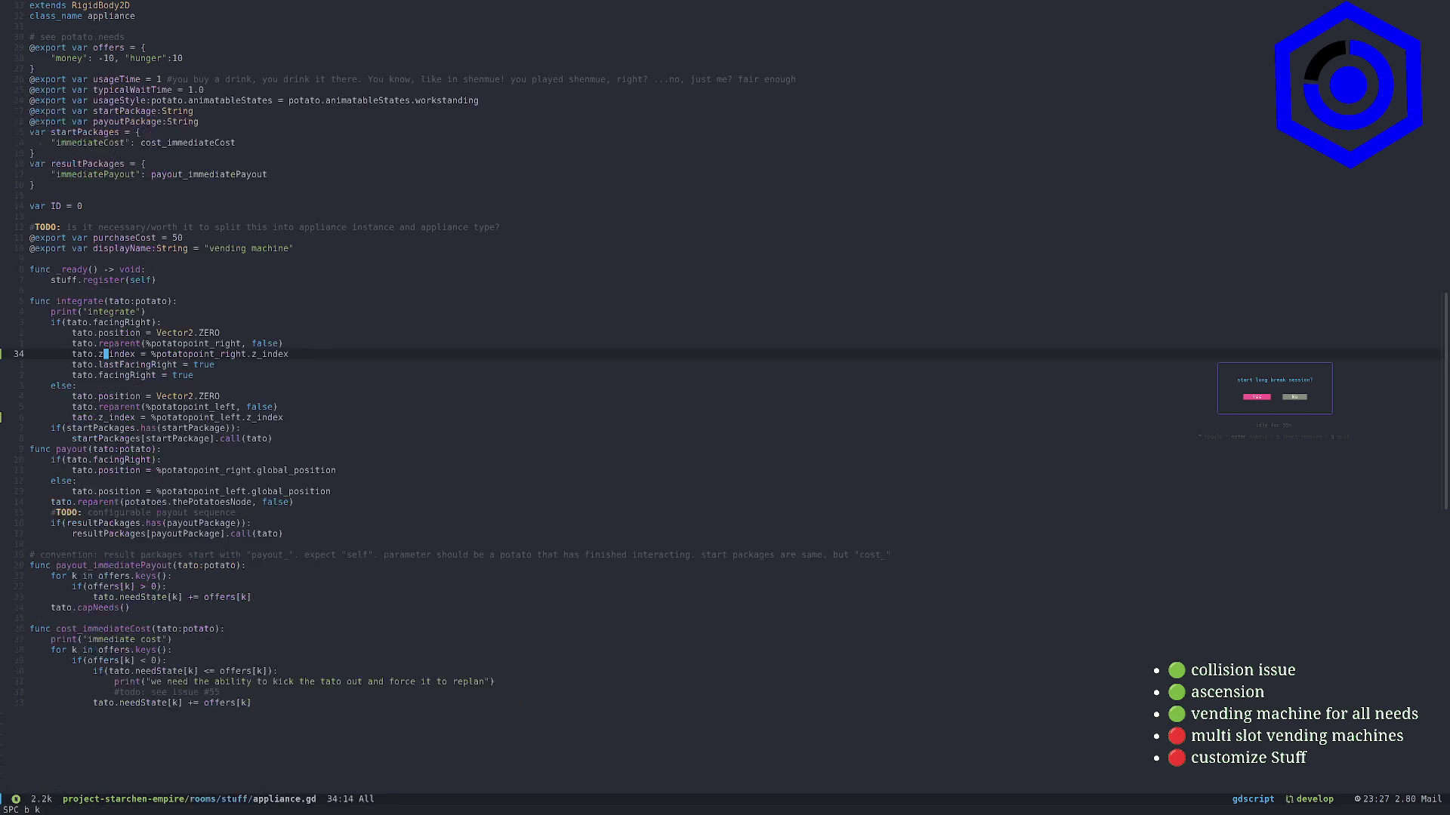
# Add a 'var potato_z_index = 0' line under var ID in appliance.gd
pyautogui.hotkey('shift', 'g')
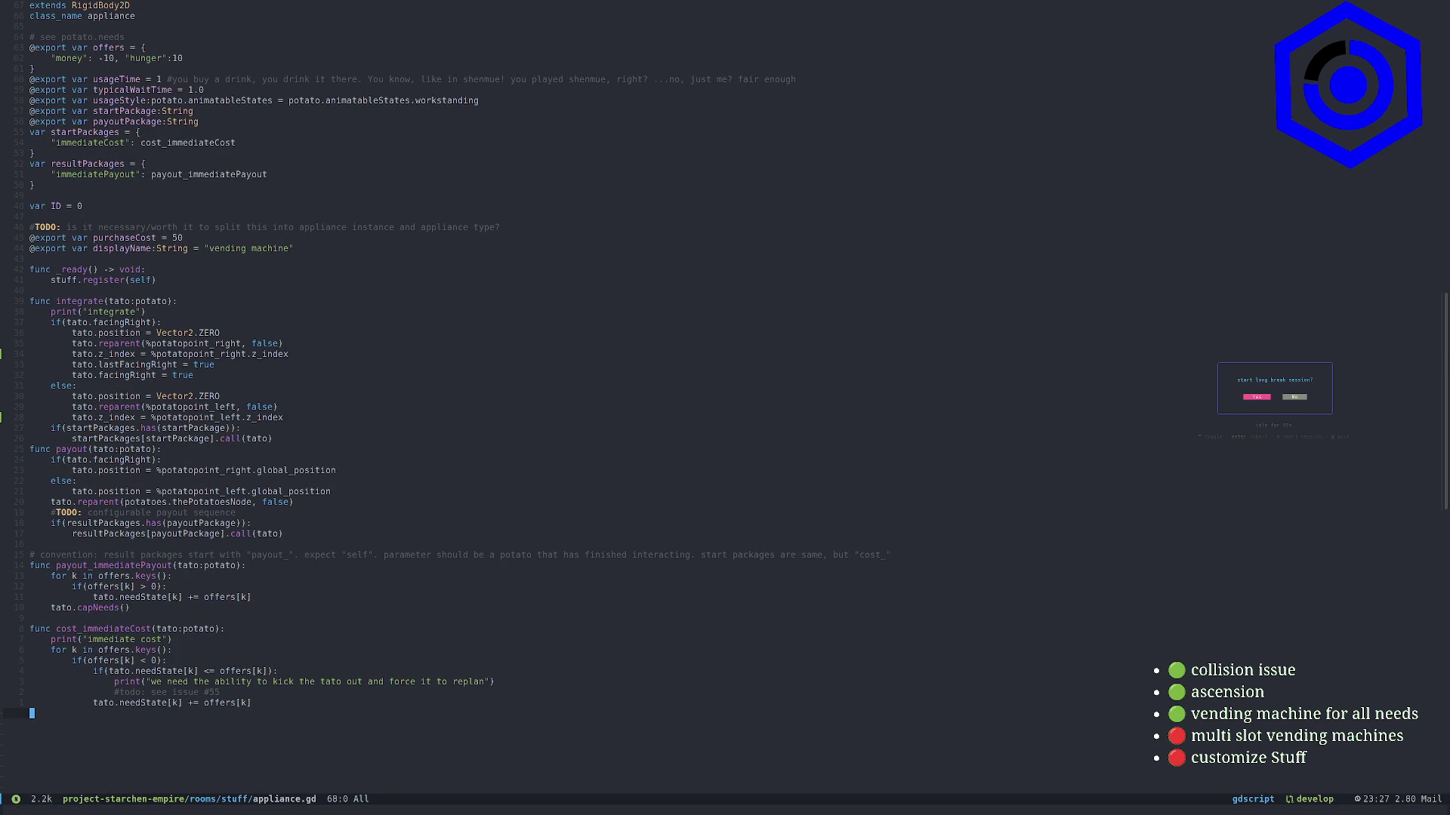
pyautogui.press('g')
pyautogui.press('g')
pyautogui.press('j')
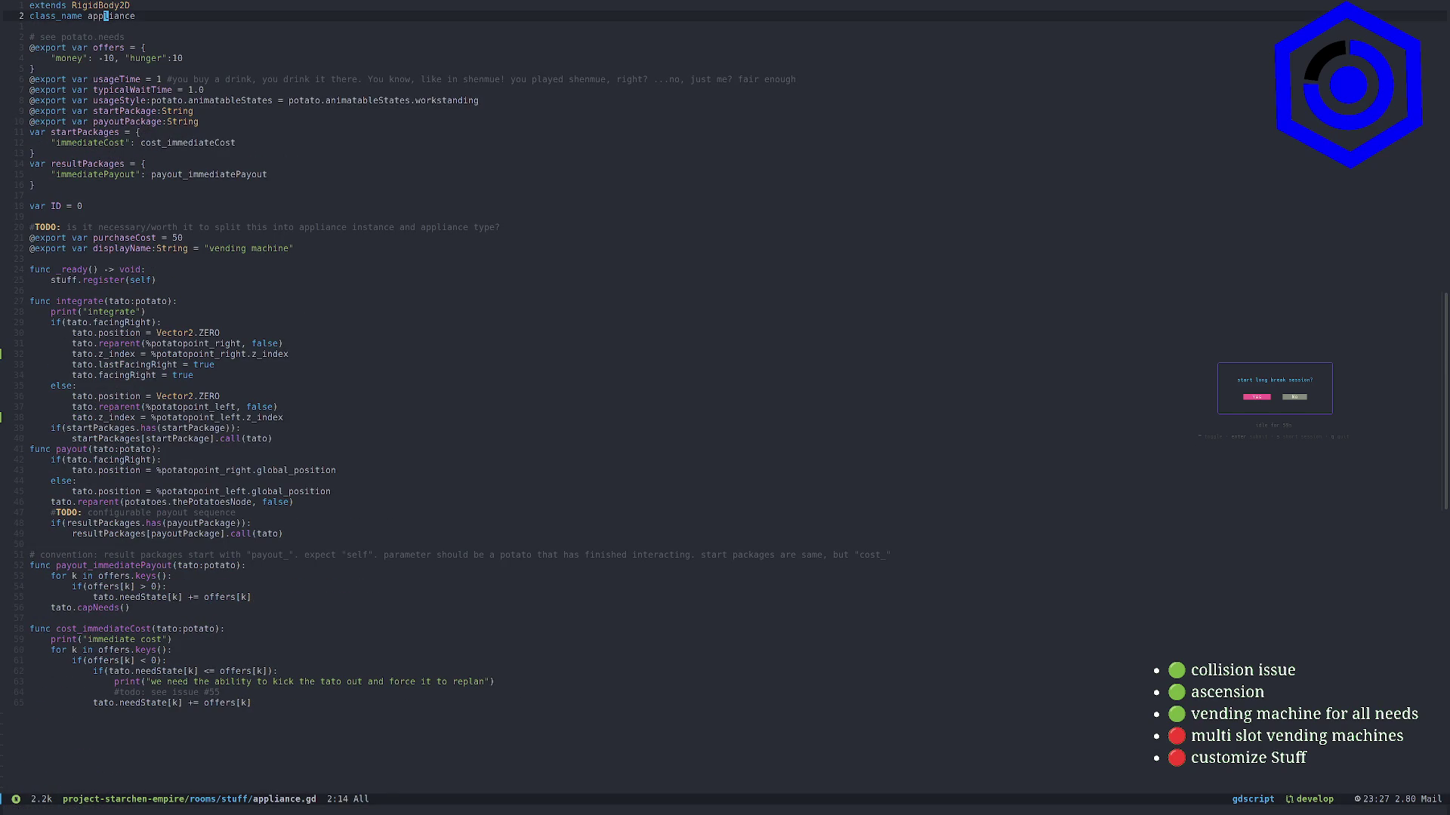
pyautogui.press('1')
pyautogui.press('8')
pyautogui.press('j')
pyautogui.write('jovar')
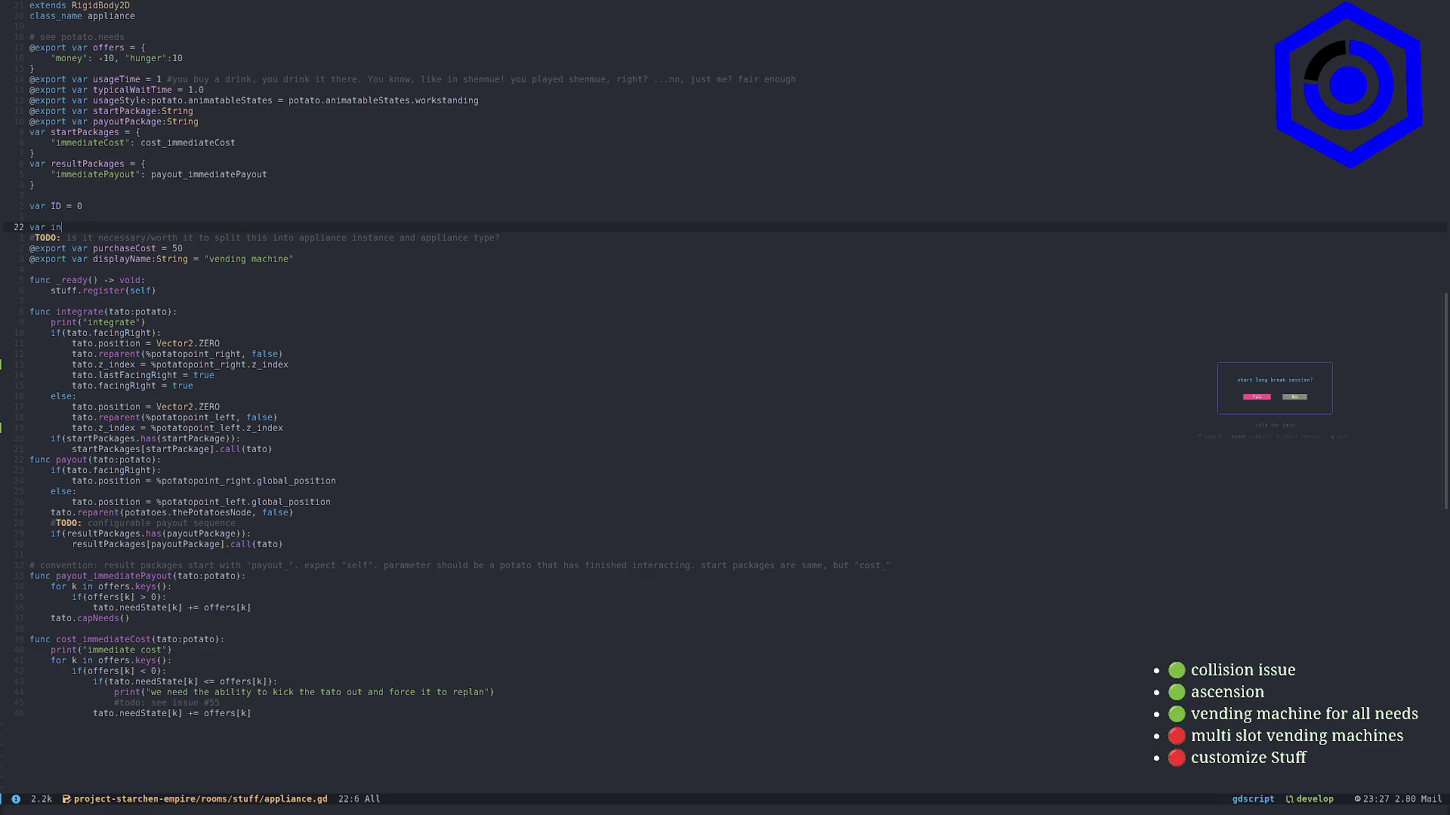
pyautogui.press('BackSpace')
pyautogui.press('BackSpace')
pyautogui.write('potato')
pyautogui.hotkey('ctrl', 'w')
pyautogui.write('otato')
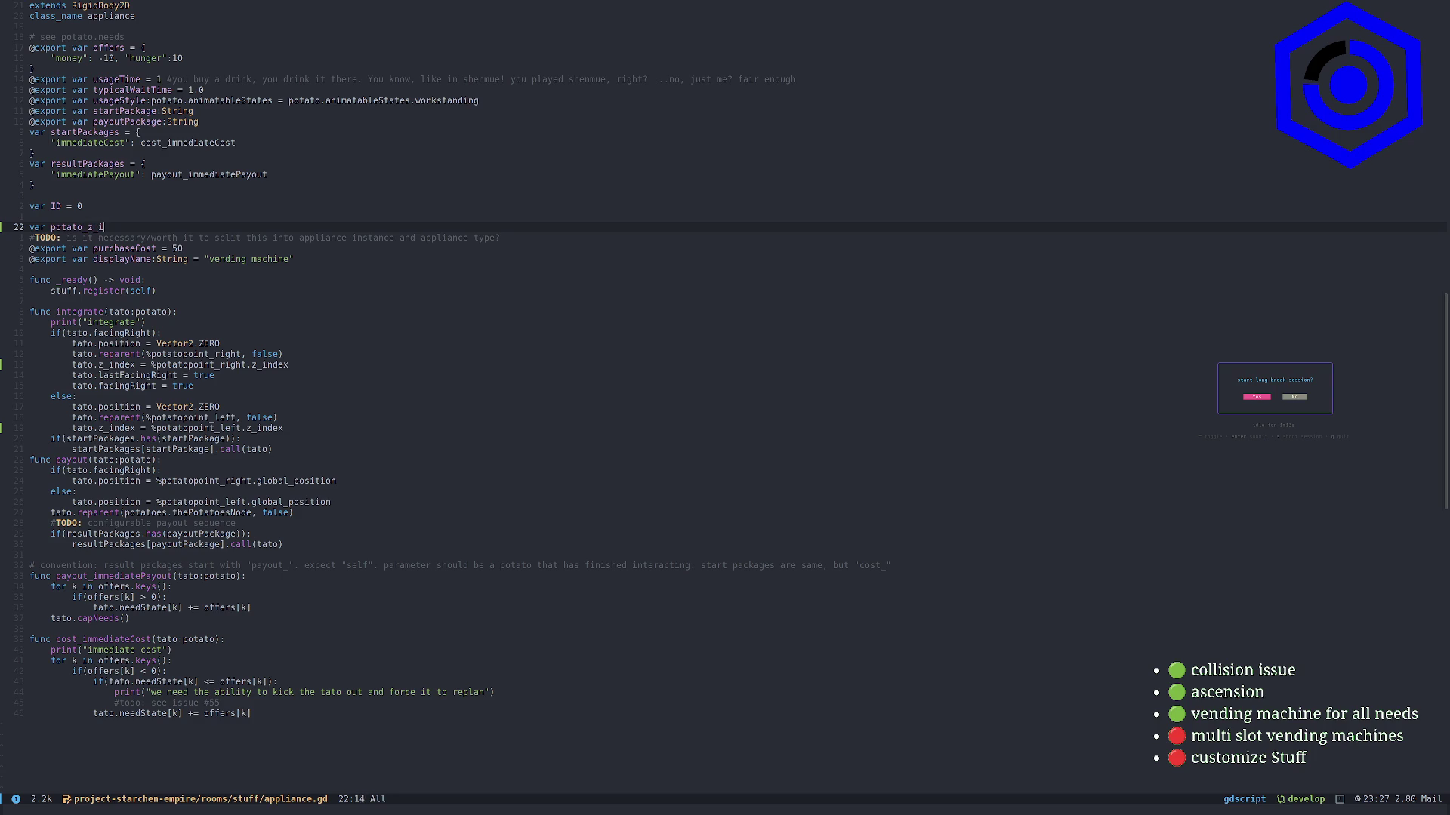
pyautogui.write('a')
pyautogui.press('Escape')
pyautogui.press('0')
# In integrate, add the line 'potato_z_index = tato.z_index'
pyautogui.press('8j')
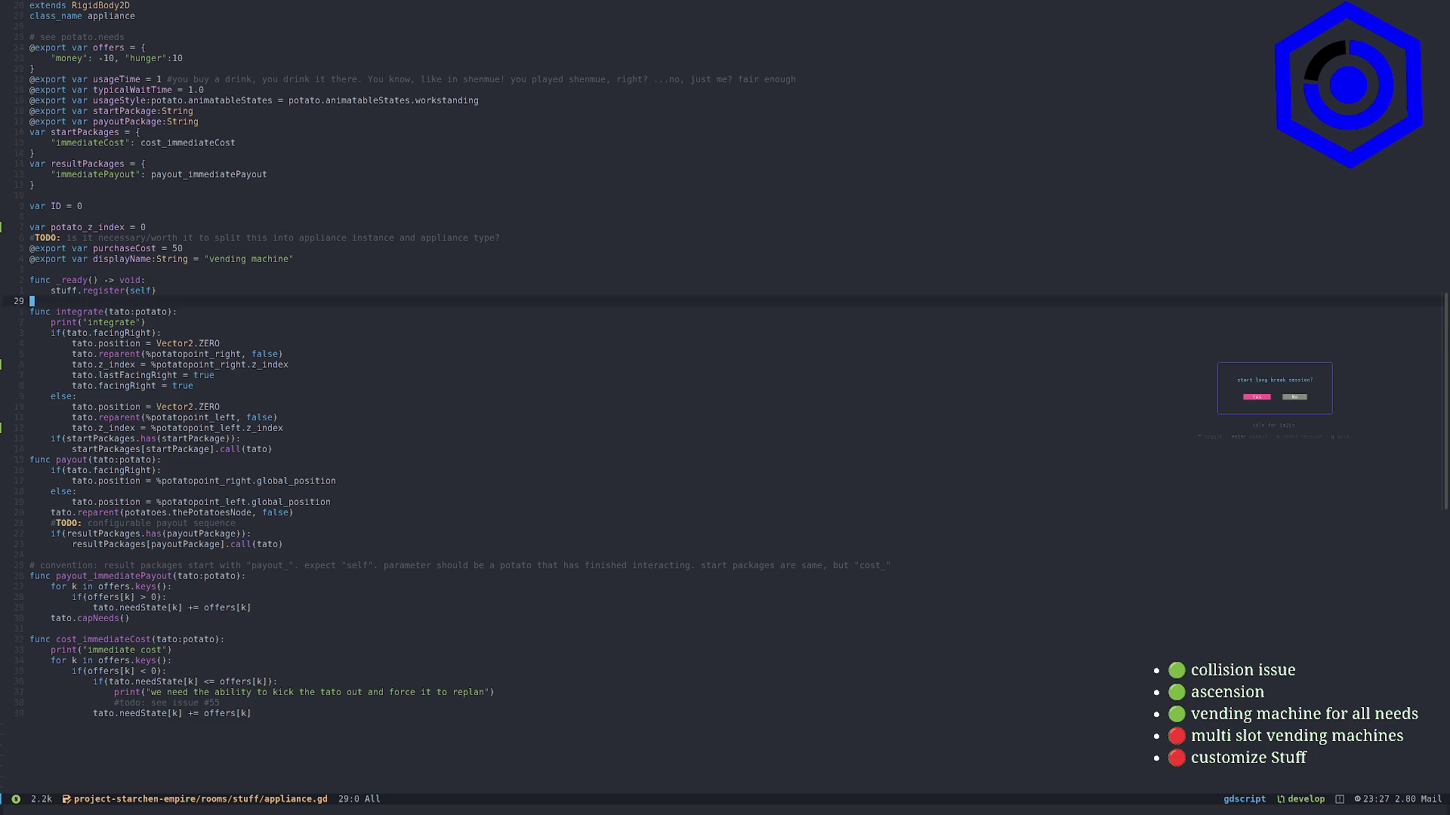
pyautogui.press('A')
pyautogui.press('Return')
pyautogui.write('potato_z_inde')
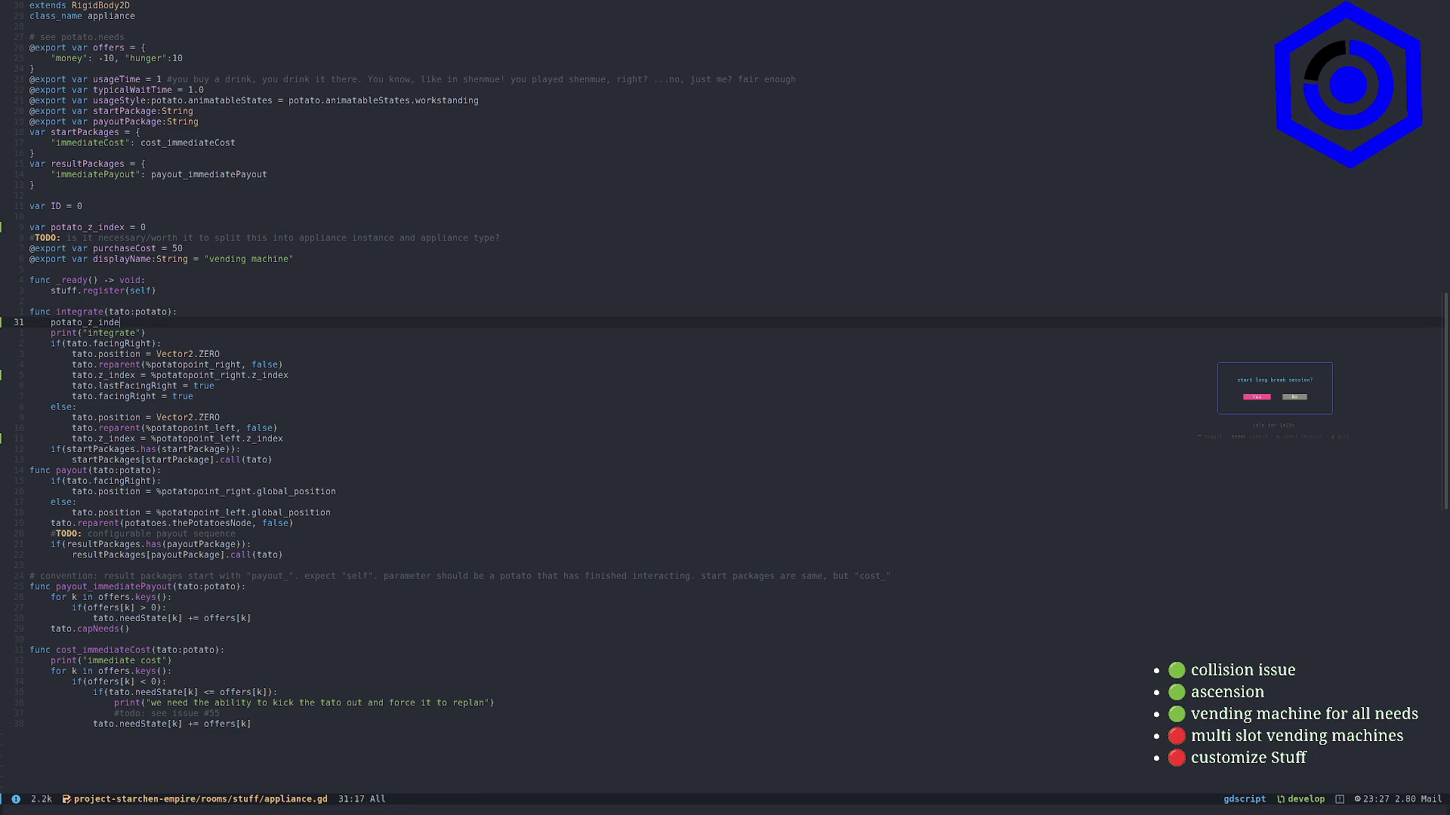
pyautogui.write('=')
pyautogui.press('Escape')
pyautogui.press('5j')
pyautogui.press('v')
pyautogui.hotkey('shift', 'f')
pyautogui.press('_')
pyautogui.press('b')
pyautogui.press('b')
pyautogui.press('y')
pyautogui.press('k')
pyautogui.press('k')
pyautogui.press('k')
pyautogui.press('Escape')
pyautogui.press('k')
pyautogui.press('j')
pyautogui.press('j')
pyautogui.press('k')
pyautogui.press('f')
pyautogui.press('i')
pyautogui.write('l')
pyautogui.write('Atato.z_index')
pyautogui.press('Escape')
# Add 'tato.z_index = potato_z_index' to payout, then switch to Godot and run the game
pyautogui.press('k')
pyautogui.press('j')
pyautogui.press('9')
pyautogui.press('j')
pyautogui.press('j')
pyautogui.press('j')
pyautogui.press('j')
pyautogui.press('k')
pyautogui.press('9')
pyautogui.press('k')
pyautogui.press('j')
pyautogui.press('1')
pyautogui.press('2')
pyautogui.press('j')
pyautogui.press('0')
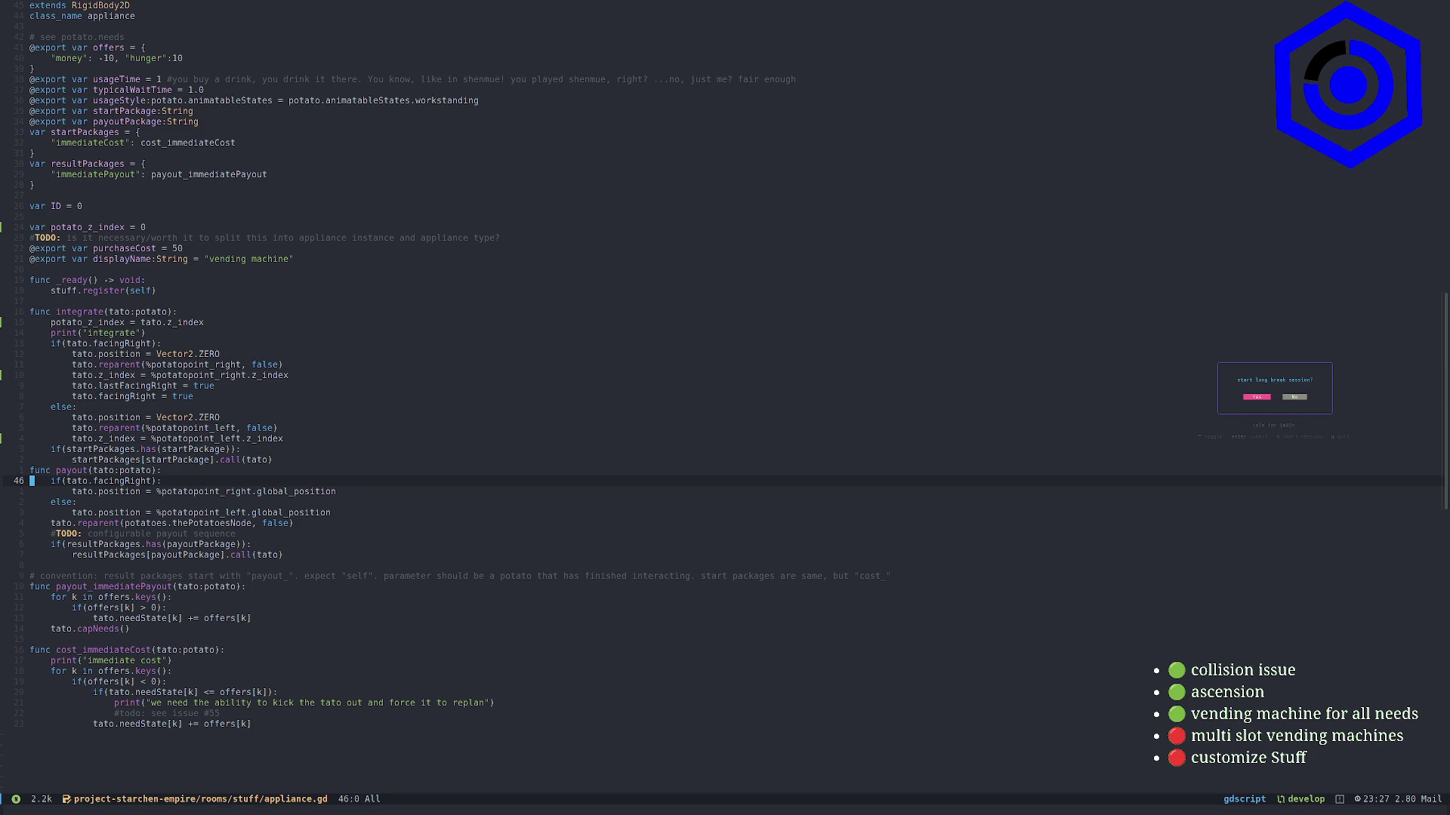
pyautogui.press('P')
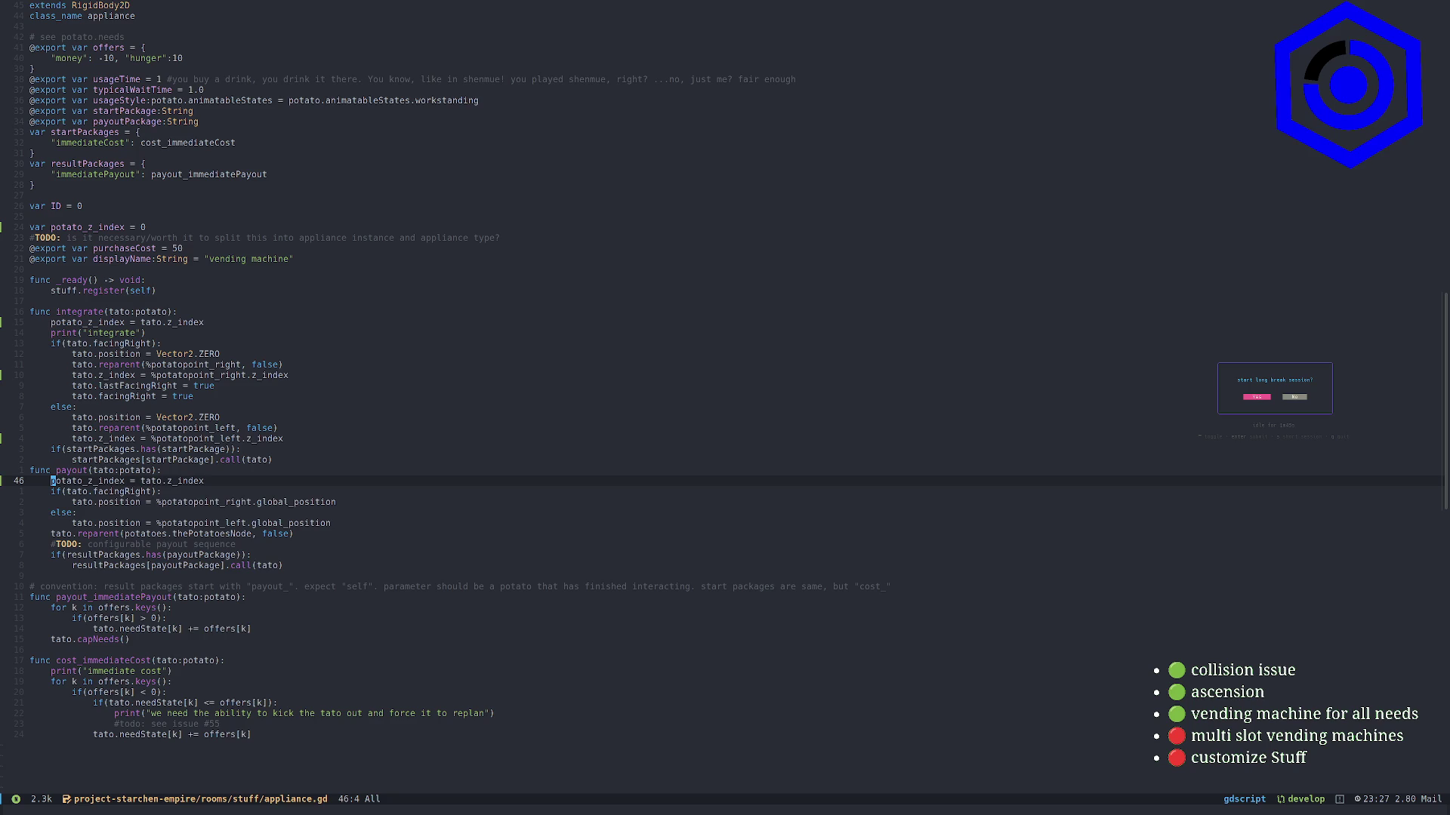
pyautogui.press('d')
pyautogui.press('f')
pyautogui.press('_')
pyautogui.write('A = potato')
pyautogui.press('Escape')
pyautogui.press('k')
pyautogui.press('0')
pyautogui.press('j')
pyautogui.press('w')
pyautogui.press('v')
pyautogui.press('l')
pyautogui.press('l')
pyautogui.press('l')
pyautogui.press('d')
pyautogui.press('$')
pyautogui.press('p')
pyautogui.press('0')
pyautogui.press('w')
pyautogui.press('d')
pyautogui.press('w')
pyautogui.press('0')
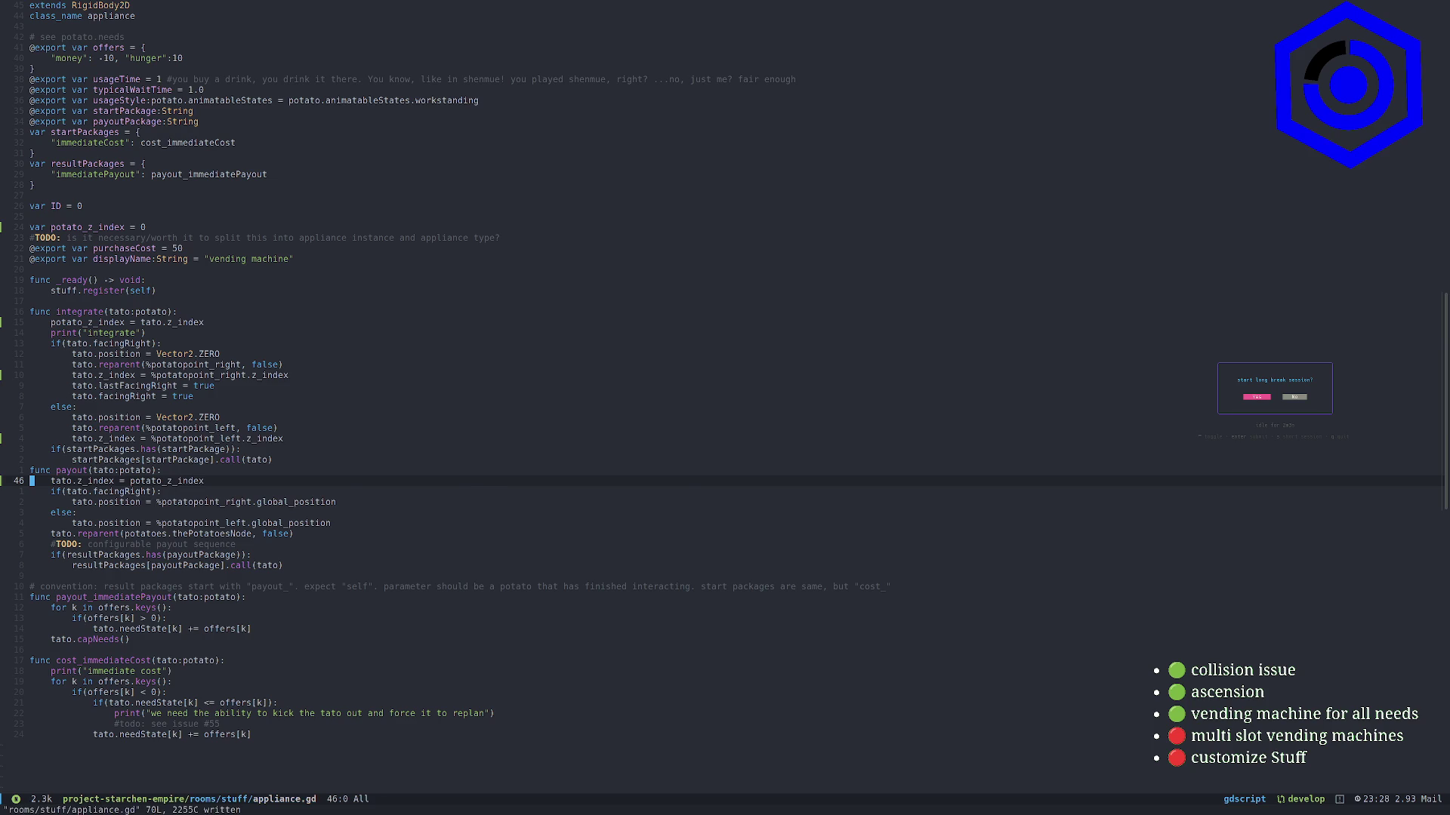
pyautogui.hotkey('alt', 'Tab')
pyautogui.press('F5')
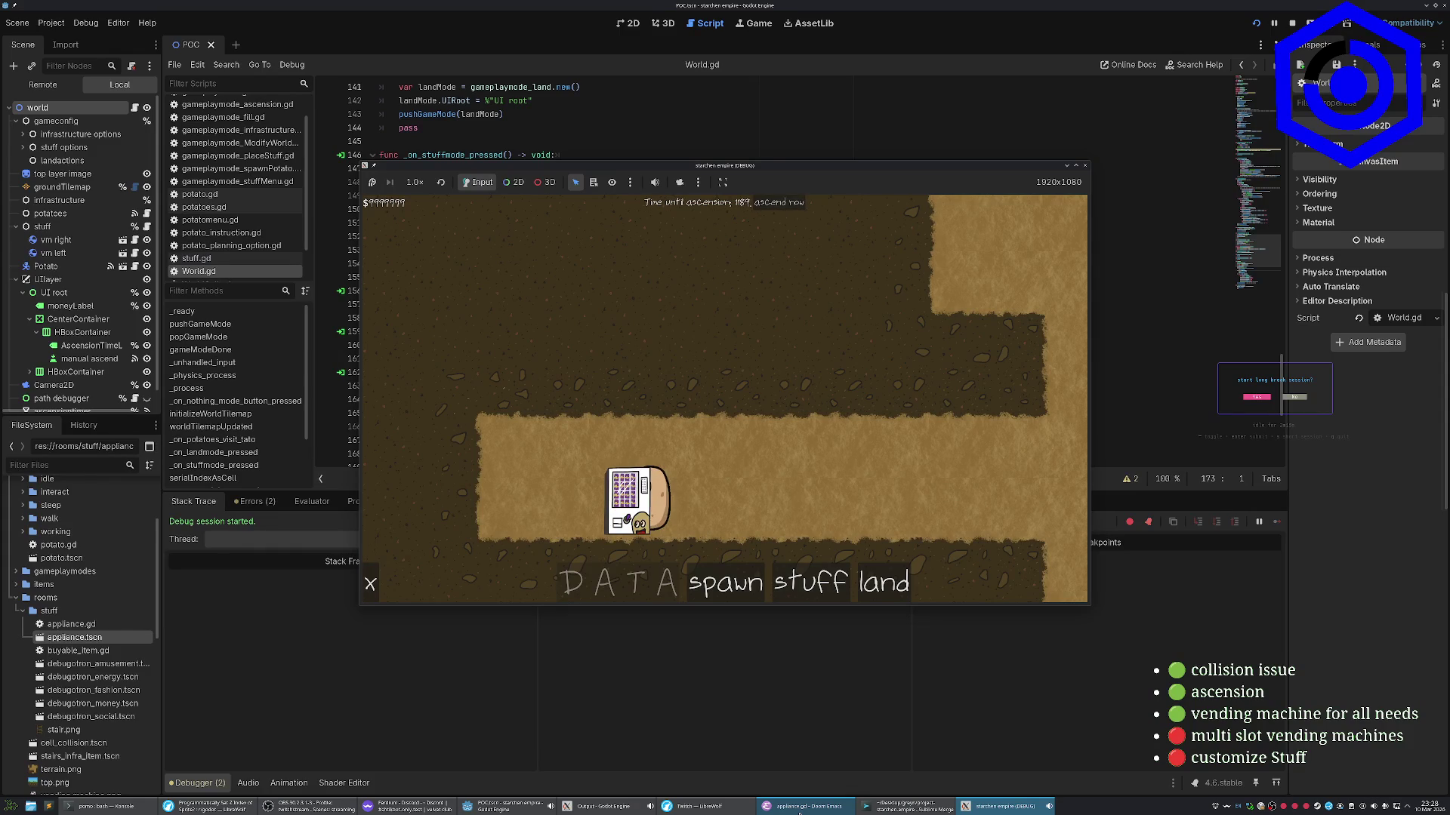
# Check the potato at the vending machine, then raise and minimise Emacs to get back to Godot
pyautogui.click(798, 807)
pyautogui.click(799, 808)
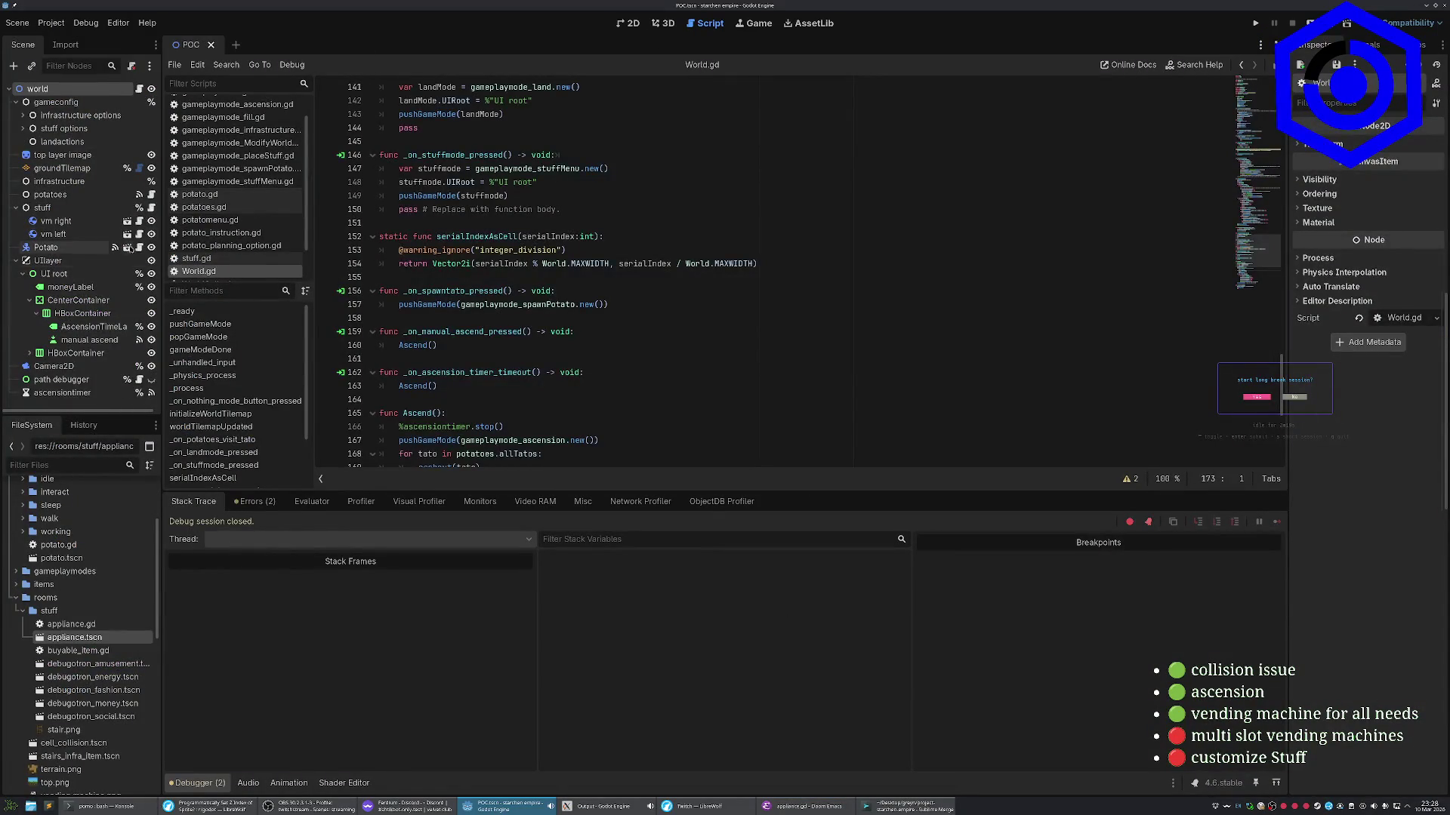
# Open the appliance scene in 2D view and undo an accidental VendingMachine sprite move
pyautogui.doubleClick(76, 639)
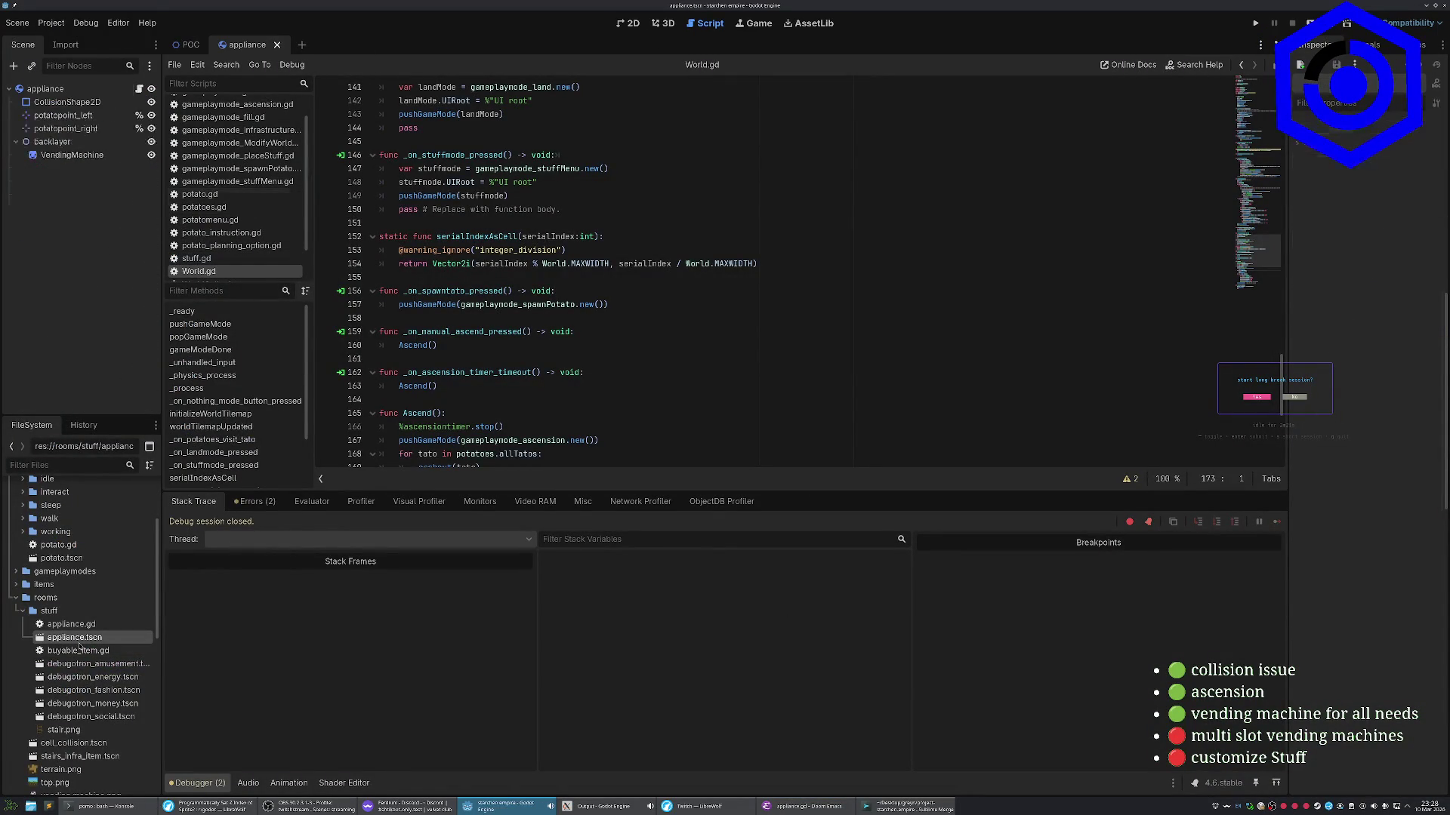
pyautogui.click(632, 23)
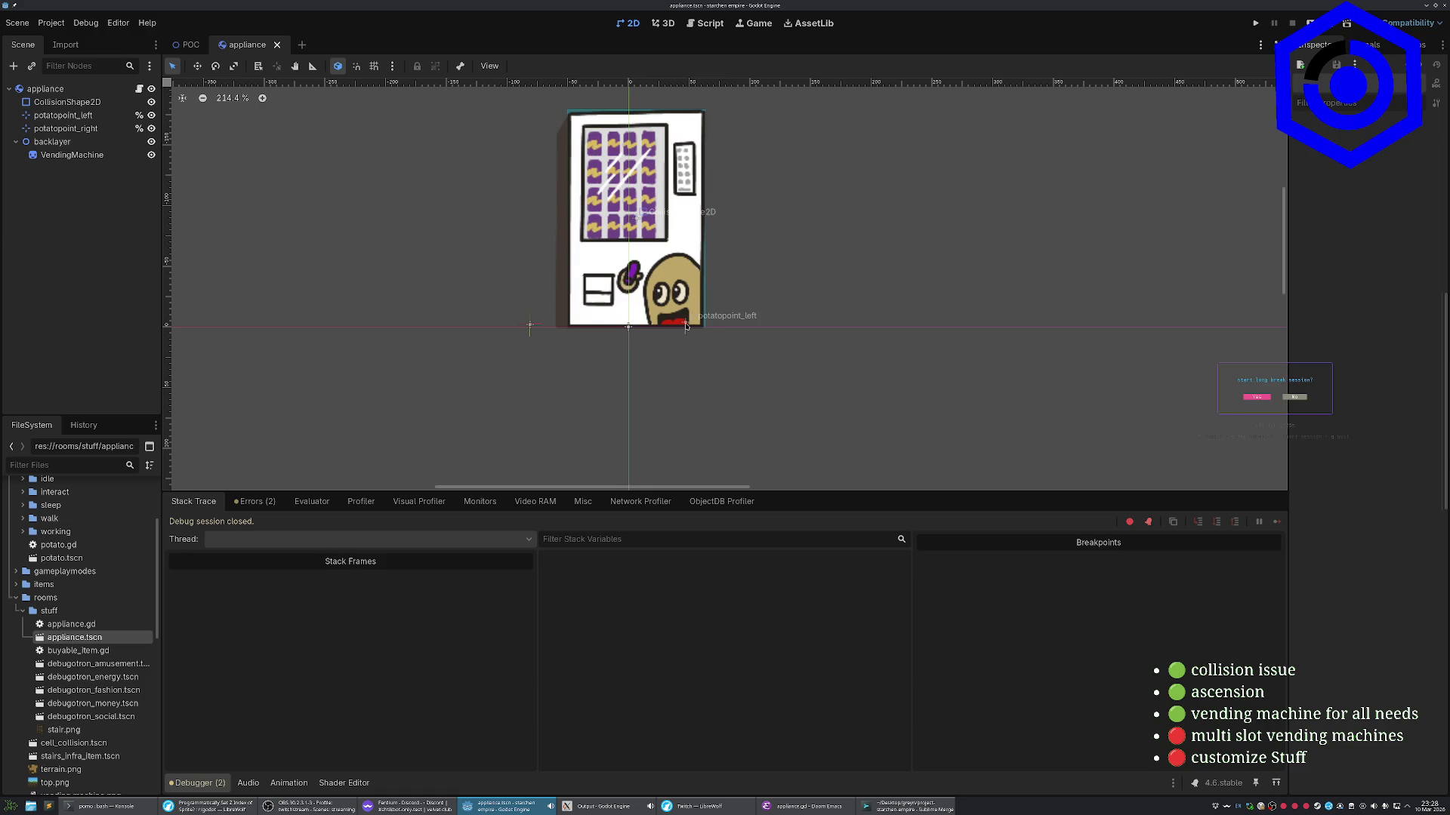
pyautogui.click(685, 328)
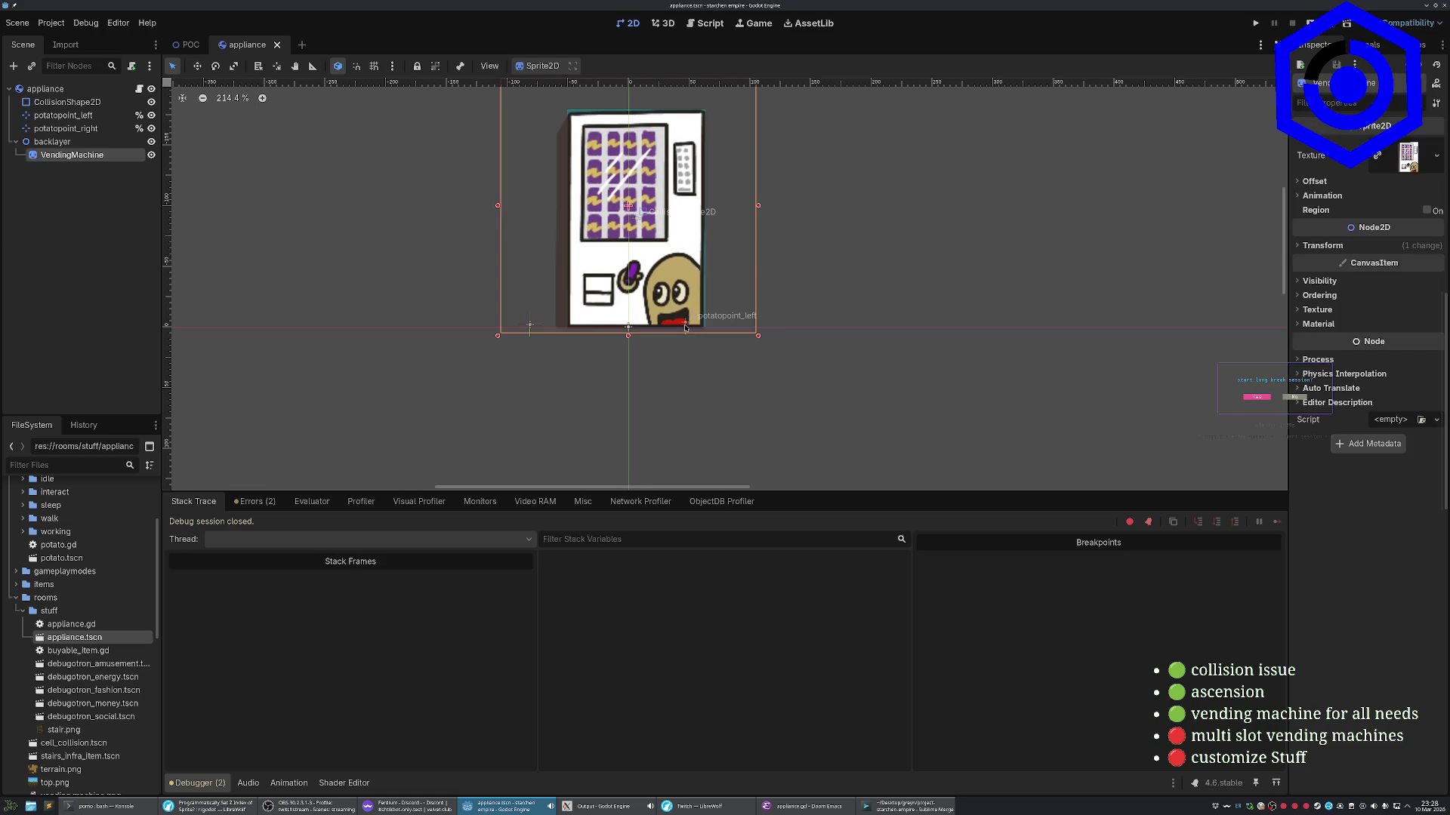
pyautogui.click(95, 118)
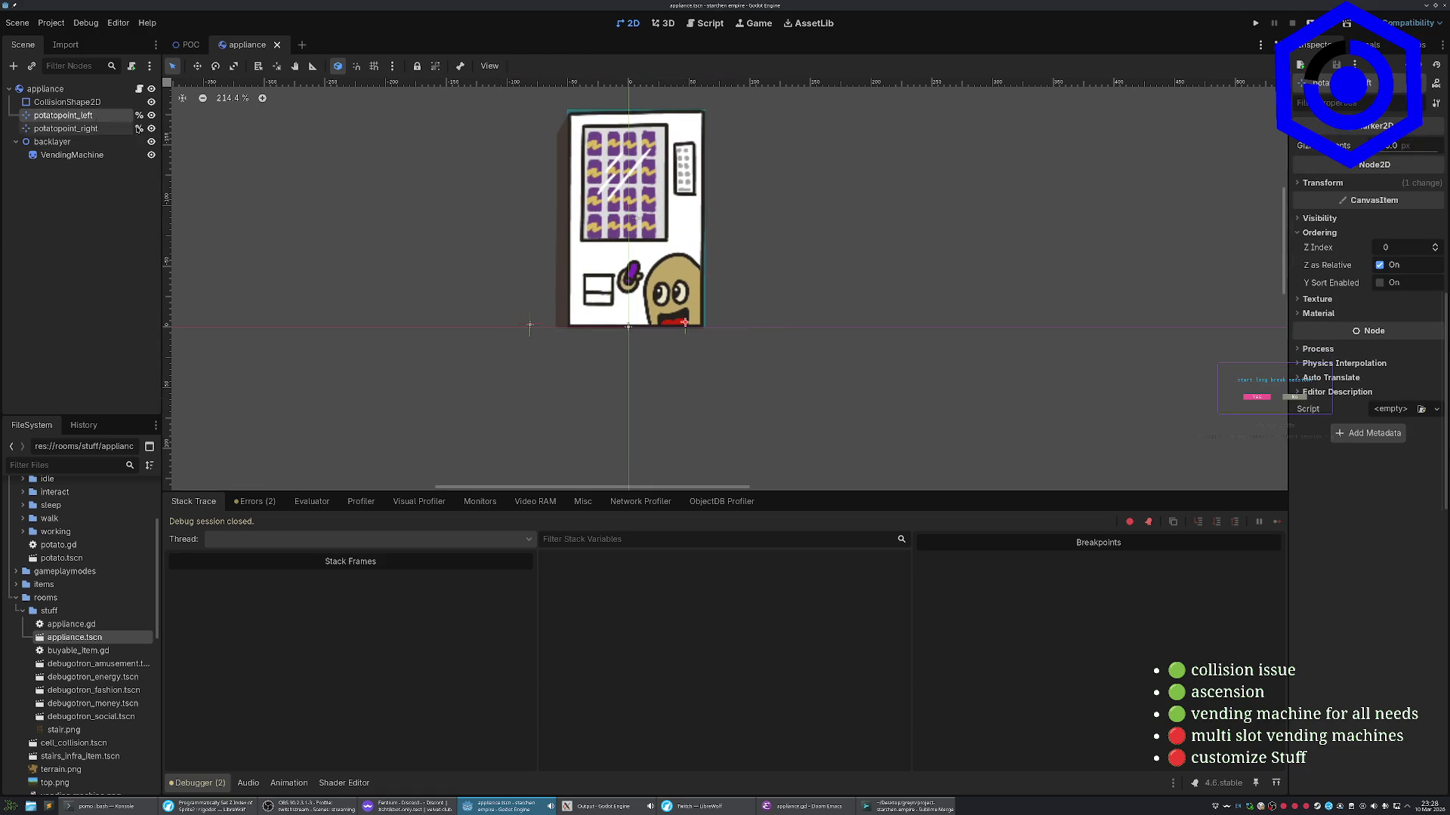
pyautogui.click(688, 325)
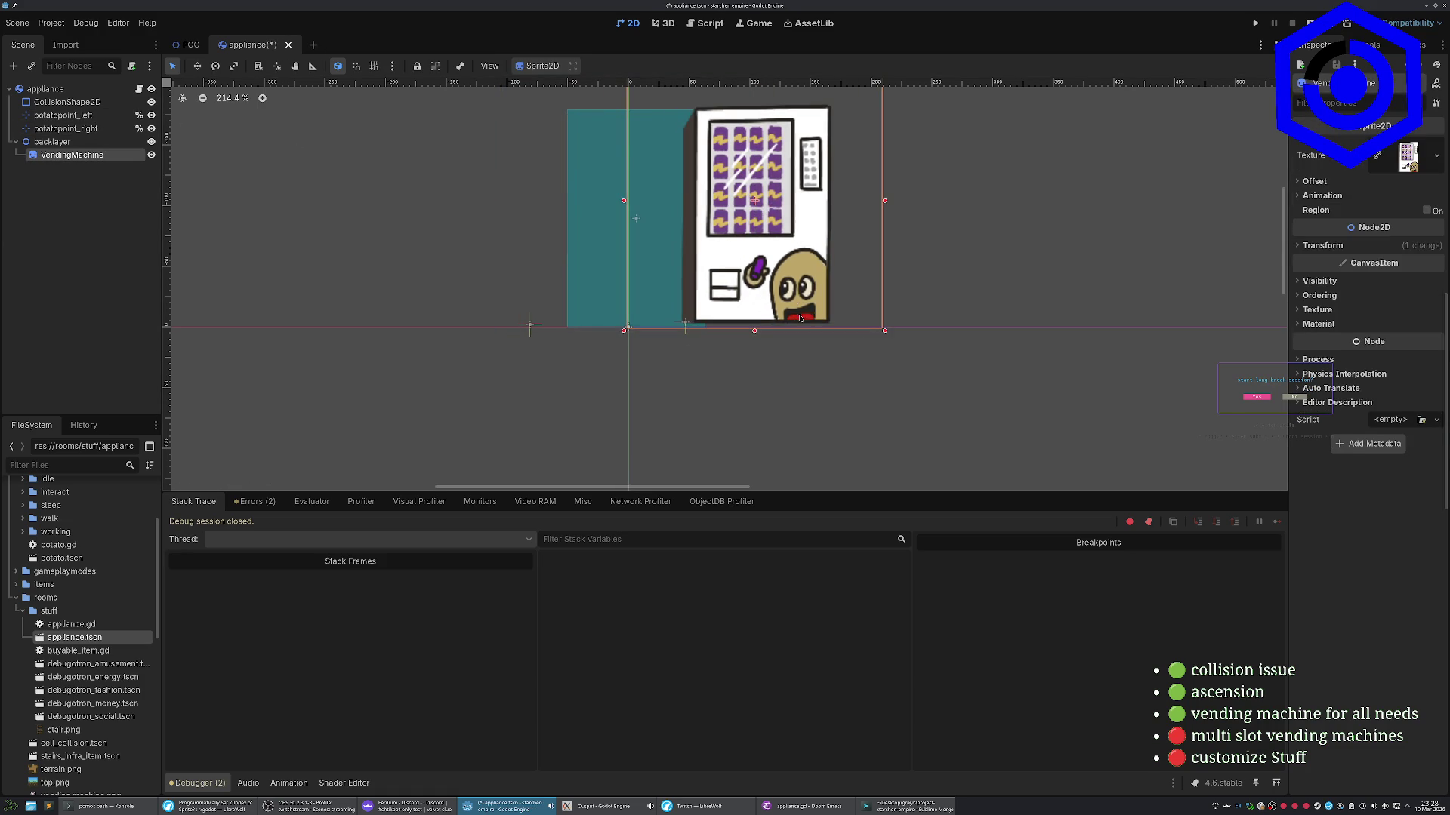
pyautogui.moveTo(722, 376)
pyautogui.mouseDown()
pyautogui.moveTo(674, 309)
pyautogui.moveTo(1016, 318)
pyautogui.mouseUp()
pyautogui.hotkey('ctrl', 'z')
pyautogui.click(63, 115)
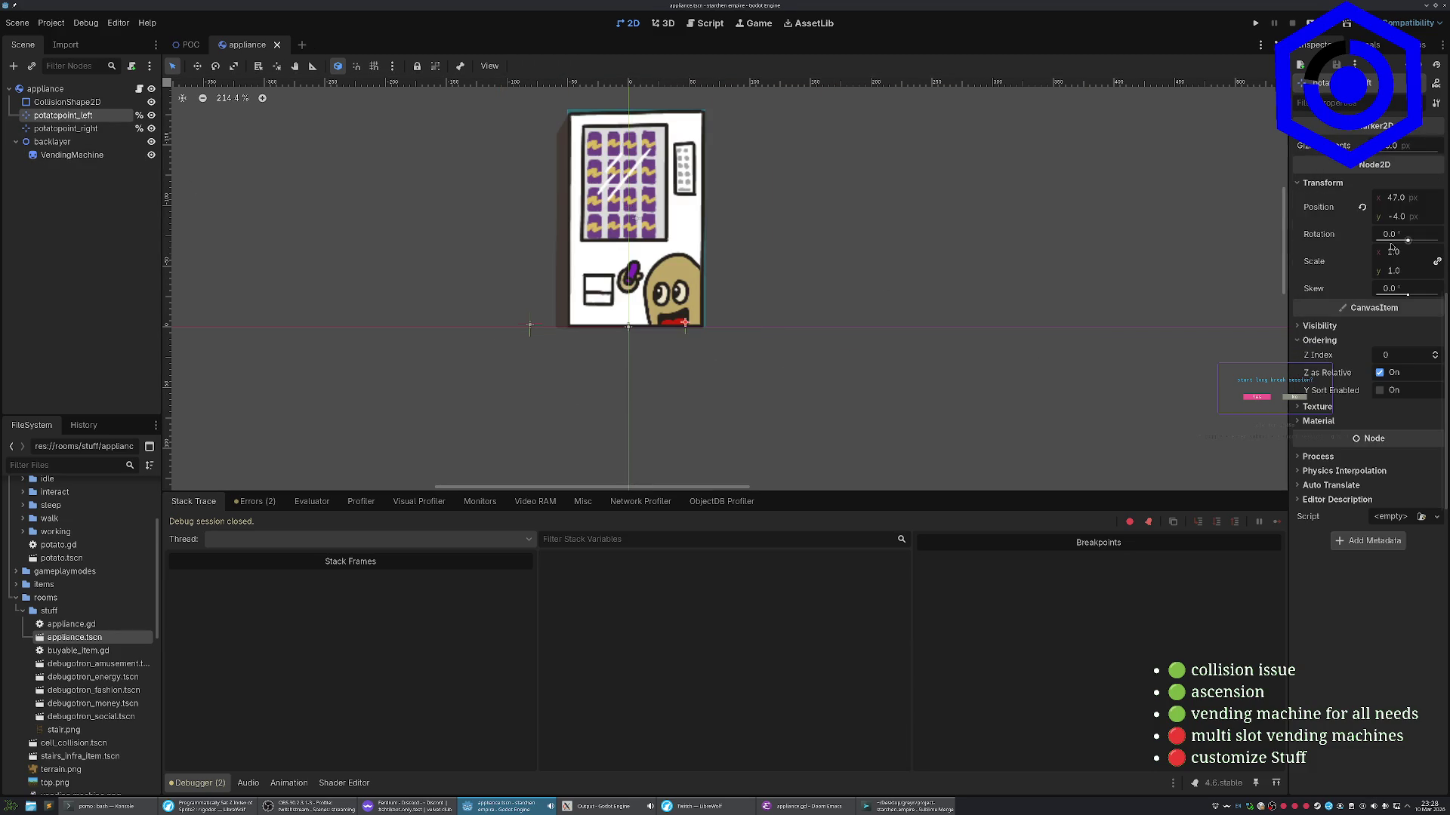
# Compare with potatopoint_right, then set potatopoint_left's position to 81, -2
pyautogui.click(74, 132)
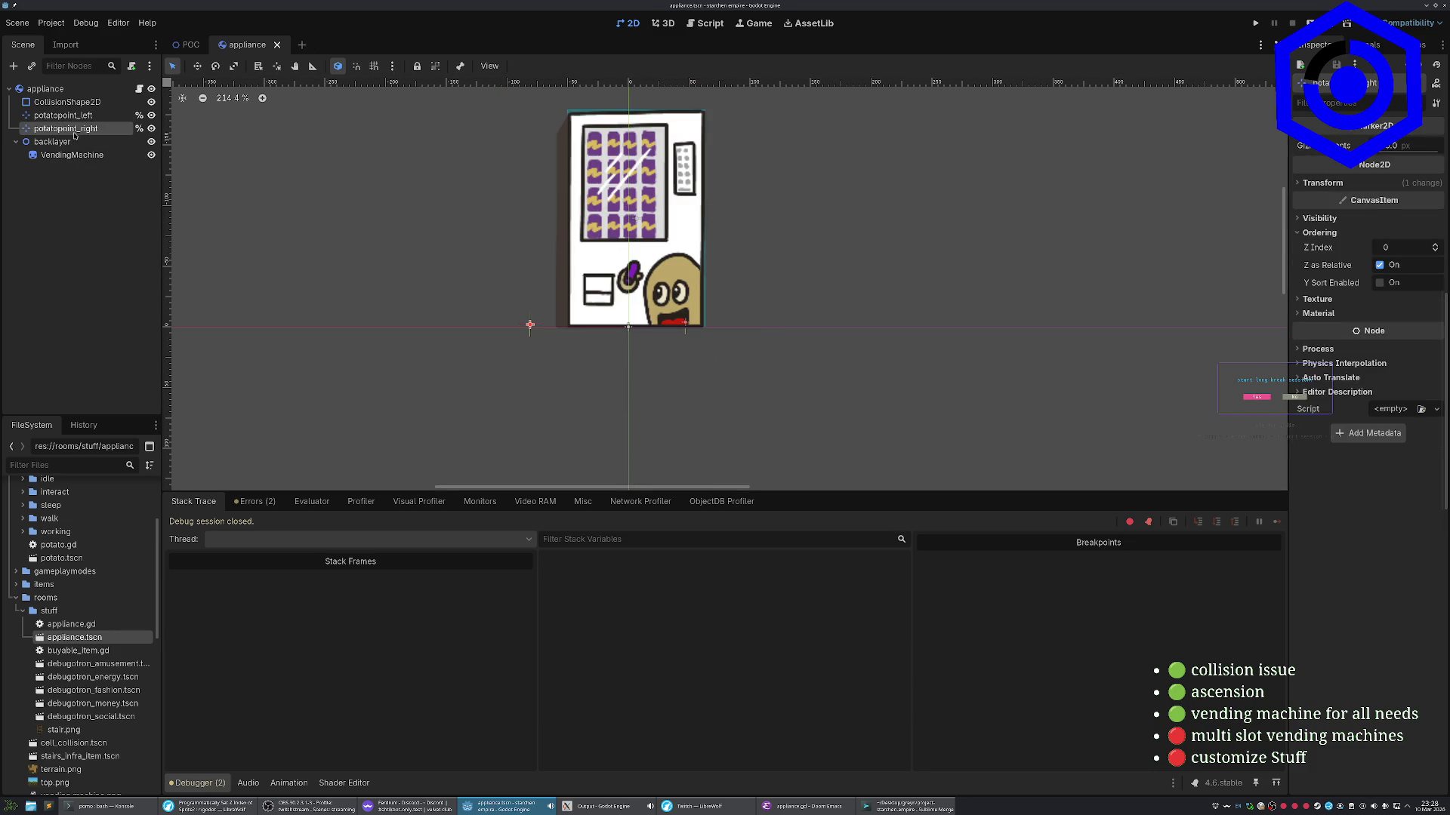
pyautogui.click(1319, 182)
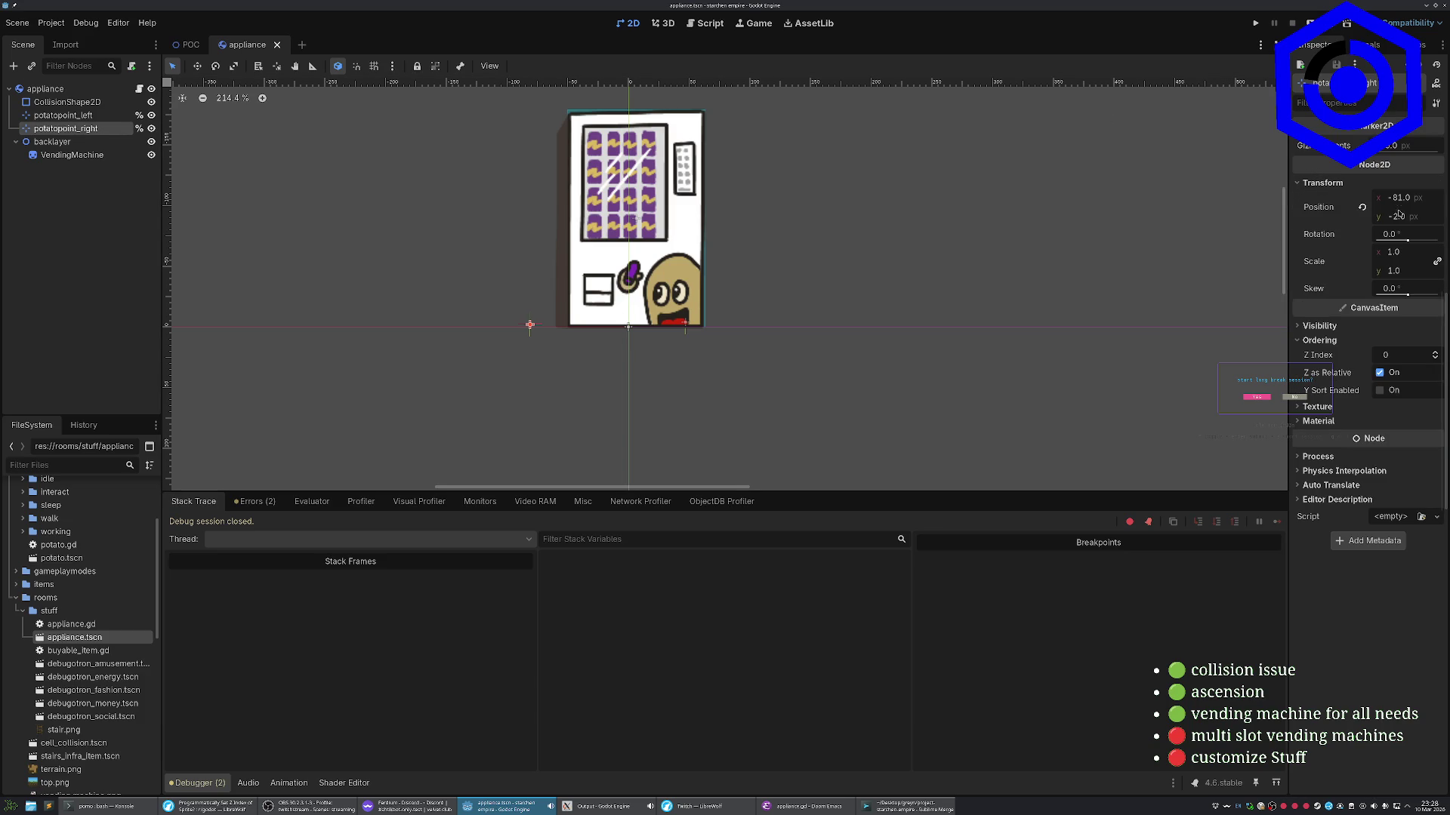
pyautogui.click(63, 115)
pyautogui.click(1396, 197)
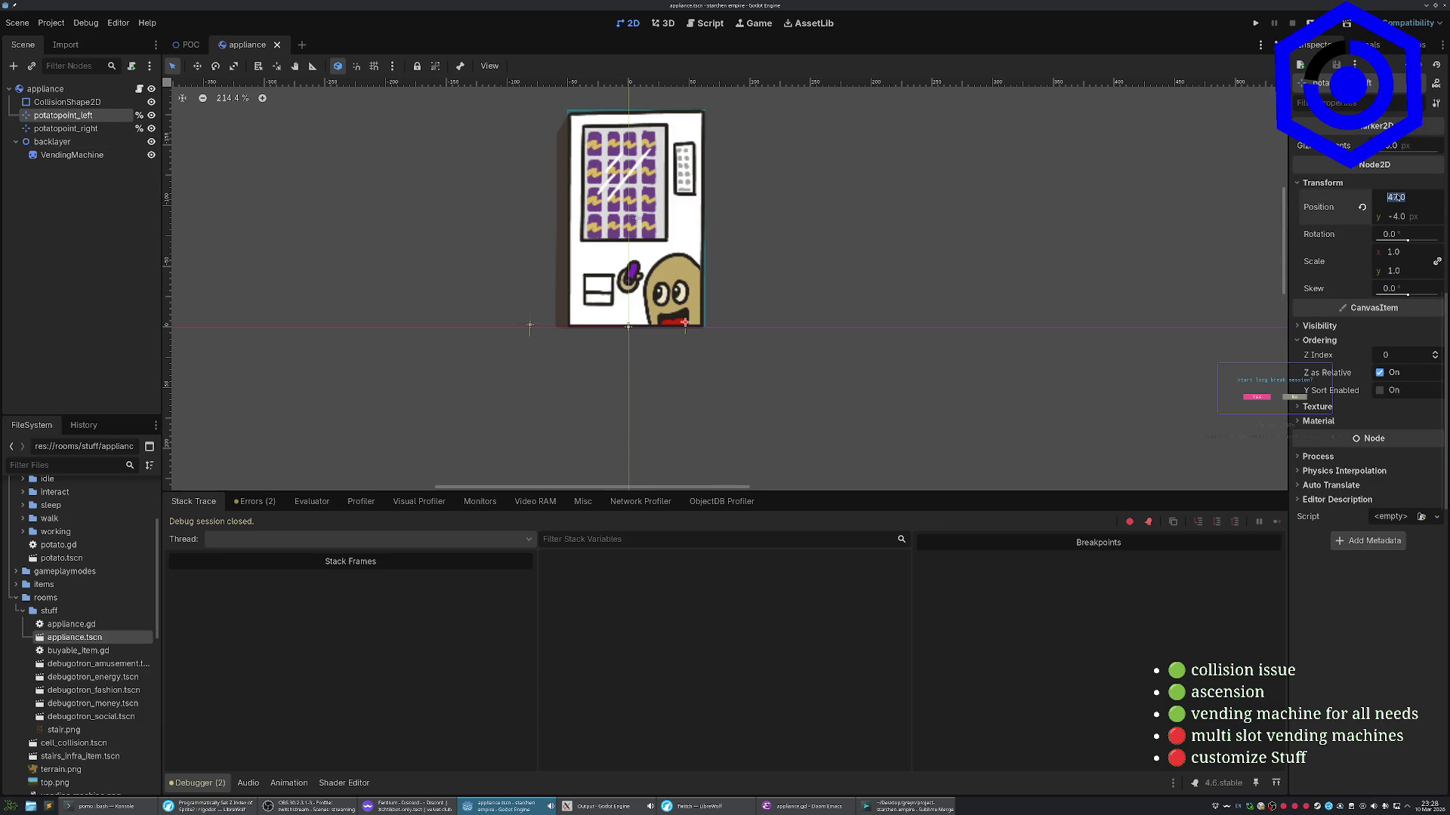
pyautogui.write('81')
pyautogui.press('Tab')
pyautogui.write('-2')
pyautogui.press('Return')
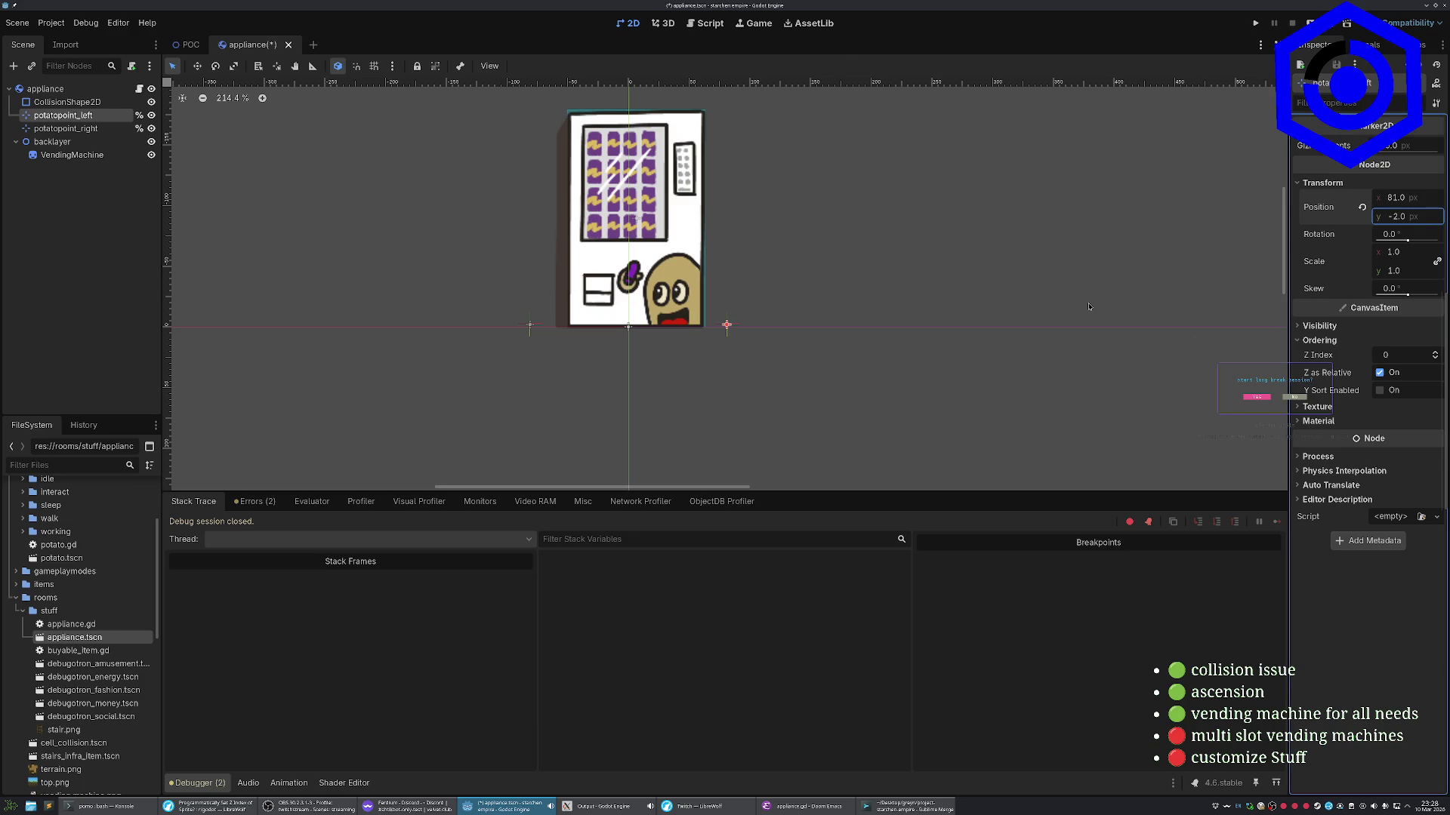
# Deselect, save the appliance scene with Ctrl+S, and switch back to Emacs
pyautogui.click(805, 383)
pyautogui.hotkey('ctrl', 's')
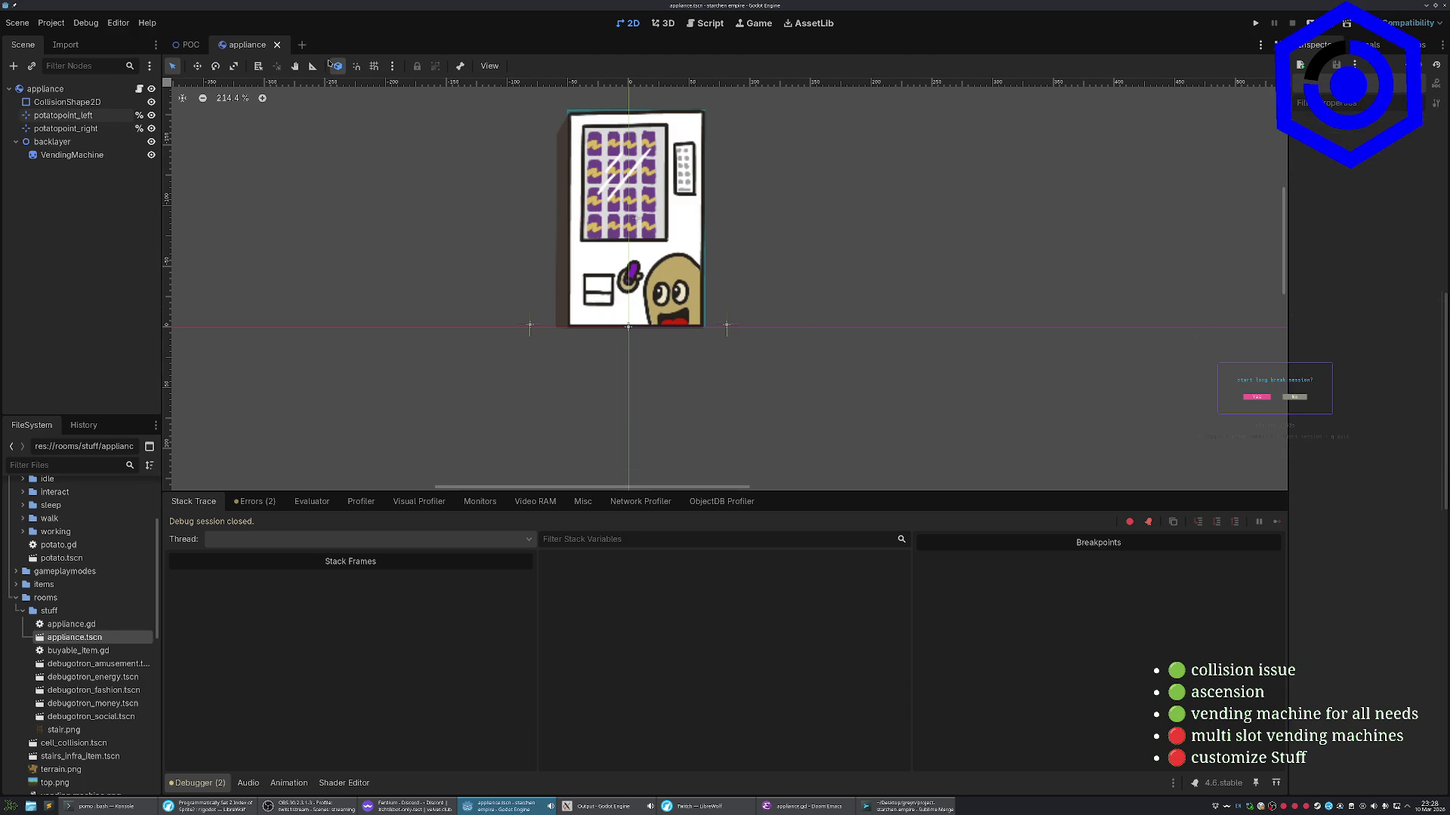
pyautogui.hotkey('alt', 'Tab')
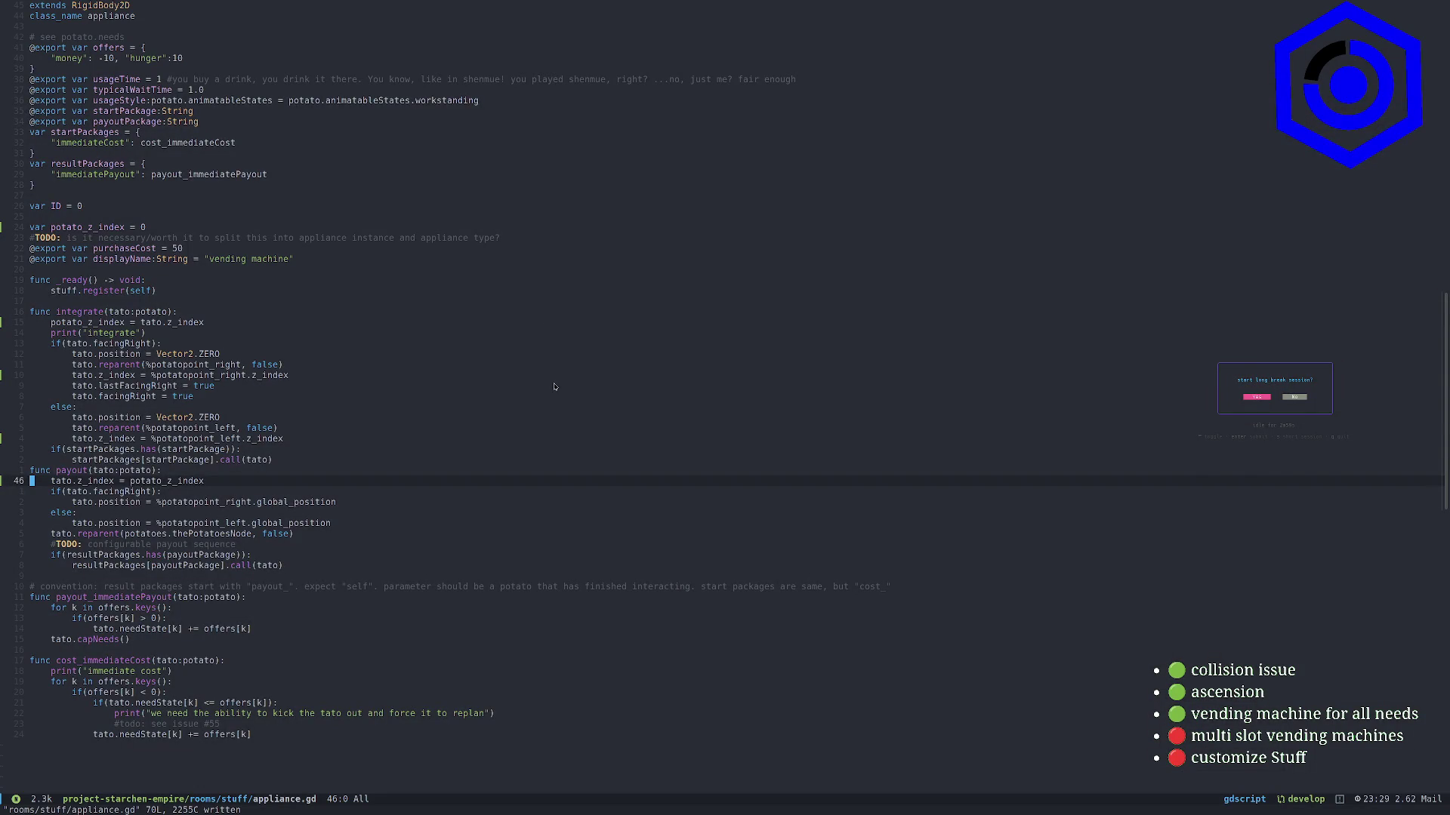
# In Magit, stage the four modified files and the five new debugotron files
pyautogui.press('space')
pyautogui.press('g')
pyautogui.press('g')
pyautogui.press('j')
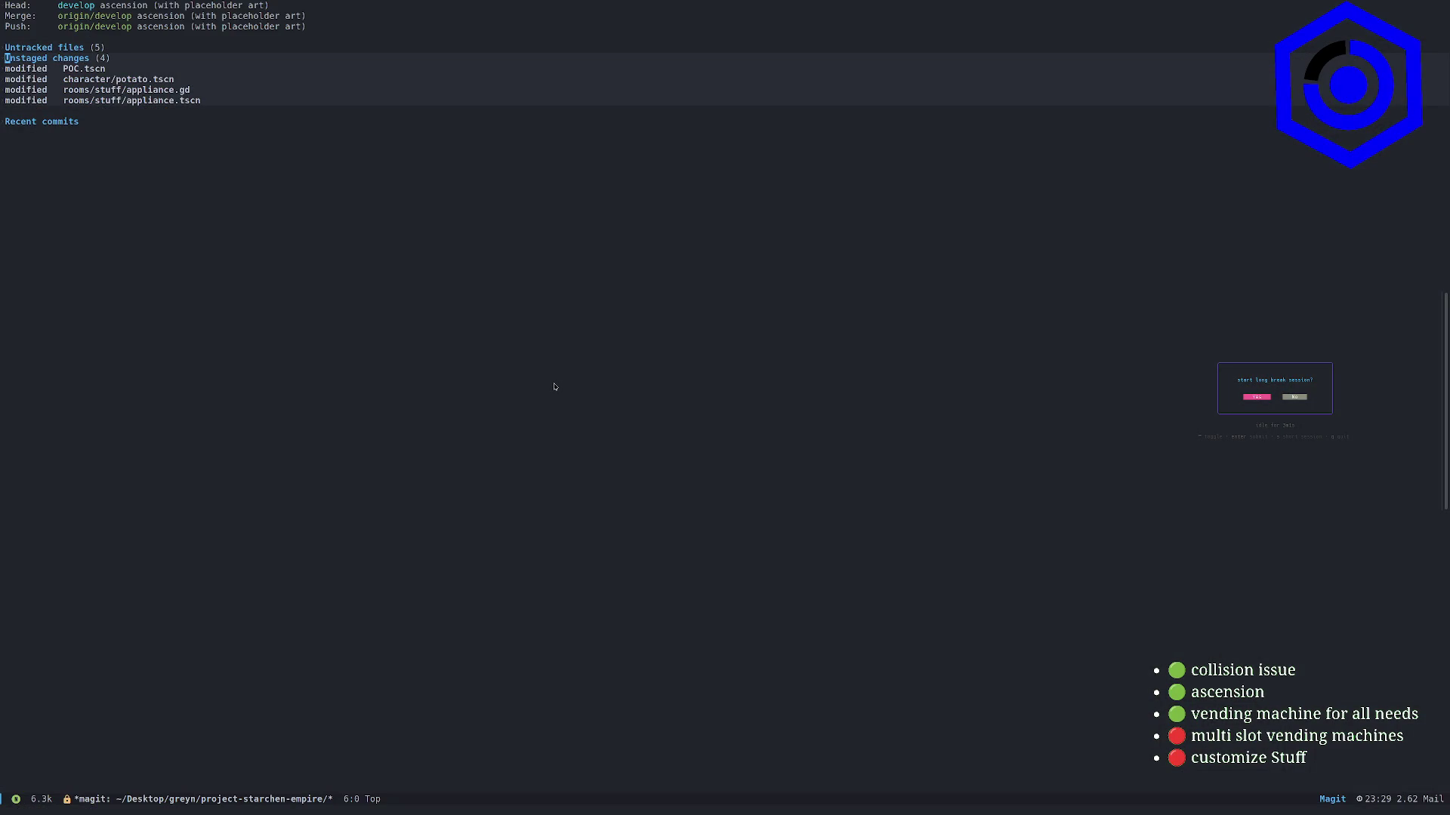
pyautogui.press('s')
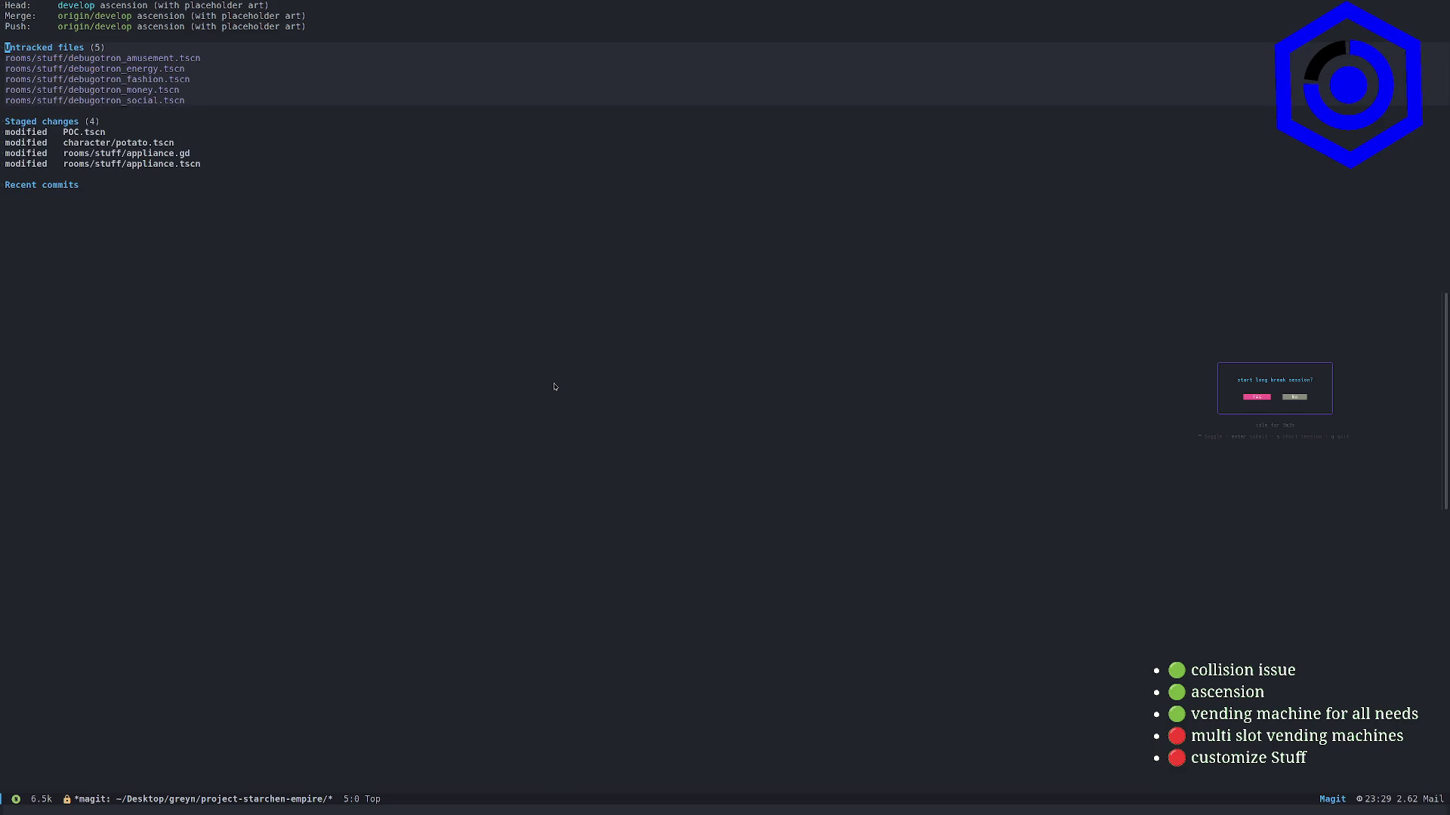
pyautogui.press('s')
# Commit with the message 'debugotrons, and z-index fixing' and close Magit
pyautogui.press('space')
pyautogui.press('g')
pyautogui.press('g')
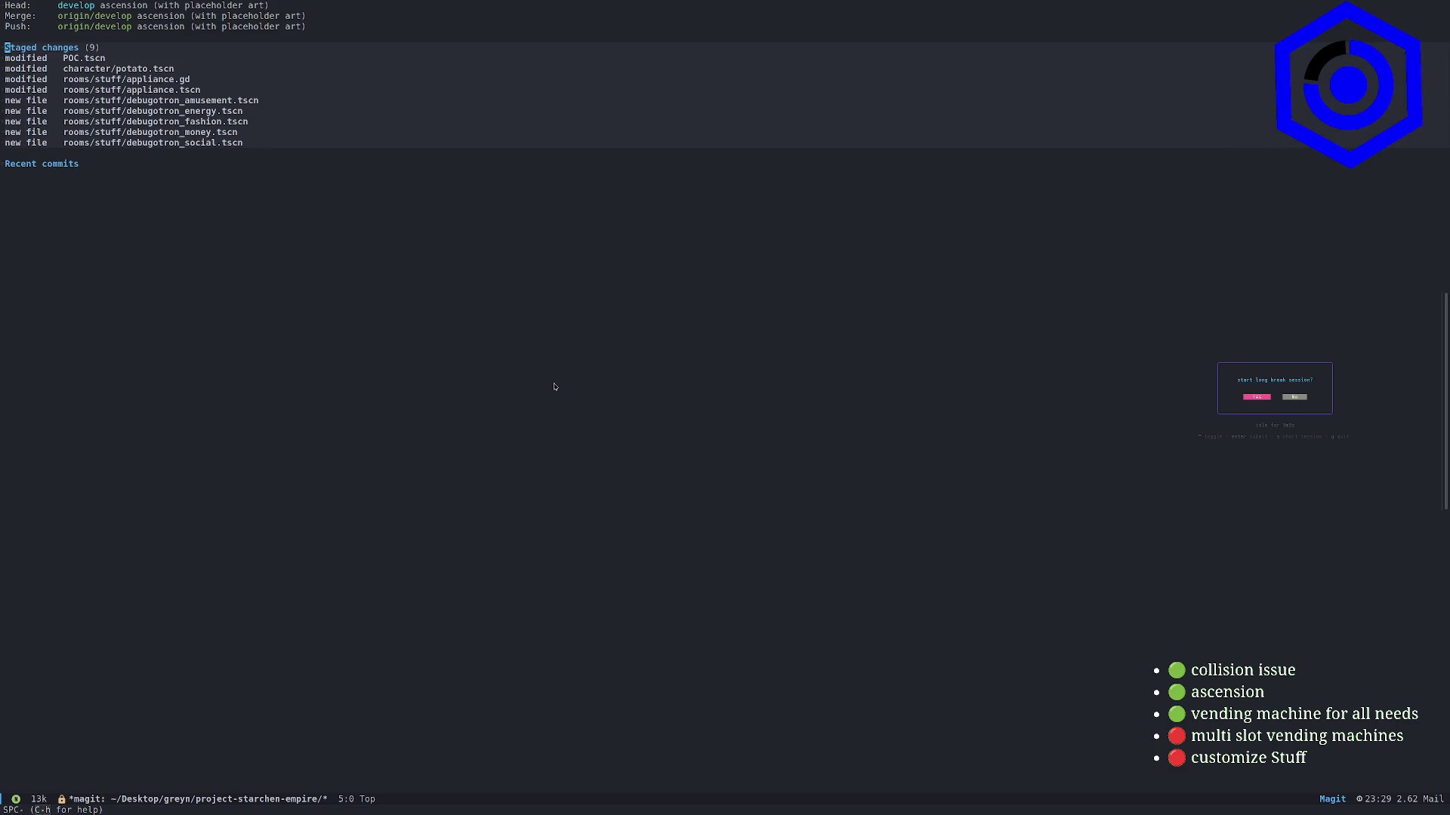
pyautogui.press('c')
pyautogui.press('c')
pyautogui.write('debog')
pyautogui.press('BackSpace')
pyautogui.press('BackSpace')
pyautogui.write('ugotrons, and ')
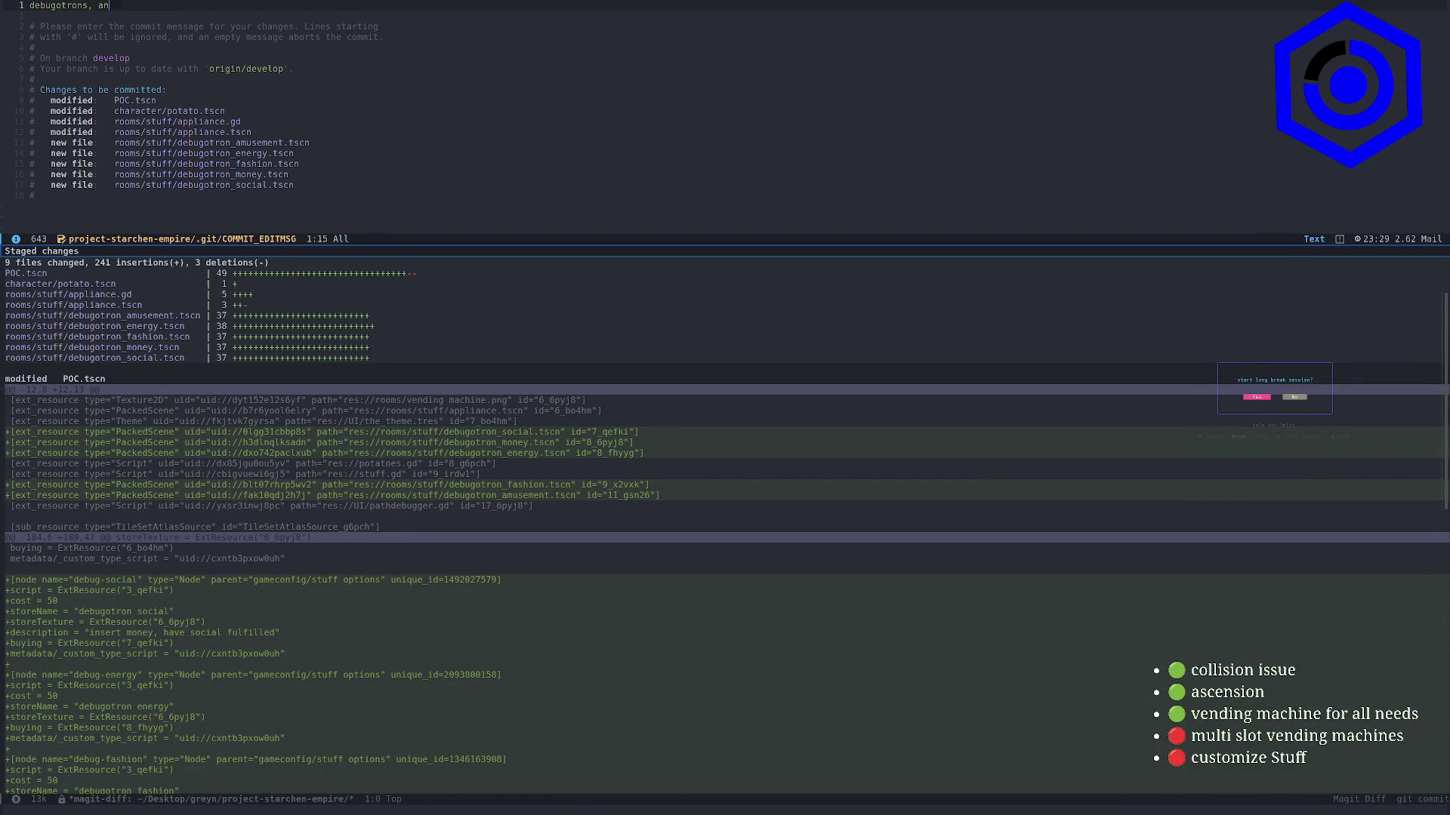
pyautogui.write('z-index fixing')
pyautogui.press('Escape')
pyautogui.hotkey('ctrl', 'c')
pyautogui.hotkey('ctrl', 'c')
pyautogui.press('q')
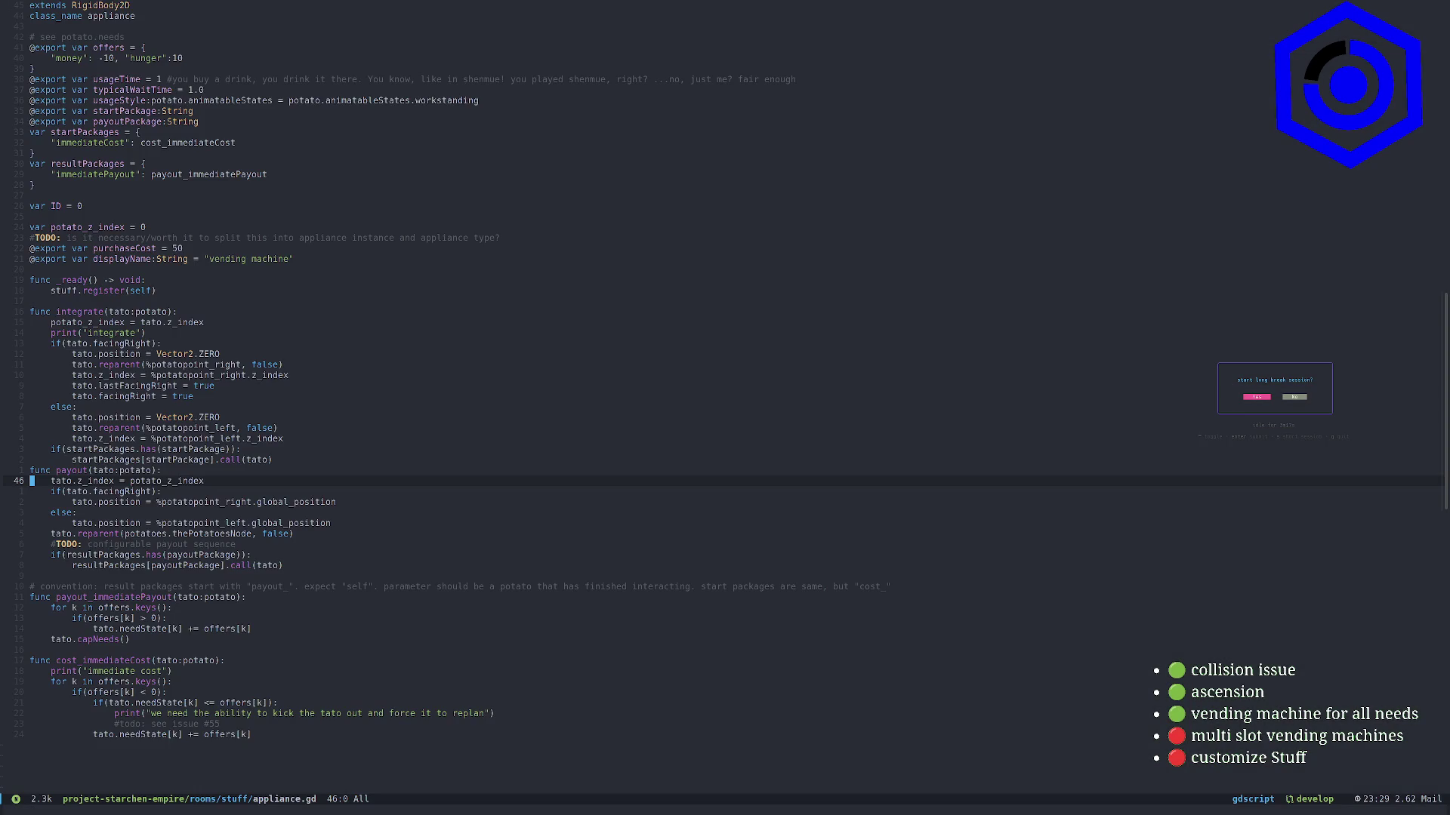
# Run 'make collect-todos' in a terminal pane, then close the terminal
pyautogui.press('space')
pyautogui.press('o')
pyautogui.press('t')
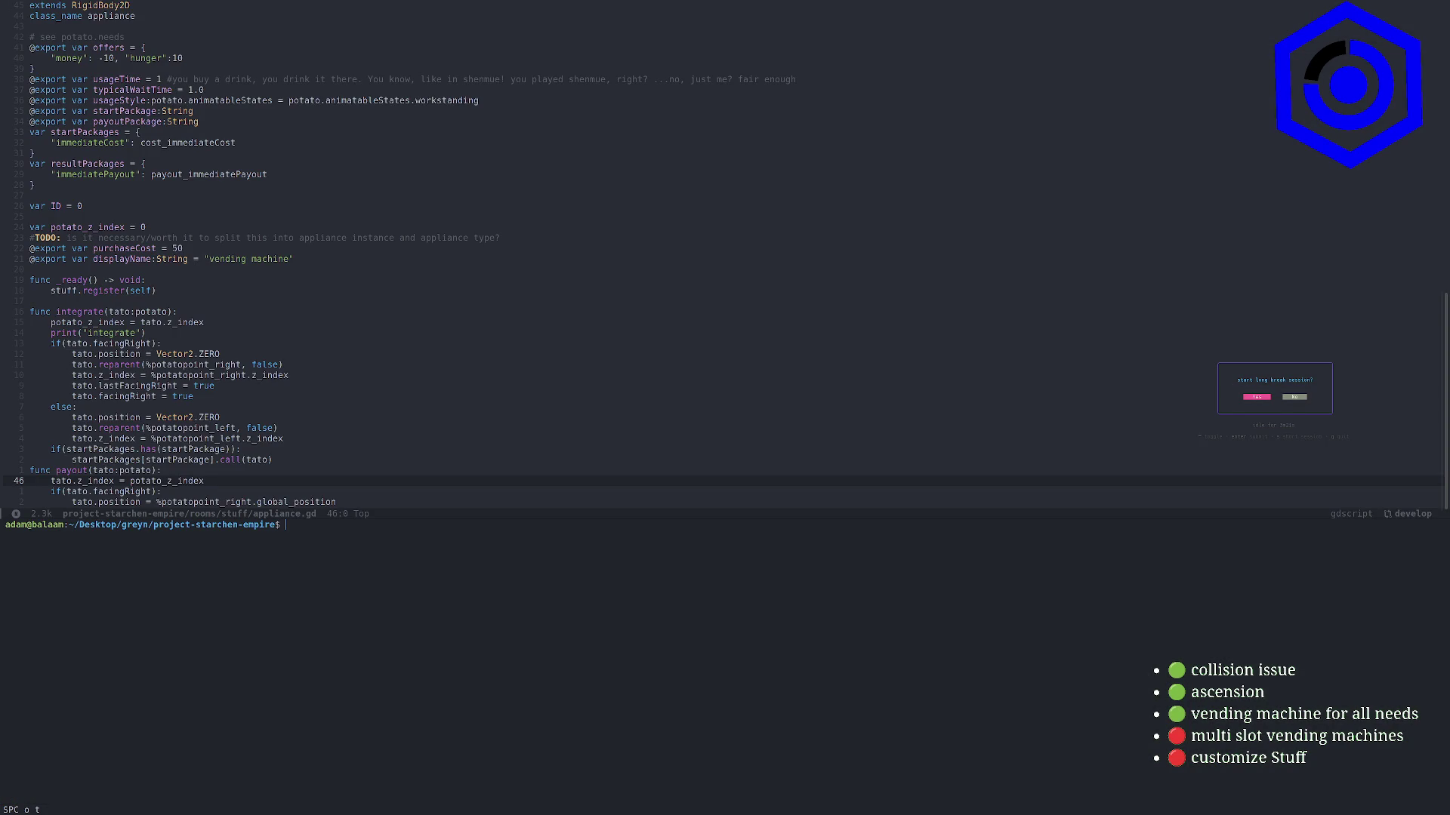
pyautogui.write('make collect-t')
pyautogui.write('odos')
pyautogui.press('Return')
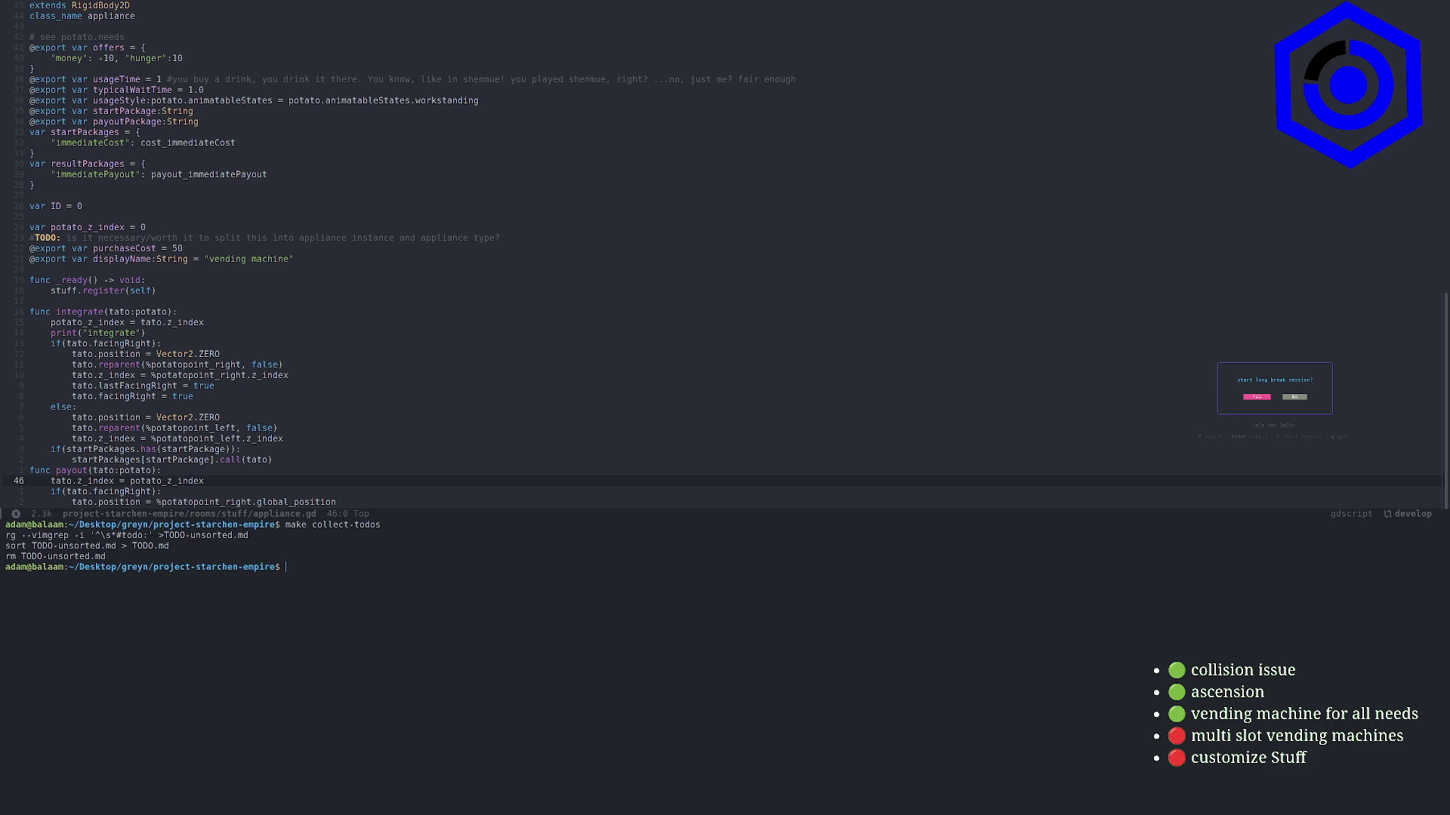
pyautogui.press('space')
pyautogui.press('o')
pyautogui.press('t')
# Open TODO.md from the Treemacs file tree, look through the refreshed list, and close it
pyautogui.press('space')
pyautogui.press('o')
pyautogui.press('p')
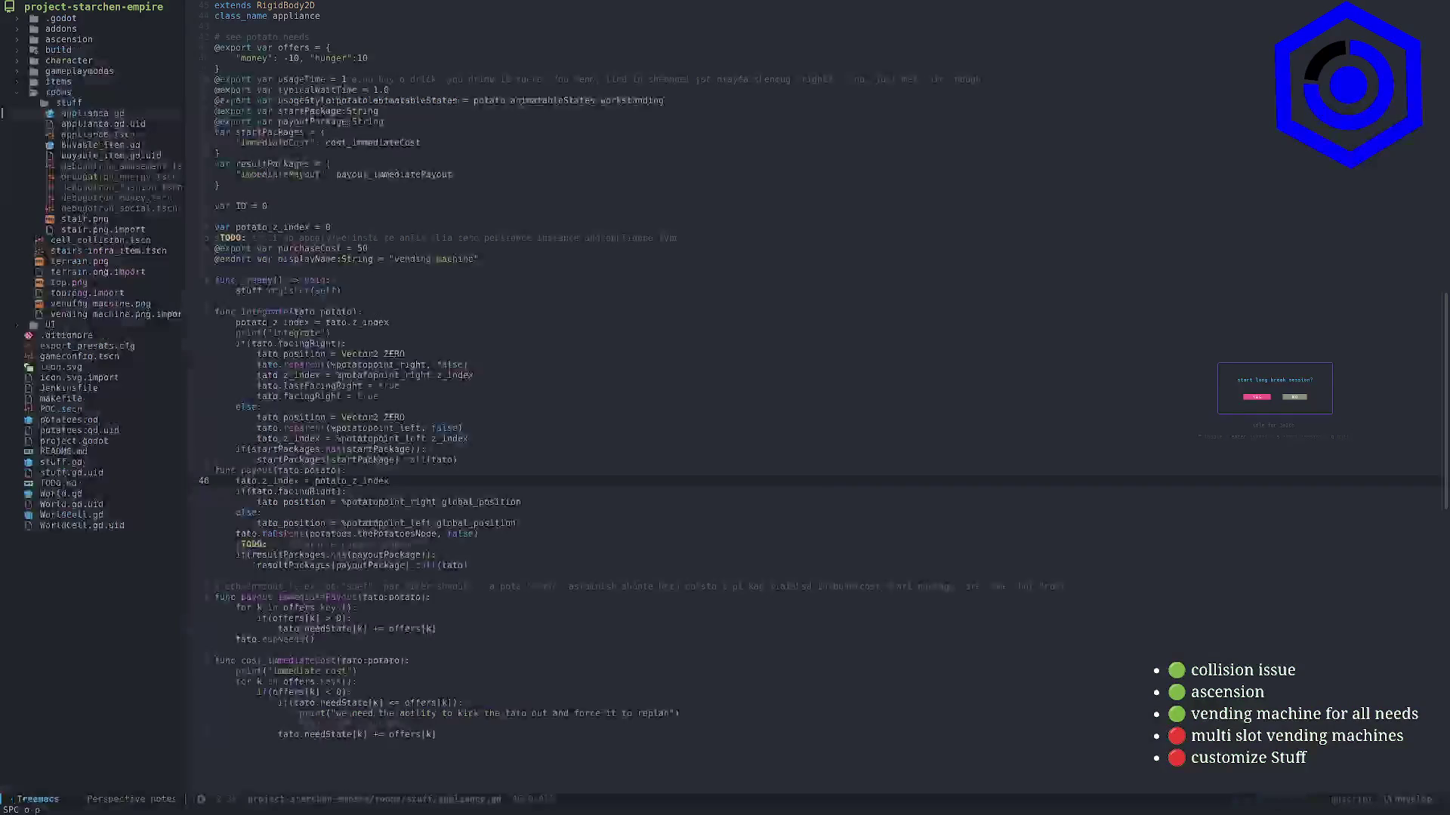
pyautogui.press('g')
pyautogui.press('s')
pyautogui.press('space')
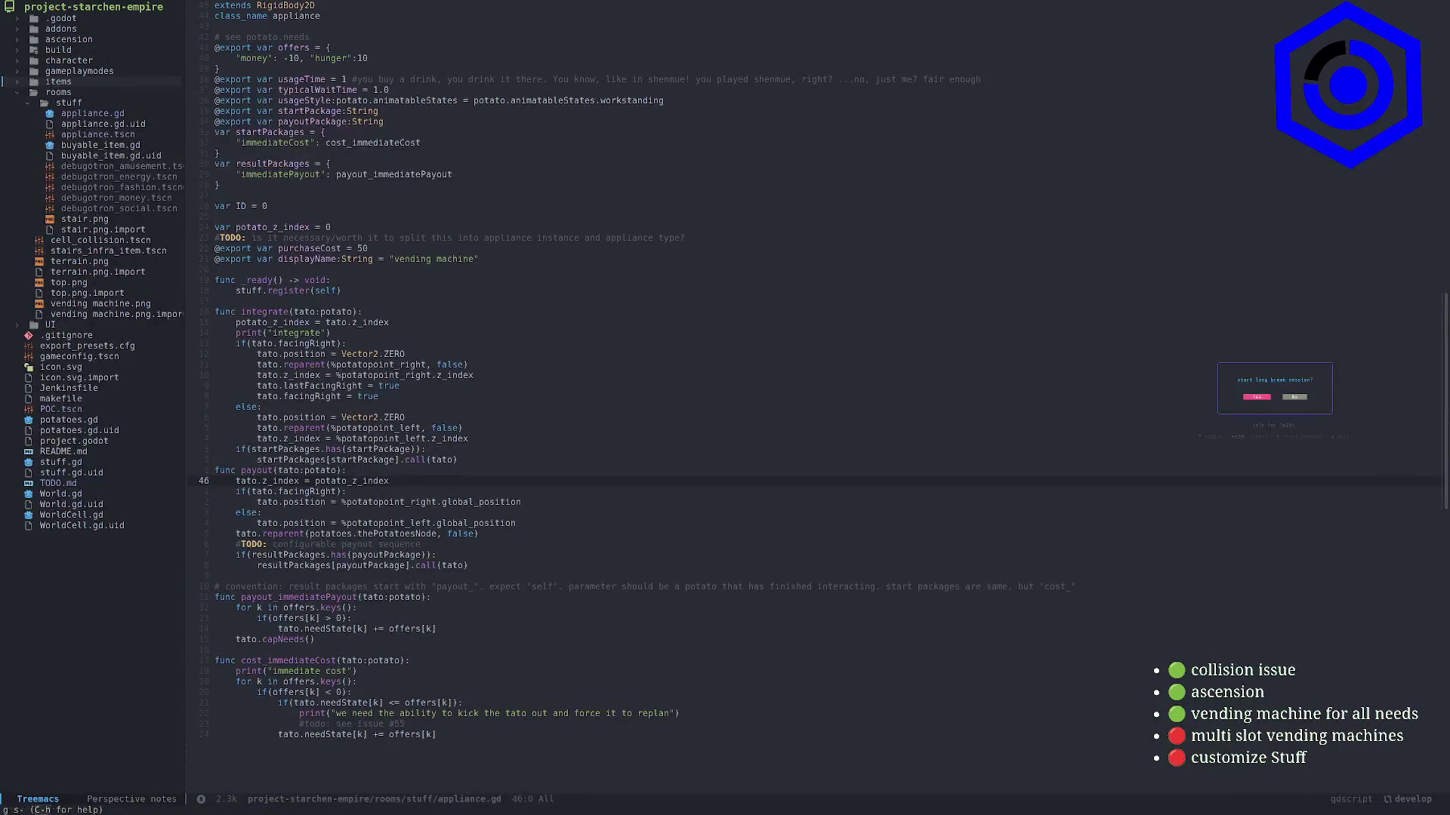
pyautogui.write('todoa')
pyautogui.press('Return')
pyautogui.press('space')
pyautogui.press('o')
pyautogui.press('p')
pyautogui.write('k')
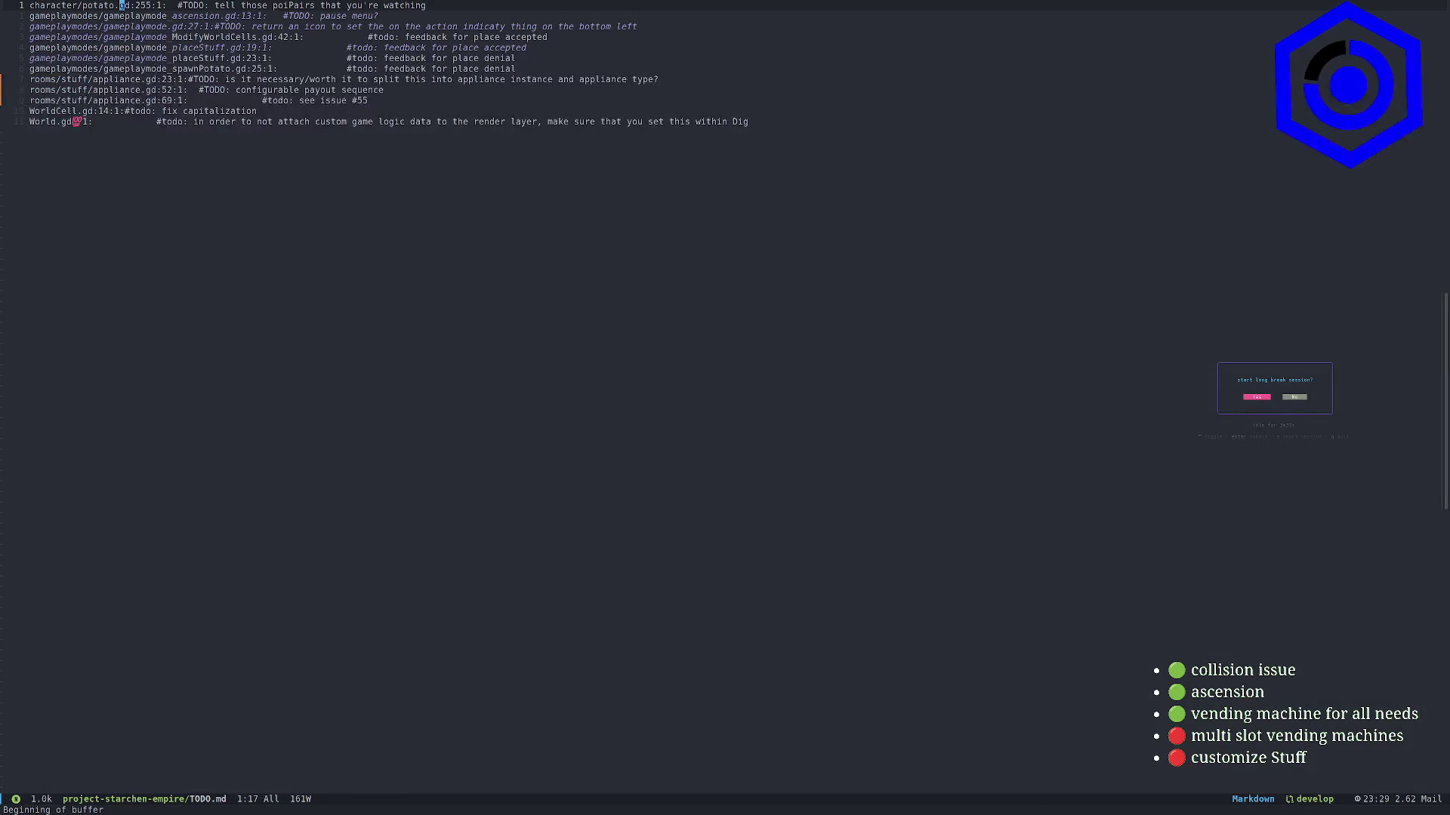
pyautogui.write('/z')
pyautogui.press('Return')
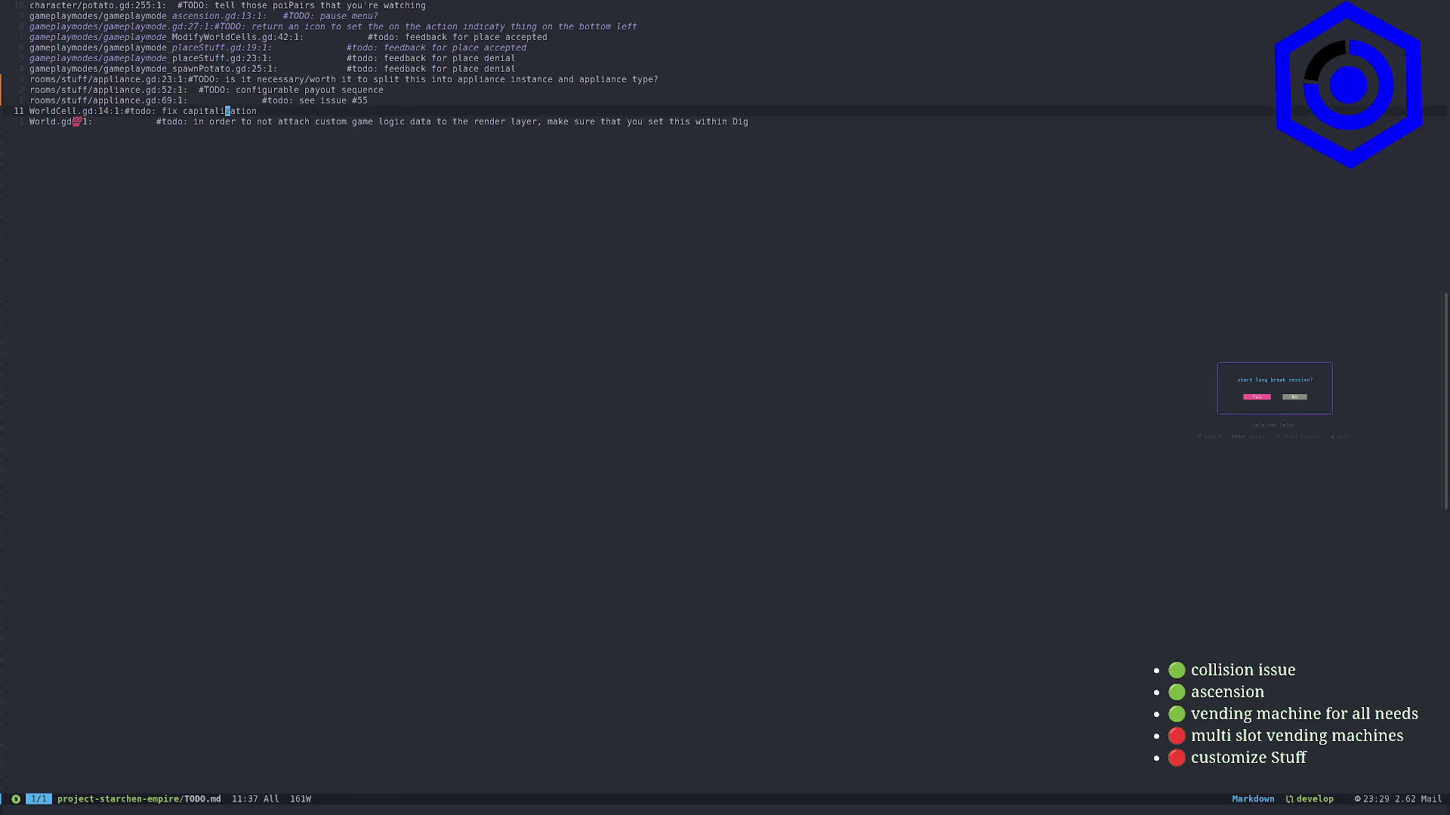
pyautogui.press('Return')
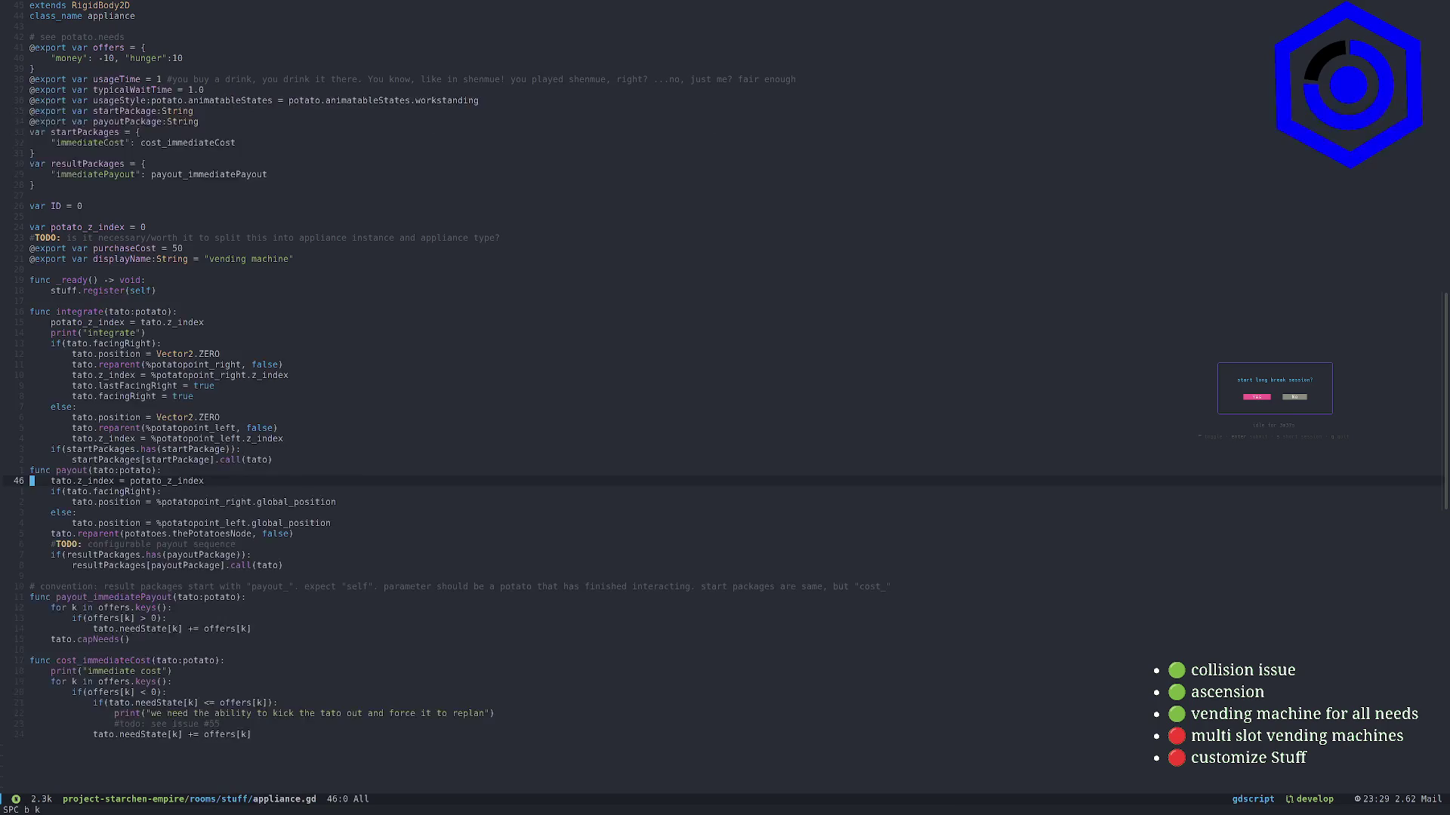
# Push the debugotrons commit to origin/develop from Magit and close git status
pyautogui.hotkey('alt', 'Tab')
pyautogui.hotkey('alt', 'Tab')
pyautogui.press('space')
pyautogui.press('g')
pyautogui.press('g')
pyautogui.press('P')
pyautogui.press('p')
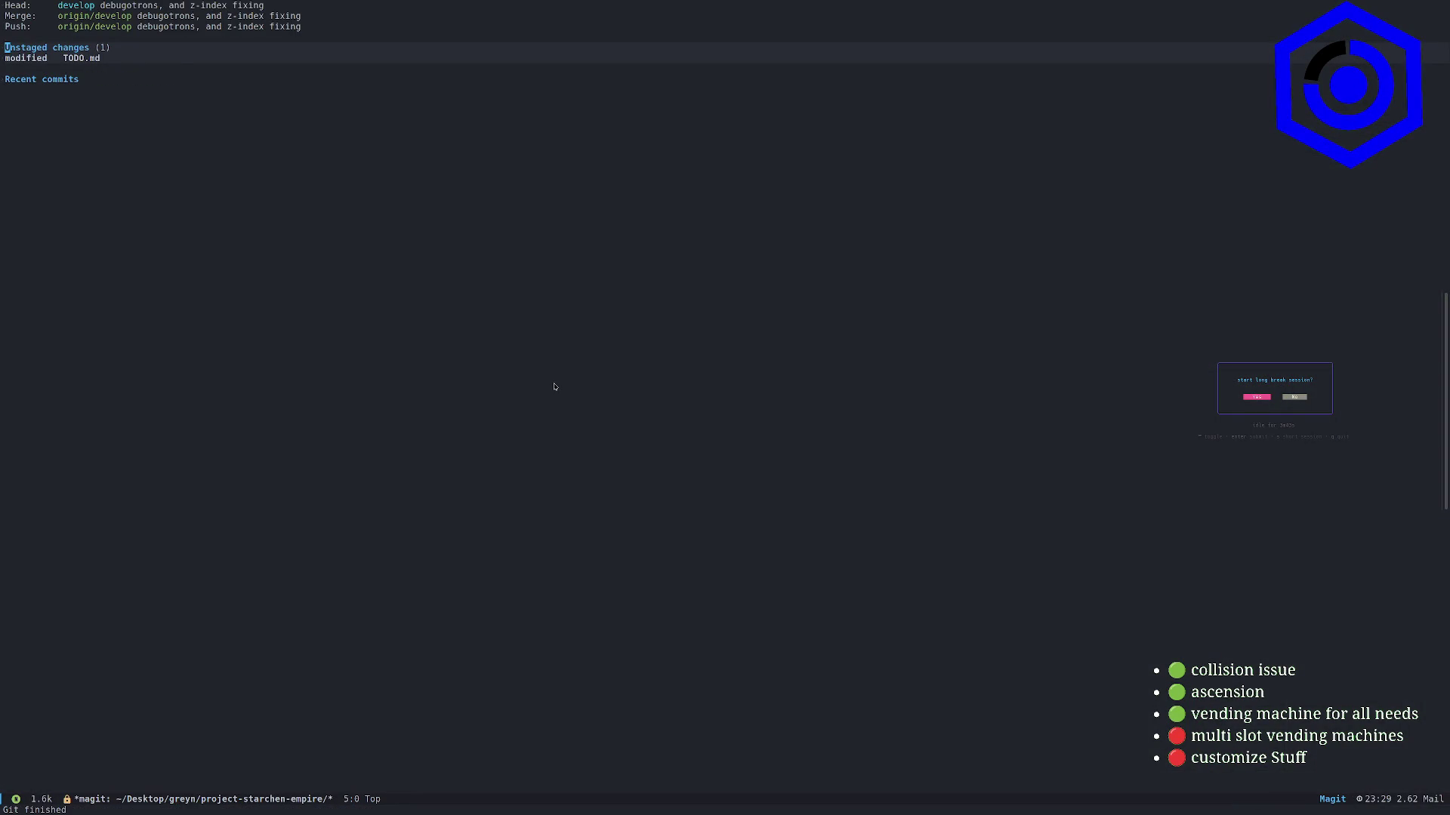
pyautogui.press('q')
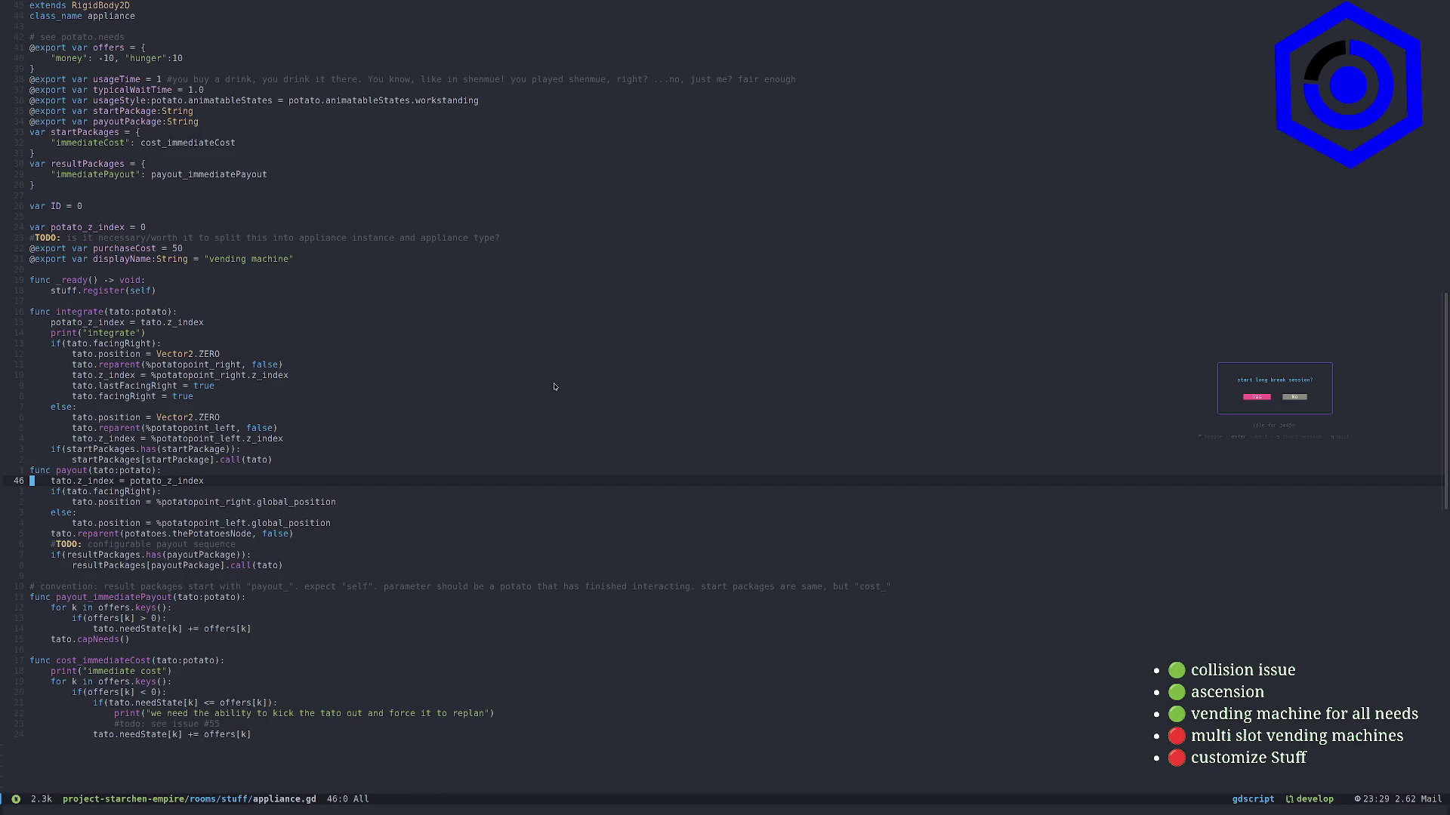
# Reopen git status to review the TODO.md diff, then quit Emacs and confirm with y
pyautogui.press('space')
pyautogui.press('g')
pyautogui.press('g')
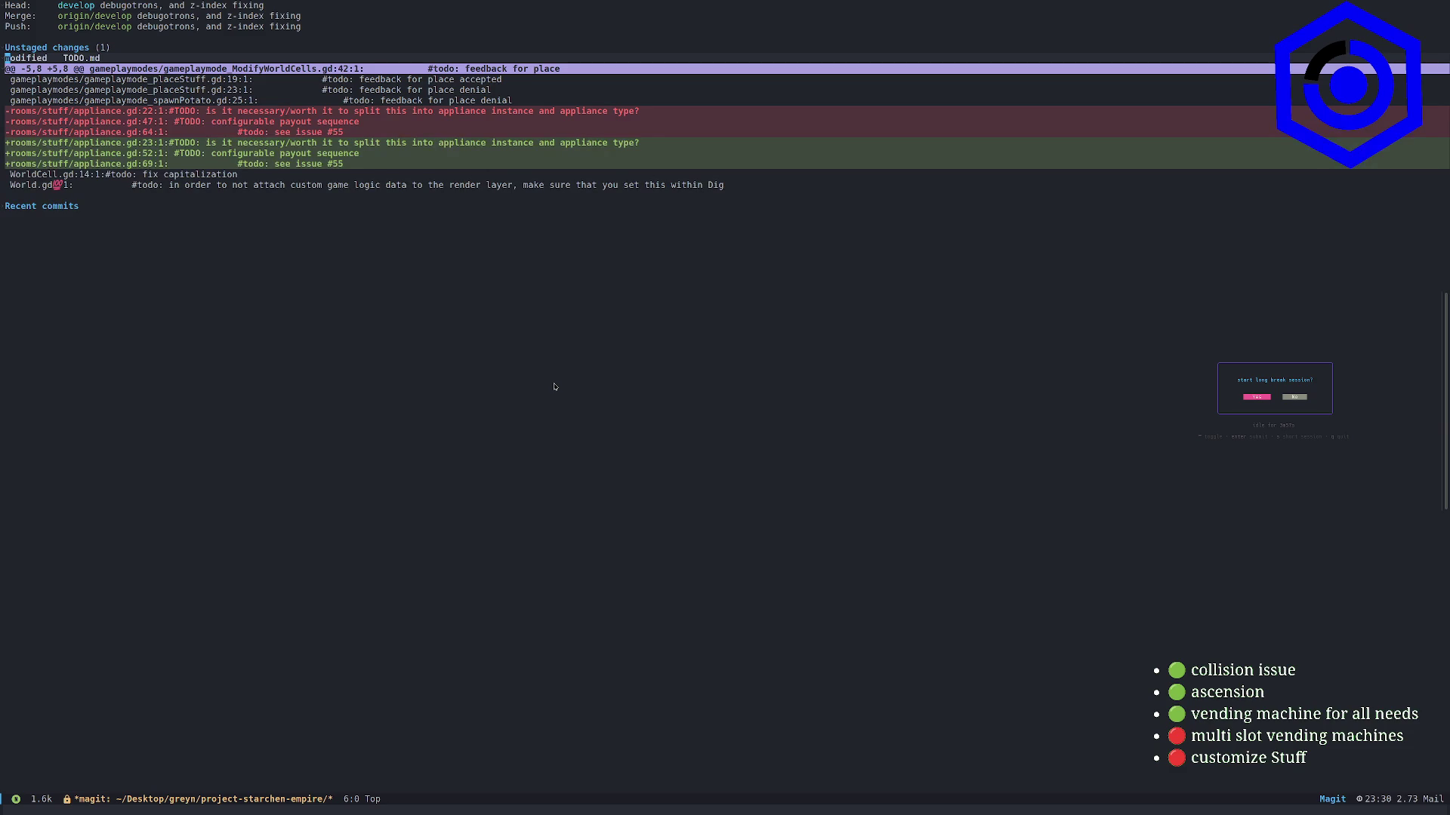
pyautogui.hotkey('ctrl', 'x')
pyautogui.hotkey('ctrl', 'c')
pyautogui.press('Return')
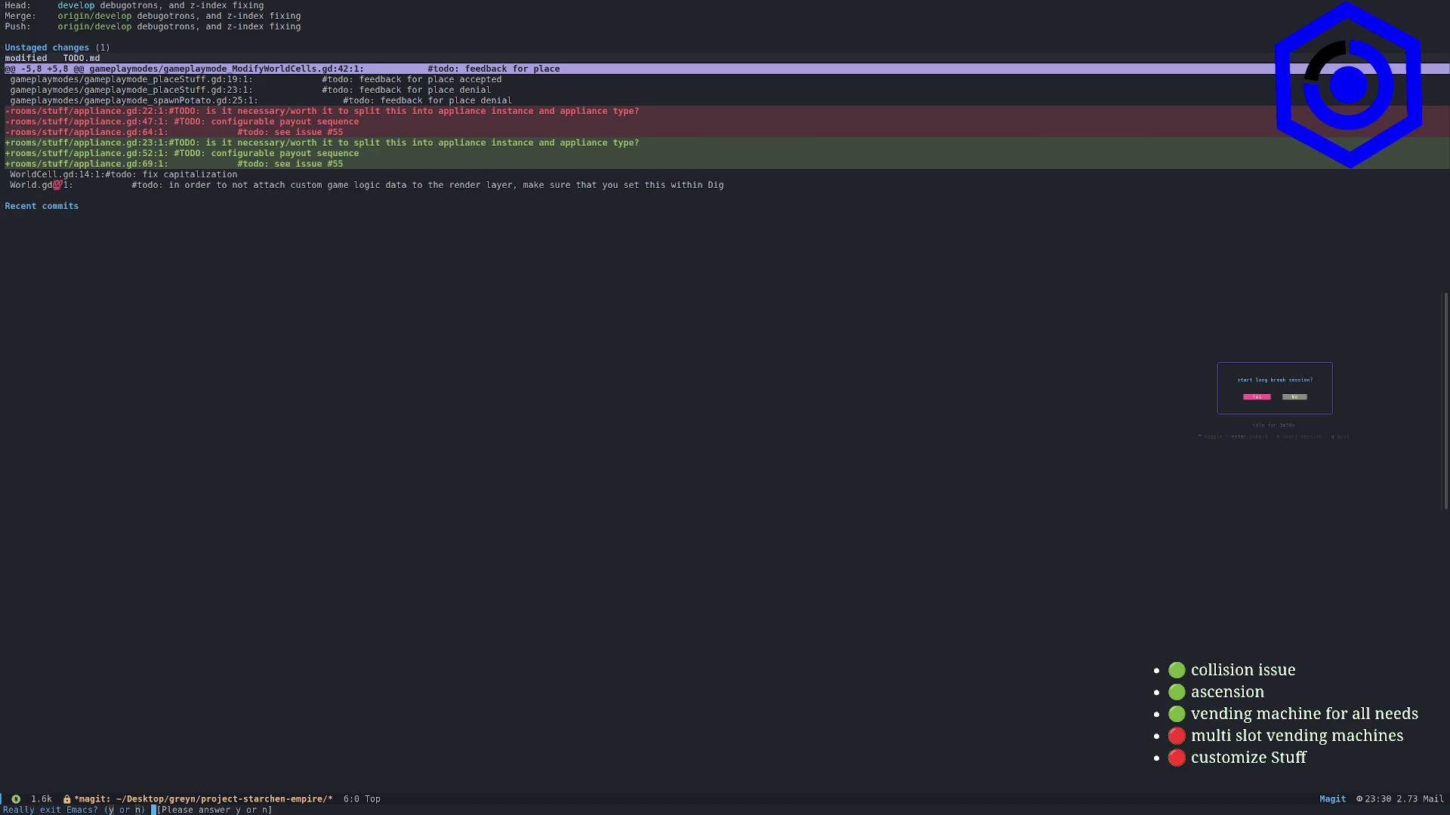
pyautogui.press('y')
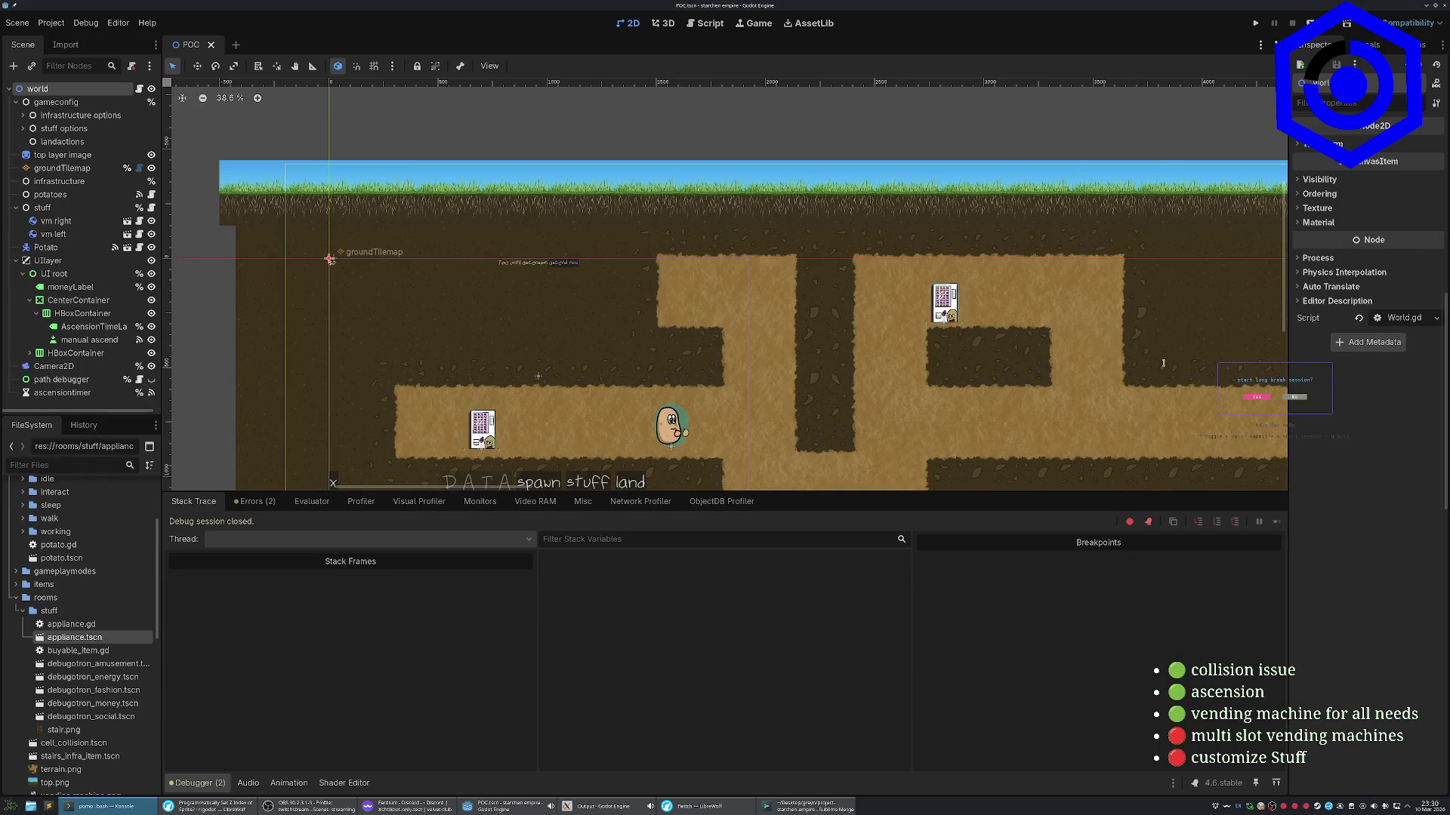
# Decline the long-break session popup and bring up the Alt+Tab window switcher
pyautogui.press('Return')
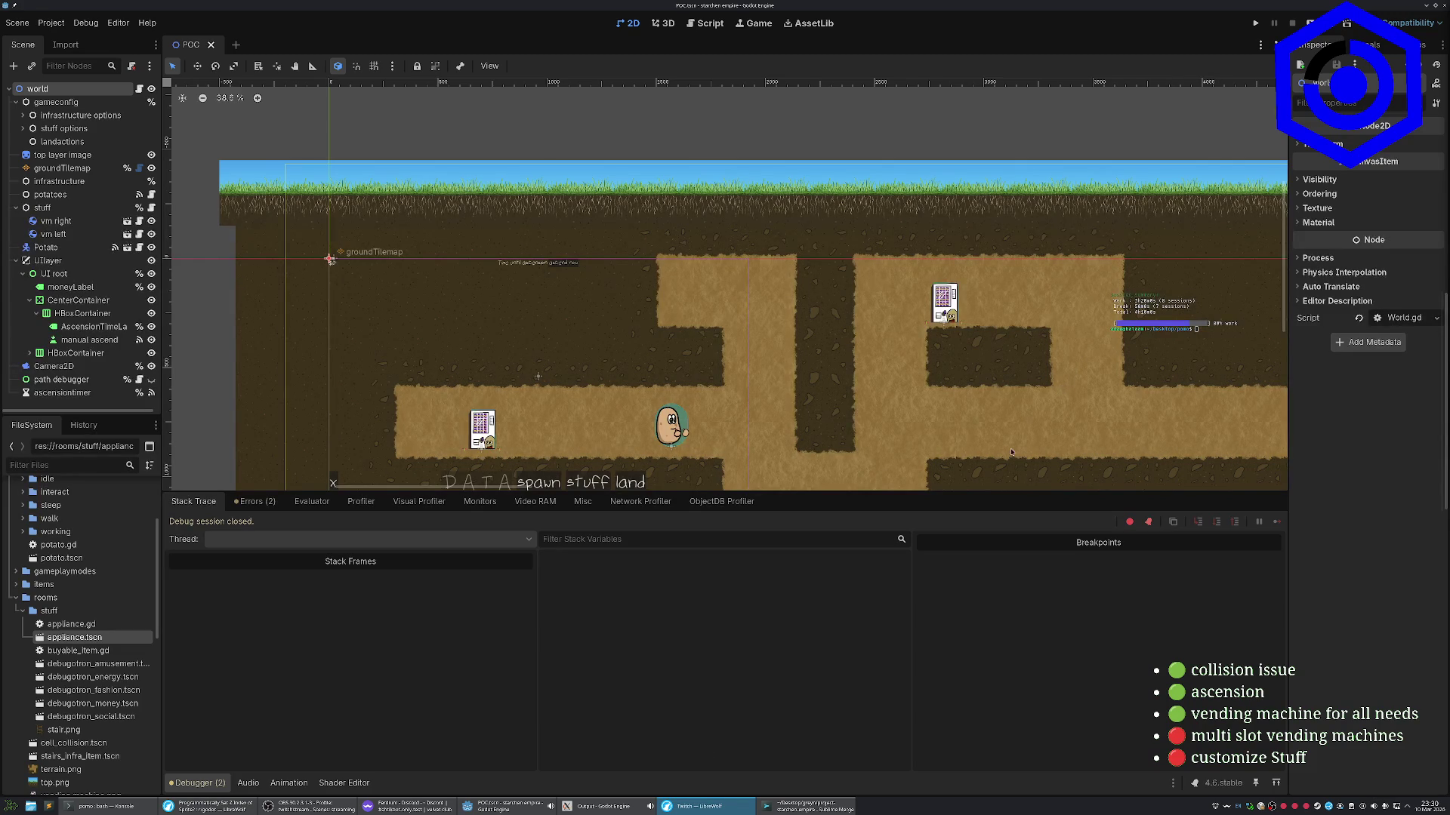
pyautogui.hotkey('alt', 'Tab')
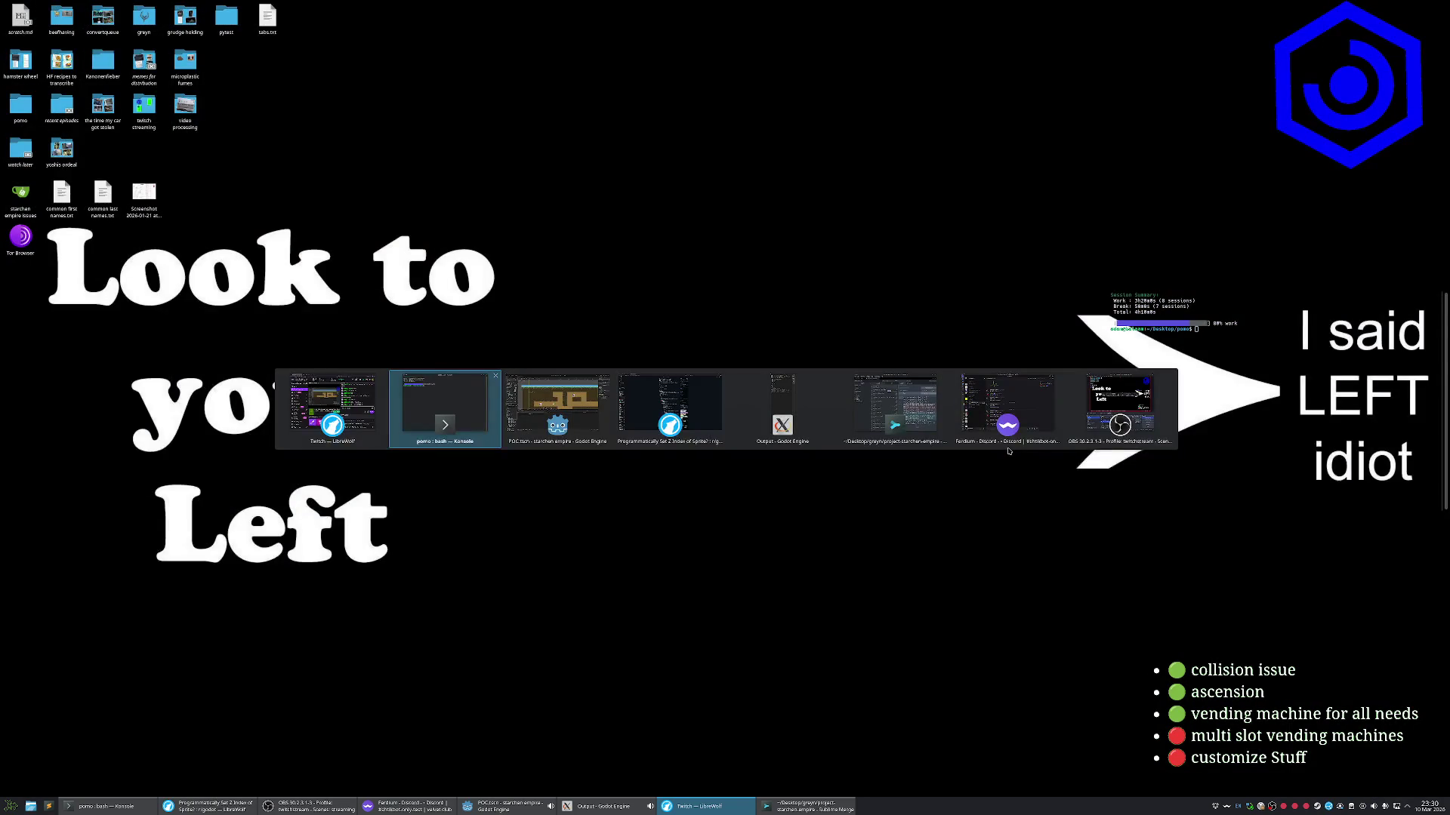
# Switch back to Godot and launch a fresh Emacs from the Kickoff launcher
pyautogui.hotkey('alt', 'Tab')
pyautogui.press('super')
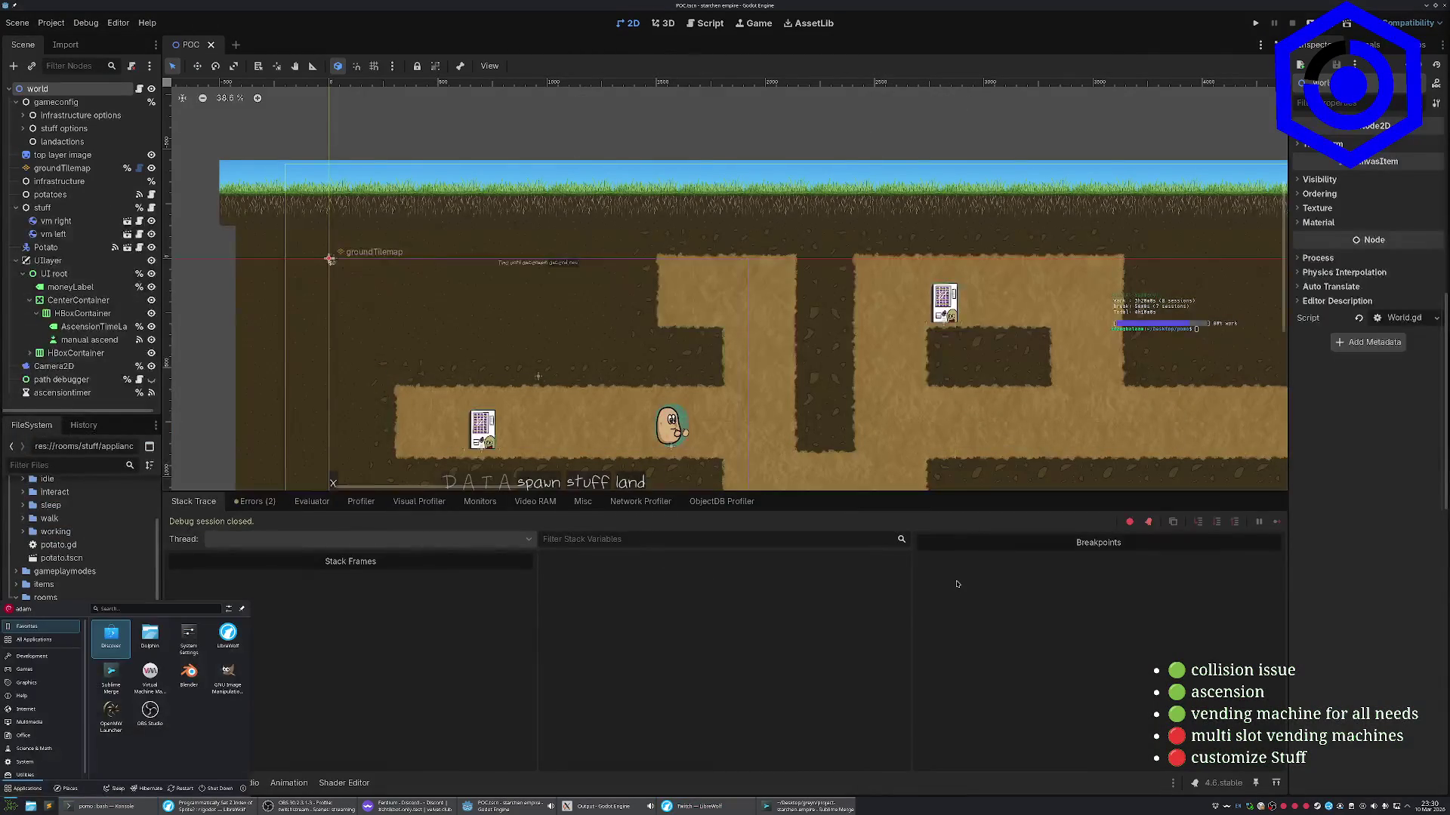
pyautogui.write('emacs')
pyautogui.press('Return')
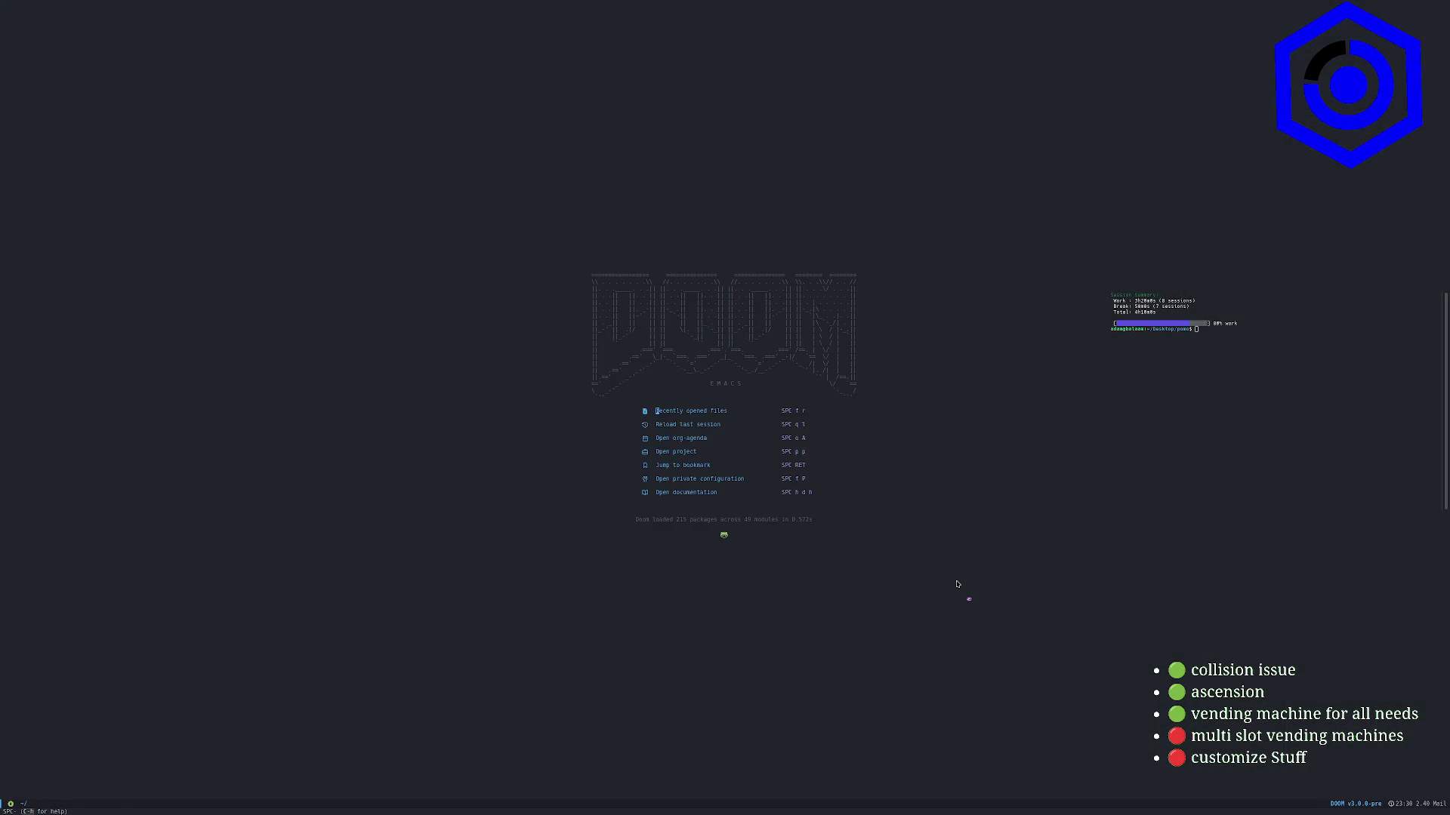
pyautogui.press('space')
pyautogui.press('f')
pyautogui.press('f')
pyautogui.write('overl')
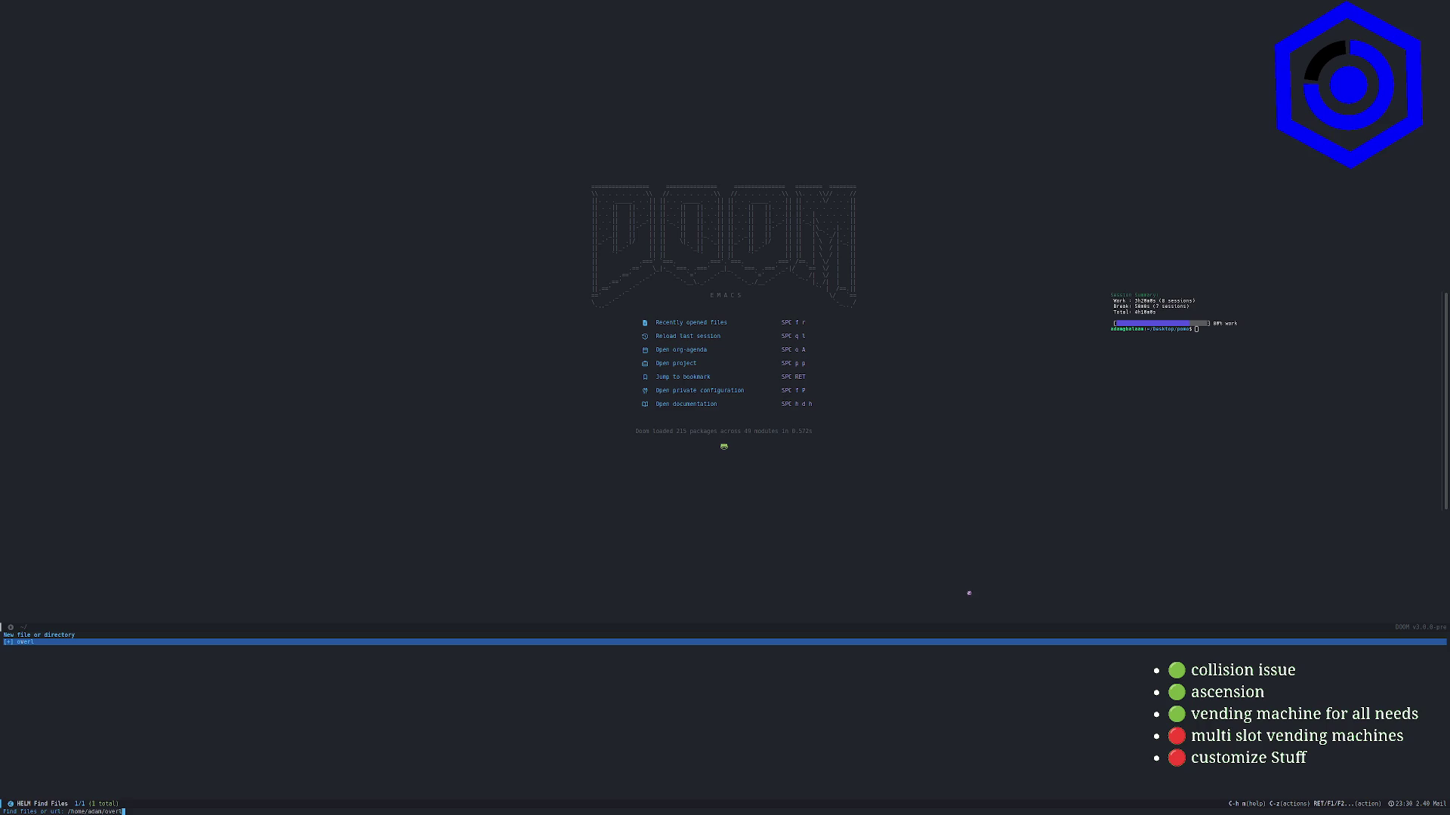
pyautogui.press('Escape')
# Toggle big font and open stream overlay.html from the recent files list
pyautogui.press('space')
pyautogui.press('t')
pyautogui.press('b')
pyautogui.press('space')
pyautogui.press('f')
pyautogui.press('r')
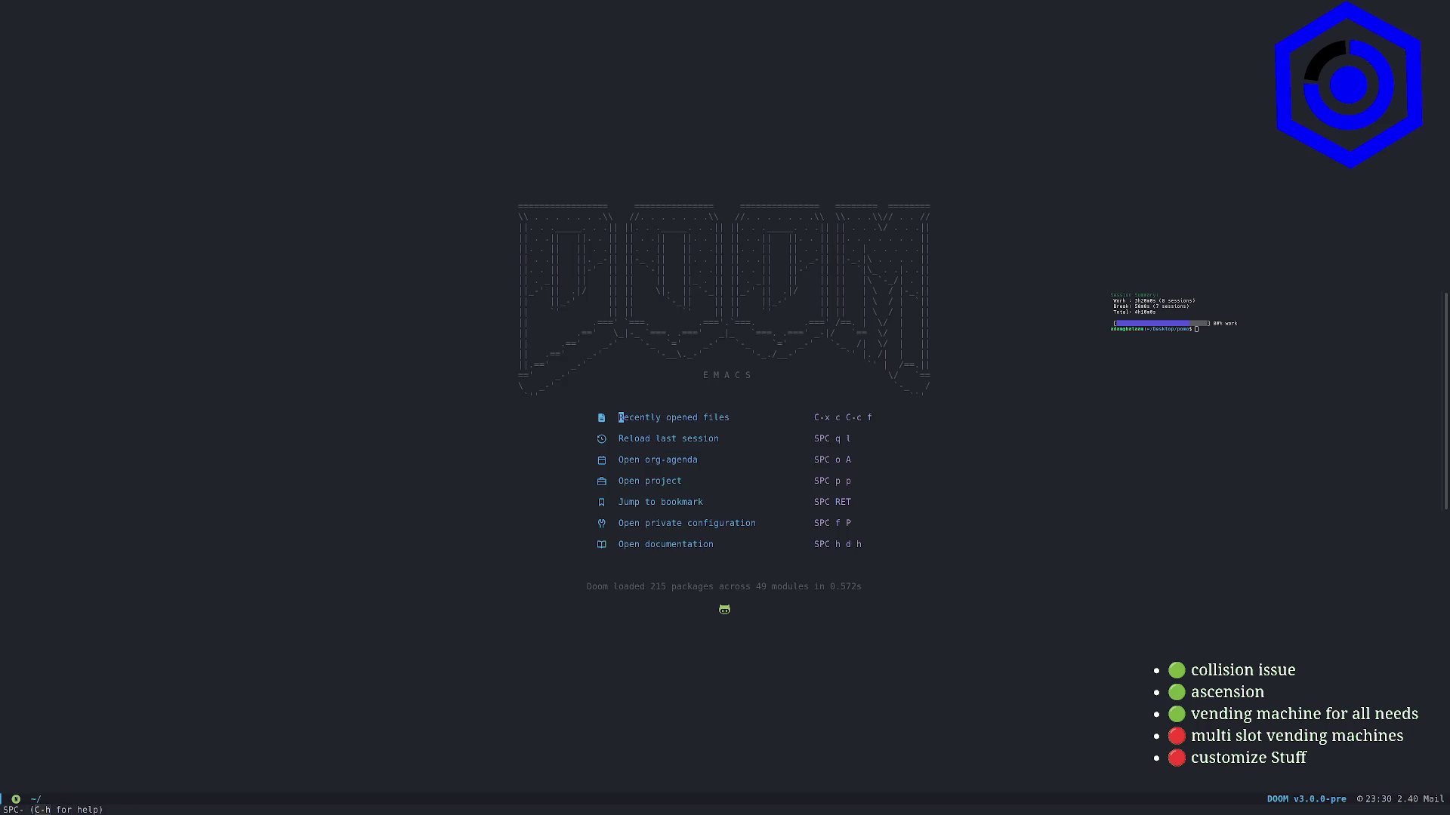
pyautogui.write('overl')
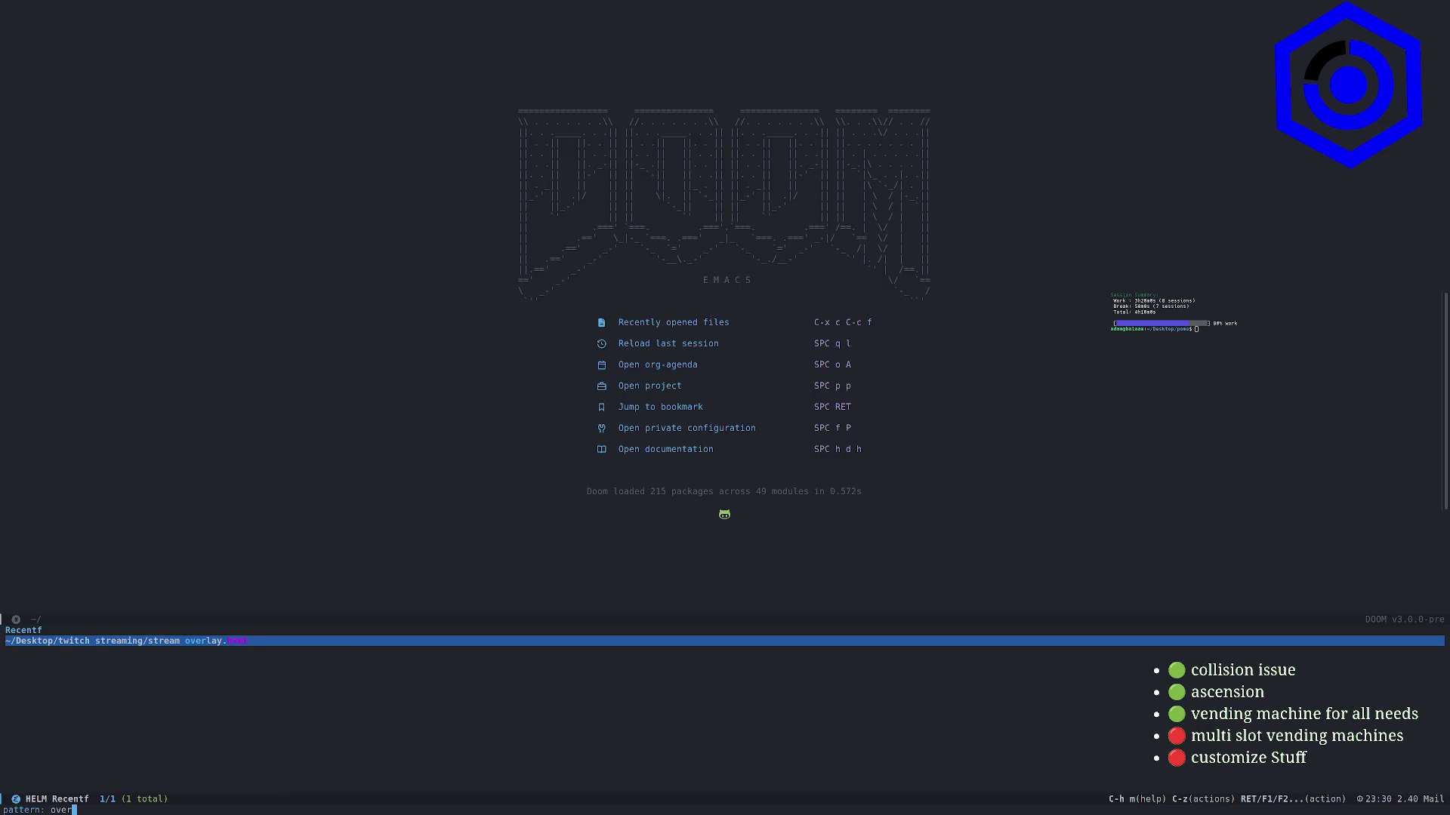
pyautogui.press('Return')
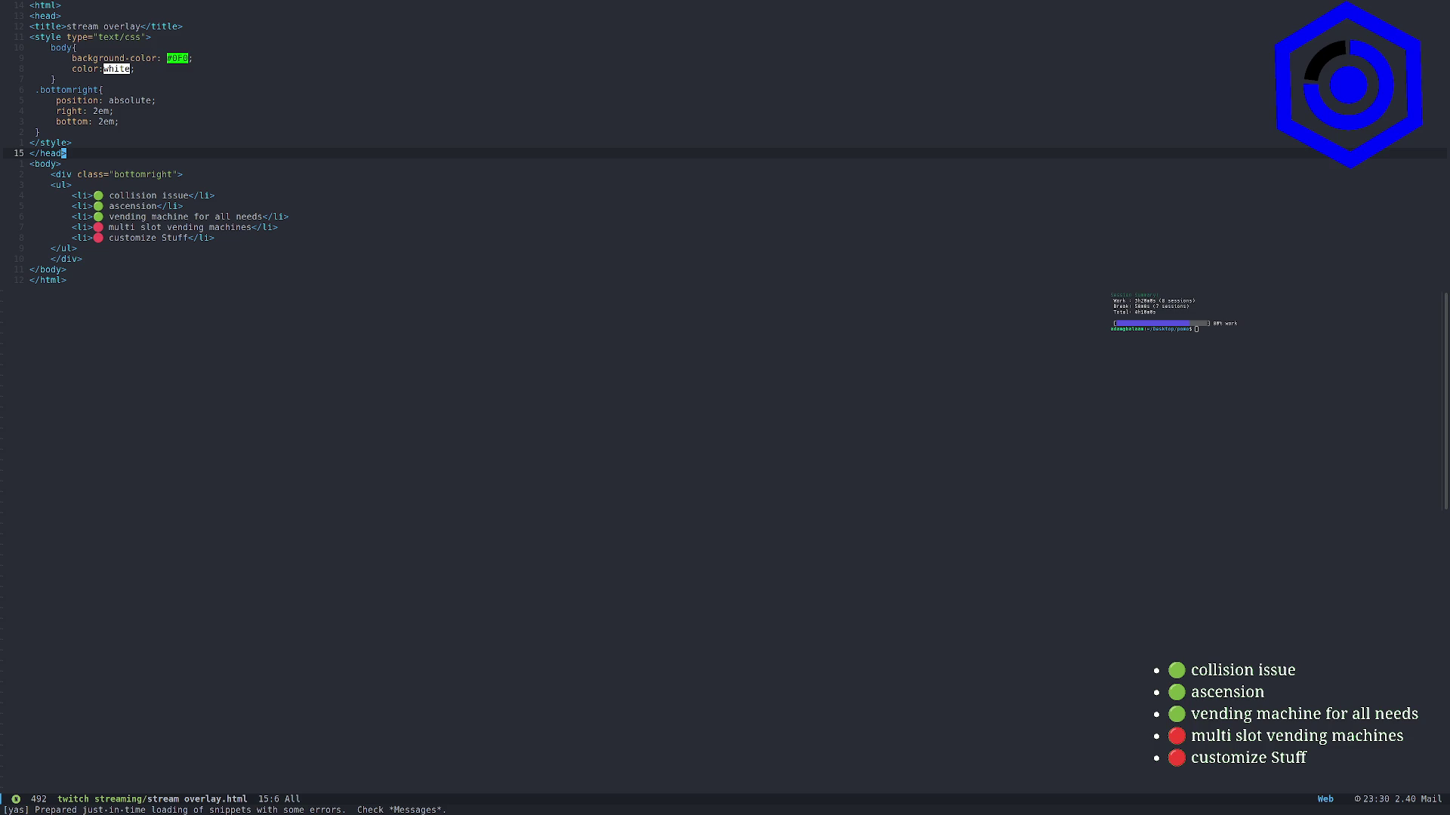
# Duplicate the 'customize Stuff' list item line in the overlay HTML
pyautogui.press('j')
pyautogui.press('l')
pyautogui.press('l')
pyautogui.press('l')
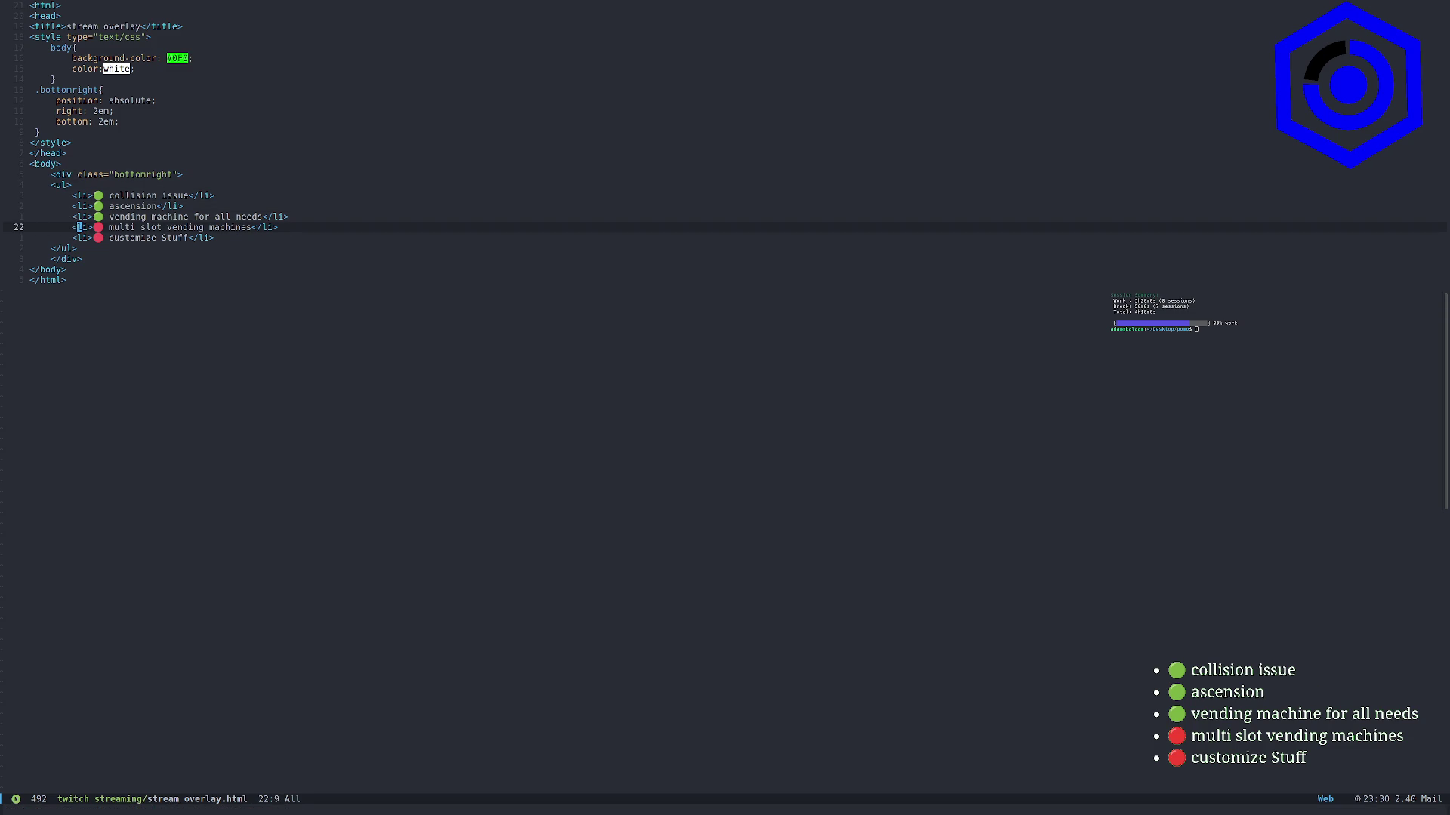
pyautogui.press('v')
pyautogui.press('j')
pyautogui.press('k')
pyautogui.press('j')
pyautogui.press('0')
pyautogui.press('y')
pyautogui.press('y')
pyautogui.press('p')
# Replace the copied item's text with the dummy item wording
pyautogui.press('W')
pyautogui.press('v')
pyautogui.press('f')
pyautogui.press('less')
pyautogui.write('hcdummy item to mess with wolfgang')
pyautogui.press('Escape')
# Paste about two dozen dummy item copies, save with :w, and peek at the overlay
pyautogui.press('y')
pyautogui.press('y')
pyautogui.press('P')
pyautogui.press('P')
pyautogui.press('P')
pyautogui.write(':w')
pyautogui.press('Return')
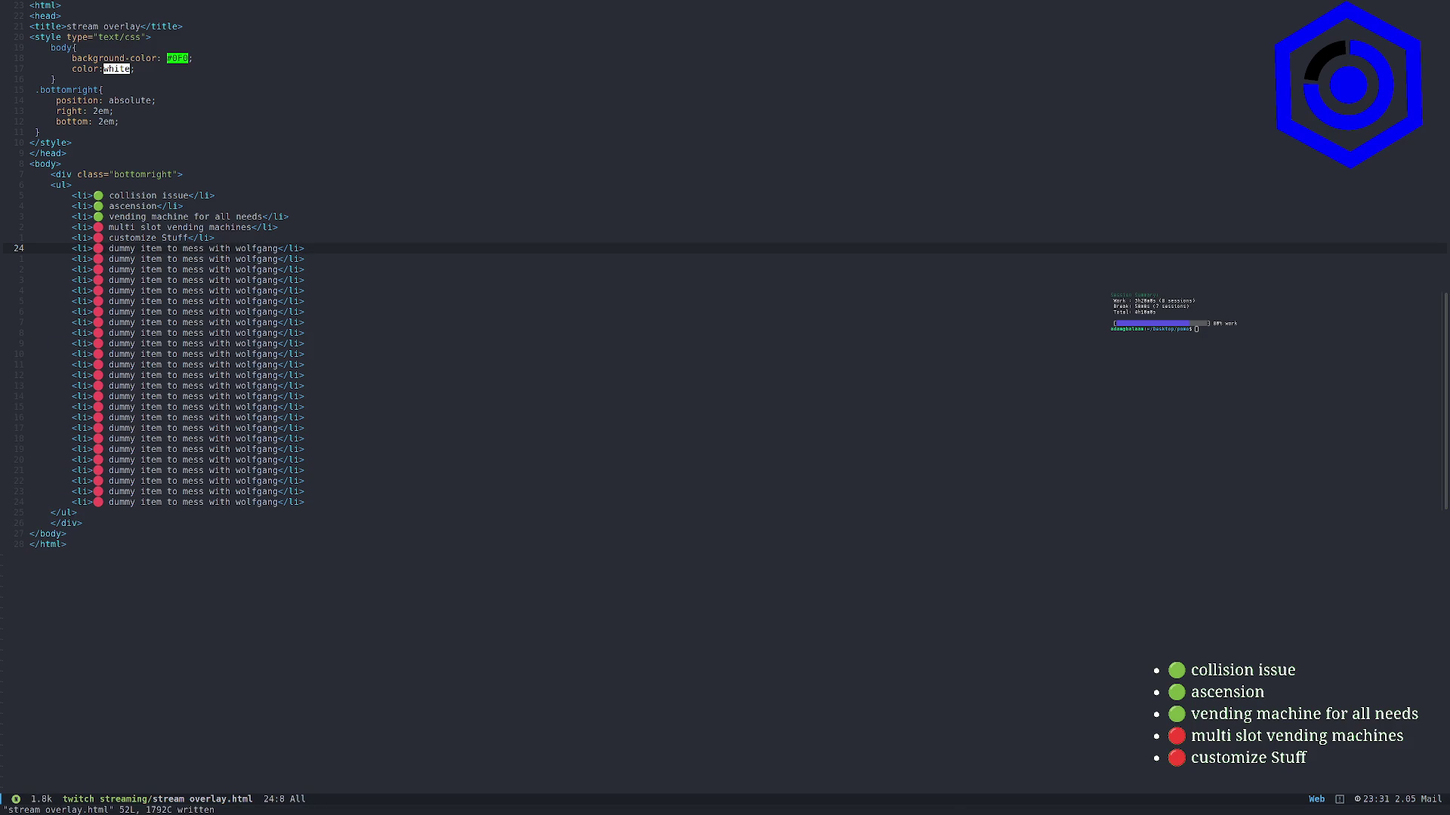
pyautogui.press('F12')
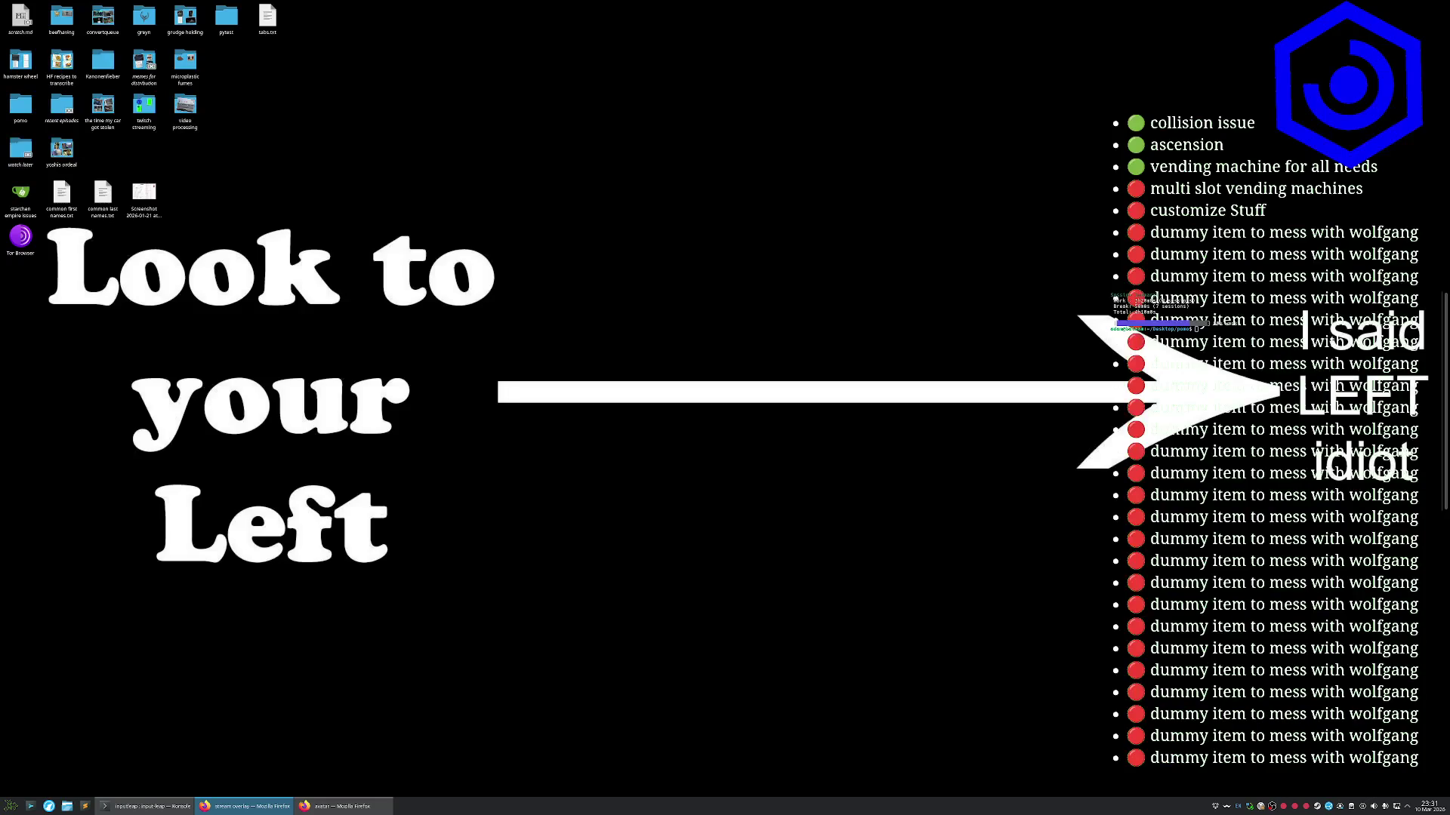
pyautogui.press('F12')
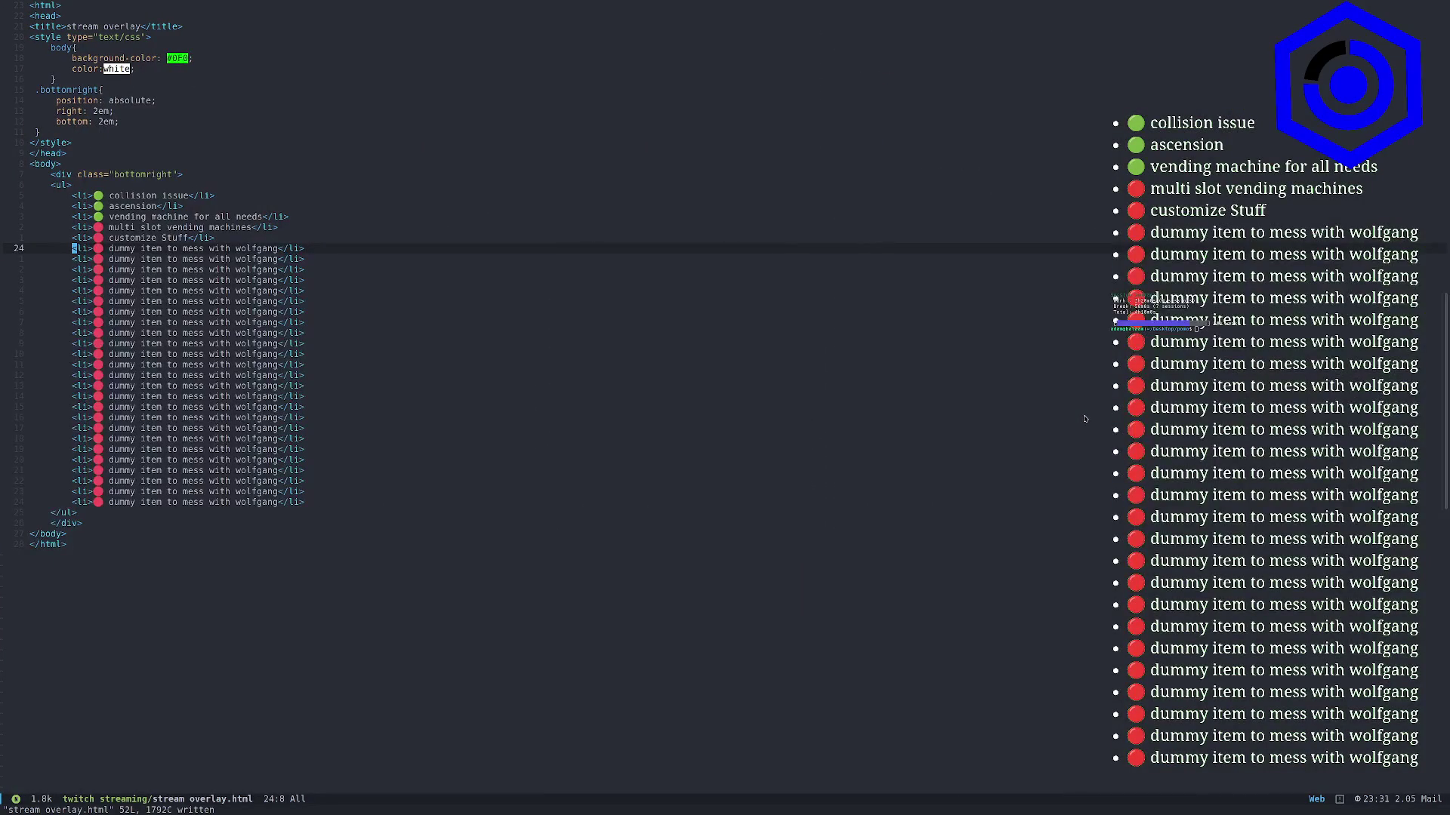